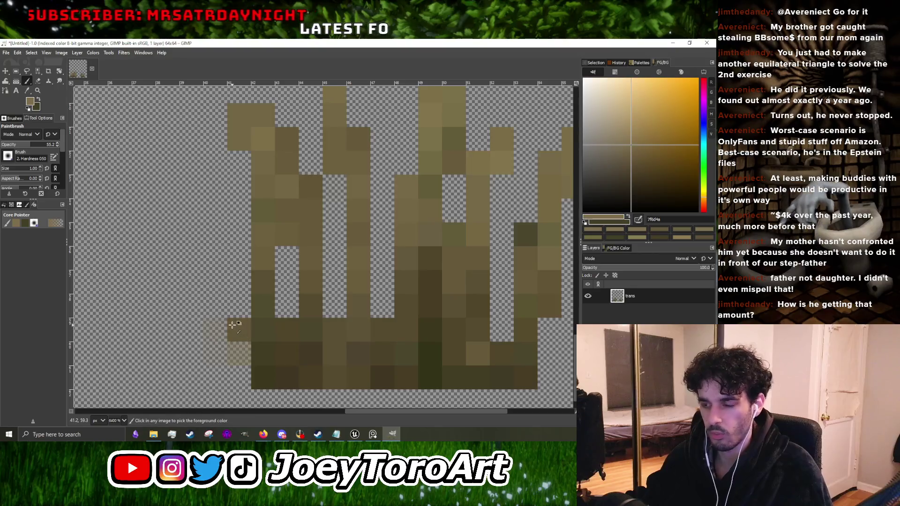
Step: Erase the stray dark pixel beside the dry grass tuft with the Eraser
scroll(231, 322, "down", 3)
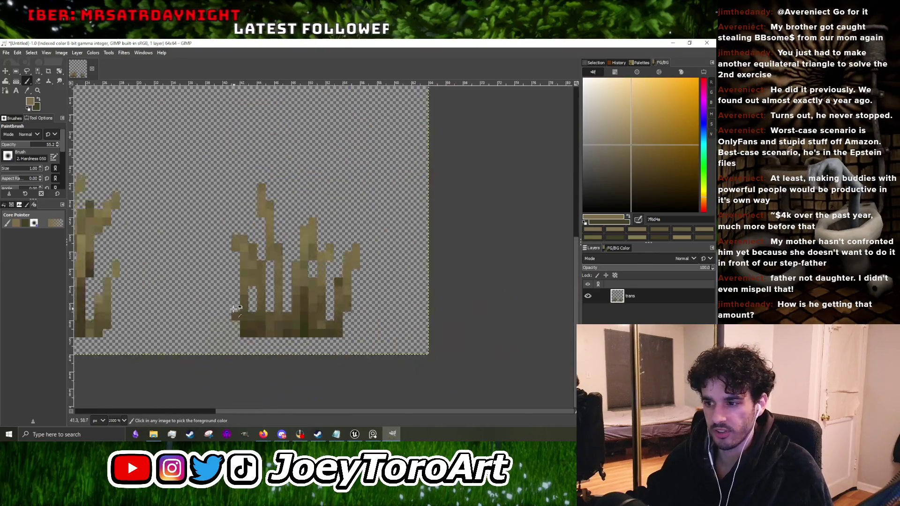
scroll(210, 311, "up", 3)
key("shift+e")
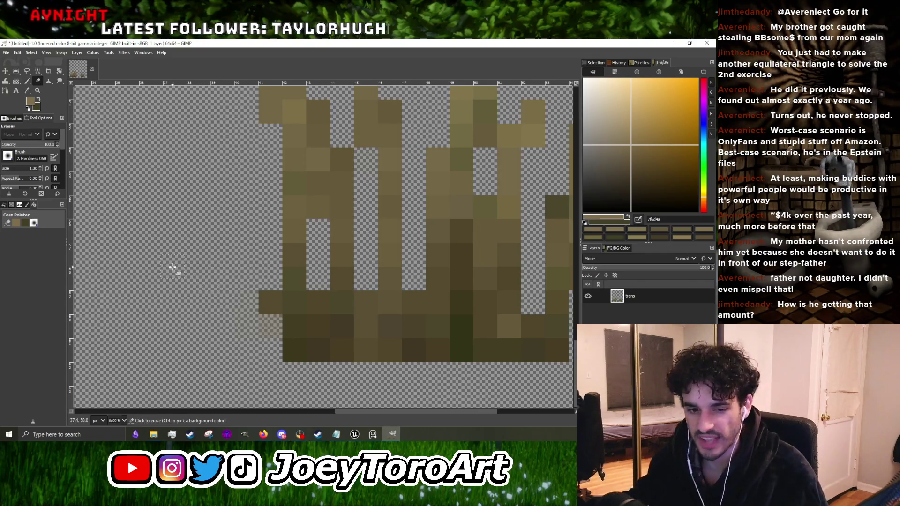
left_click(263, 307)
left_click(270, 302)
Step: Back on the Paintbrush, sample dark brown 372e1b from the grass and darken a base pixel
left_click(26, 81)
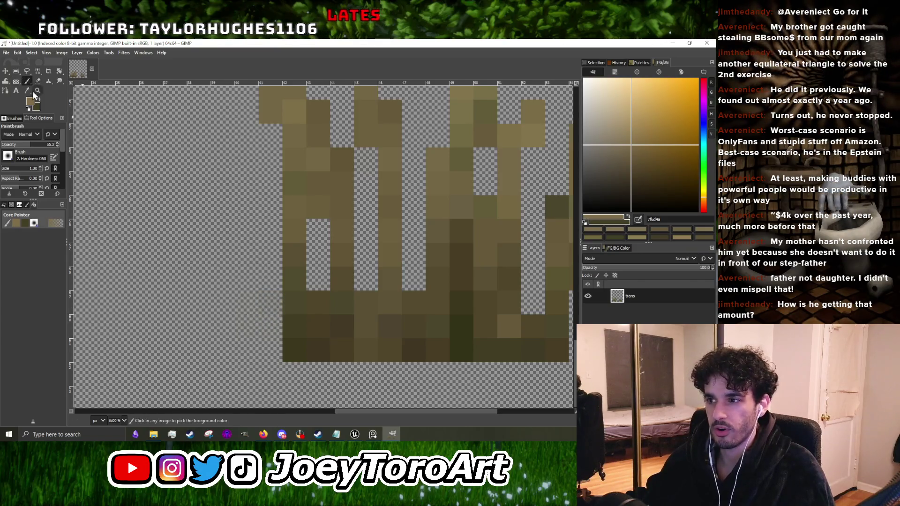
scroll(328, 281, "down", 5)
scroll(334, 338, "up", 4)
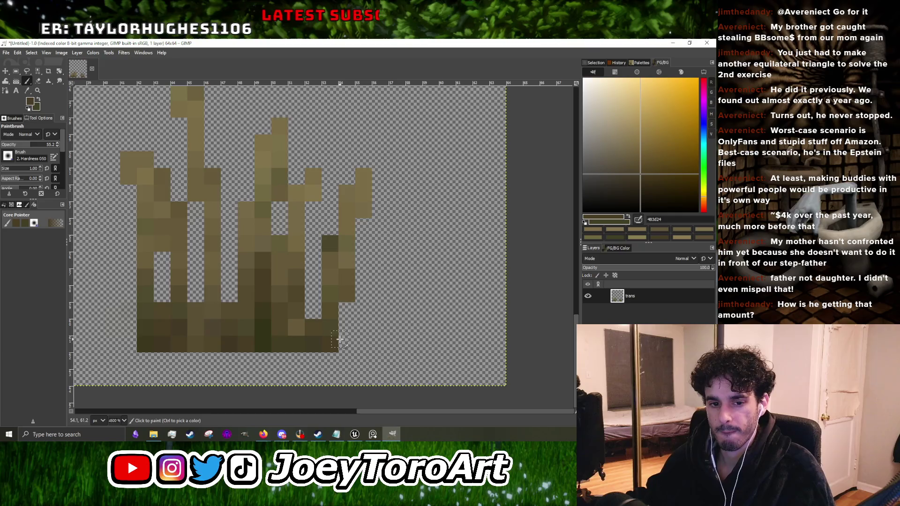
scroll(340, 338, "down", 5)
scroll(340, 339, "up", 5)
left_click(341, 339, "ctrl")
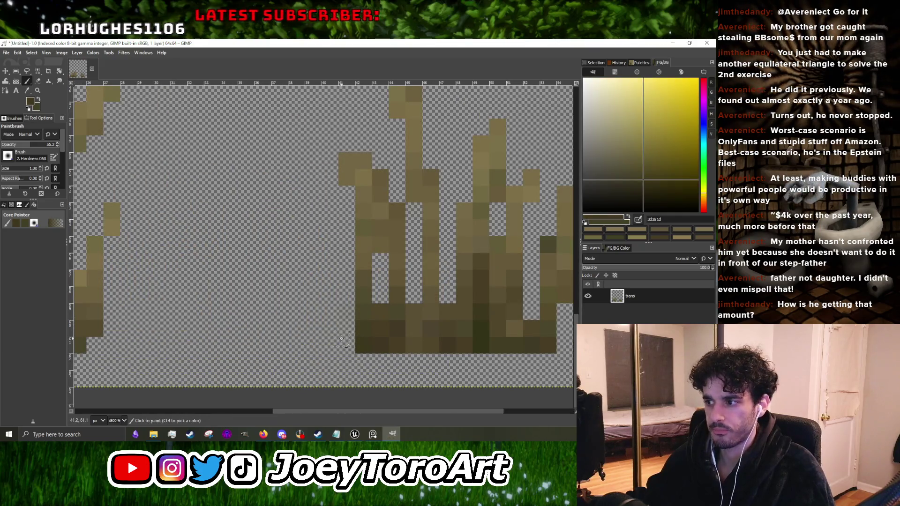
scroll(341, 338, "down", 4)
scroll(219, 318, "up", 3)
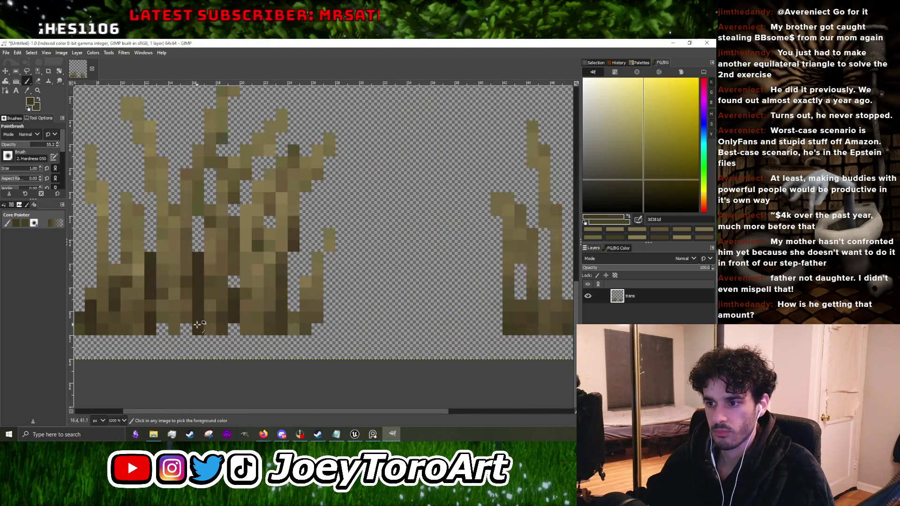
left_click(201, 325, "ctrl")
scroll(200, 324, "up", 2)
left_click(179, 323)
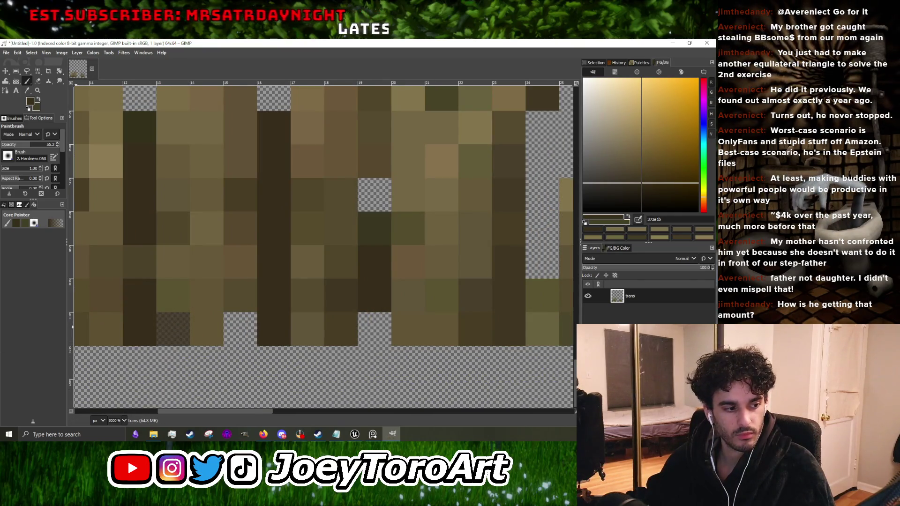
Step: Fill two empty gap pixels at the tuft's base with the dark brown
key("alt+Tab")
scroll(211, 281, "down", 1)
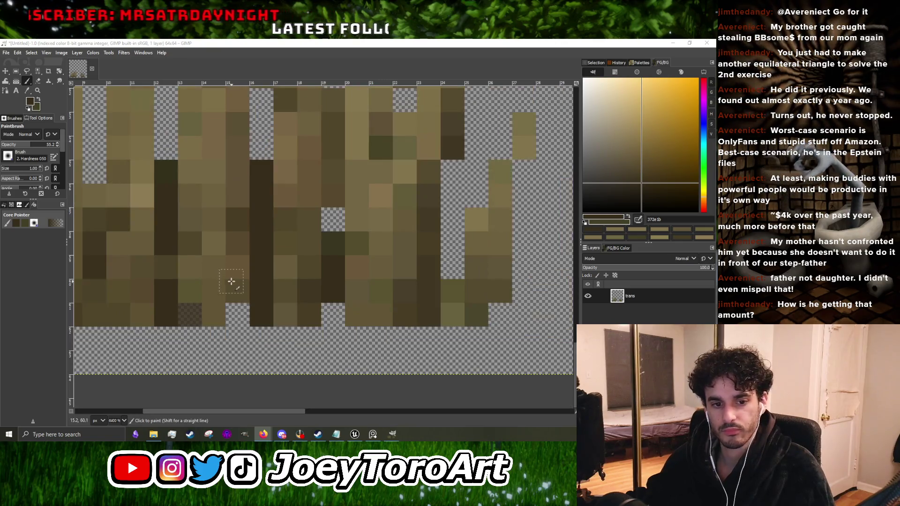
scroll(224, 289, "left", 1)
left_click(252, 319)
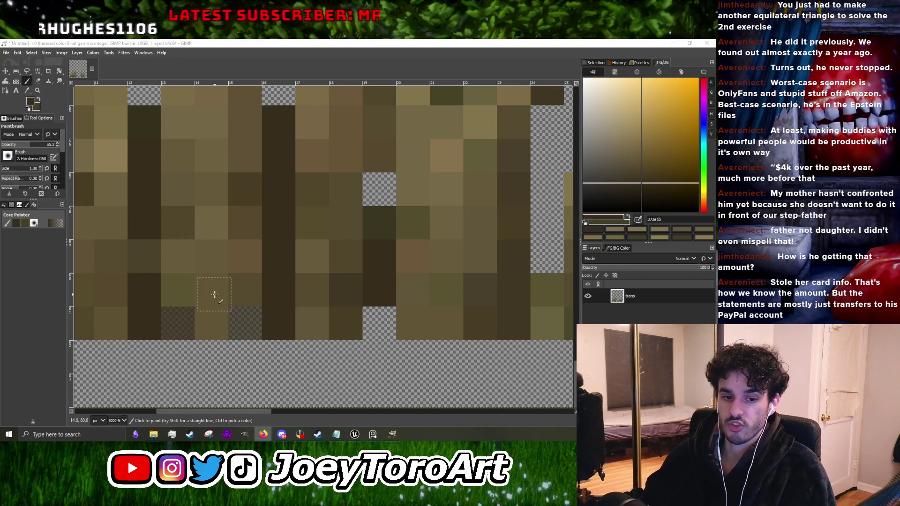
scroll(200, 304, "down", 5)
scroll(206, 296, "up", 4)
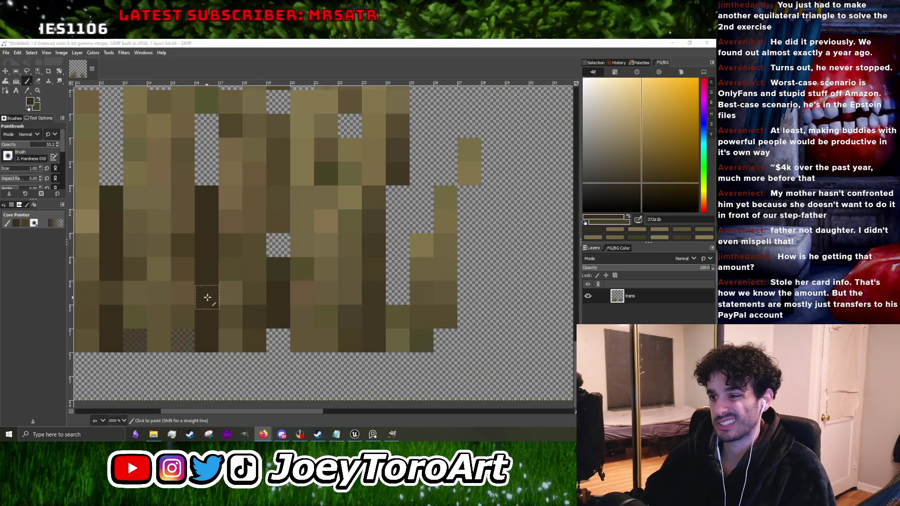
left_click(276, 335)
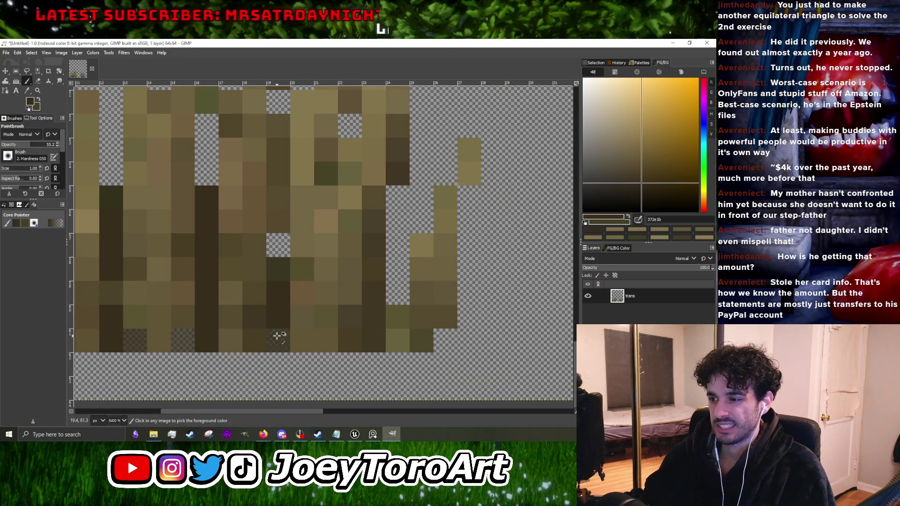
scroll(286, 320, "down", 1)
scroll(283, 324, "up", 1)
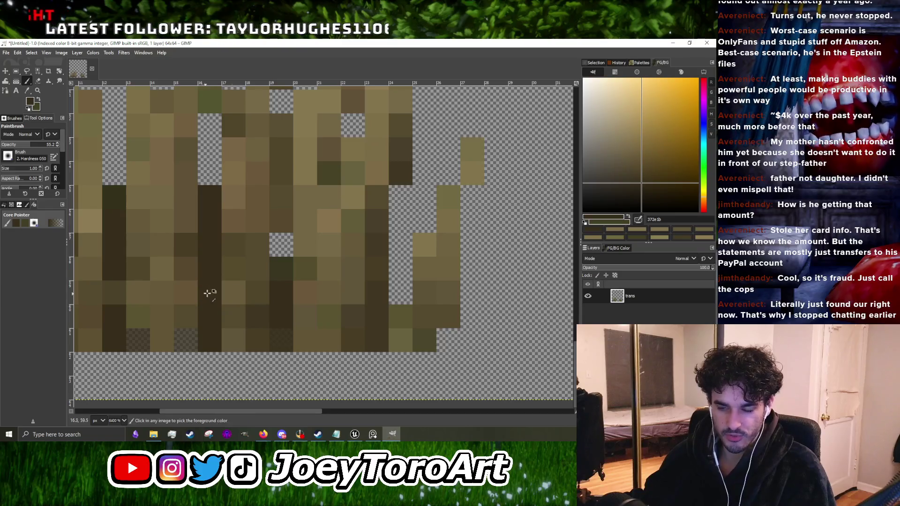
scroll(202, 293, "down", 4, "ctrl")
scroll(389, 266, "up", 2, "ctrl")
scroll(389, 266, "up", 2, "ctrl")
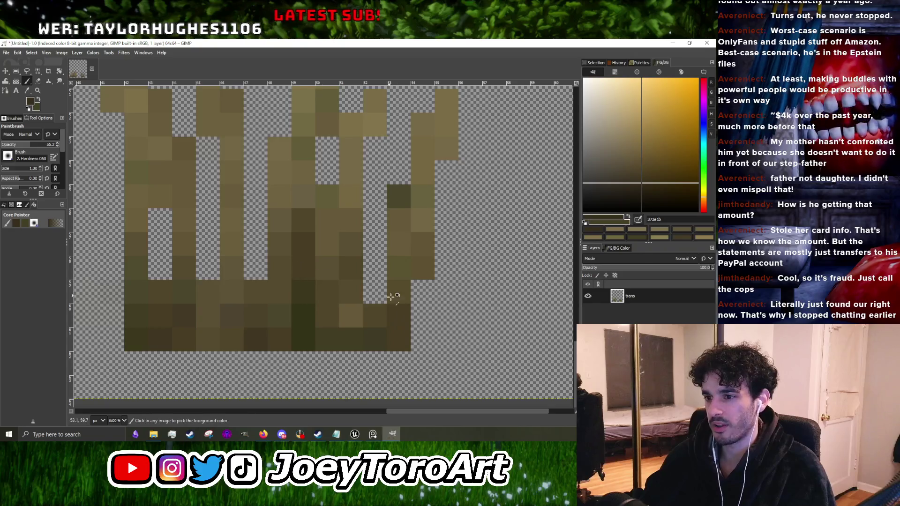
scroll(396, 318, "down", 5, "ctrl")
scroll(185, 299, "up", 2, "ctrl")
scroll(185, 299, "up", 1, "ctrl")
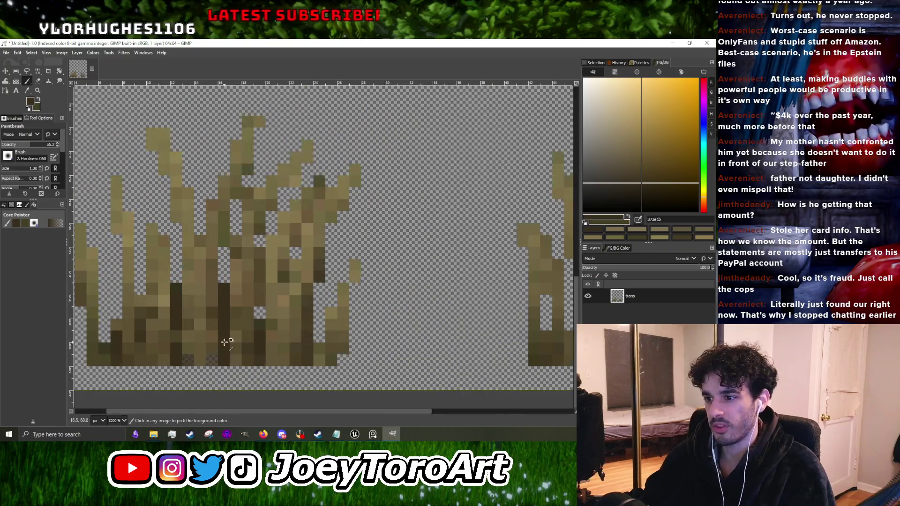
scroll(186, 296, "down", 3, "ctrl")
scroll(341, 315, "up", 7, "ctrl")
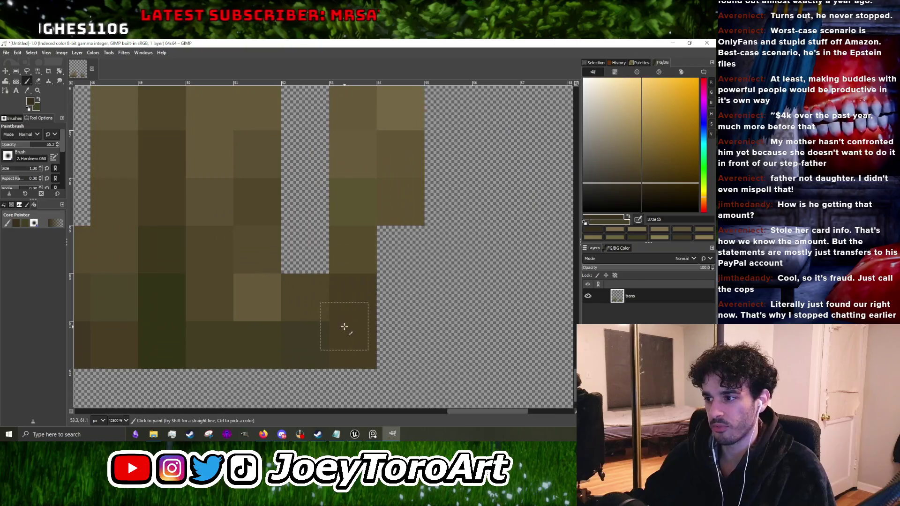
scroll(352, 264, "down", 5, "ctrl")
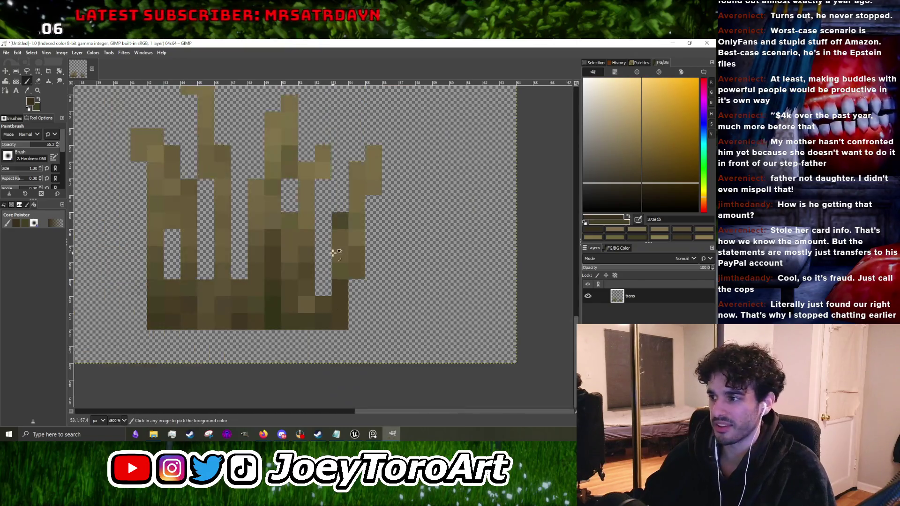
scroll(359, 279, "up", 4, "ctrl")
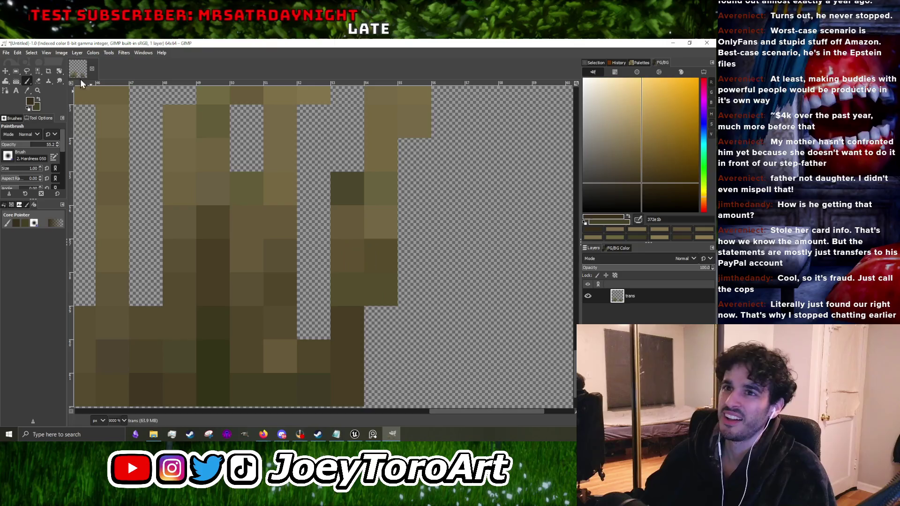
scroll(313, 221, "down", 2, "ctrl")
Step: Sample the near-black brown 1c160a, then convert the image mode from Indexed to RGB
left_click(649, 195)
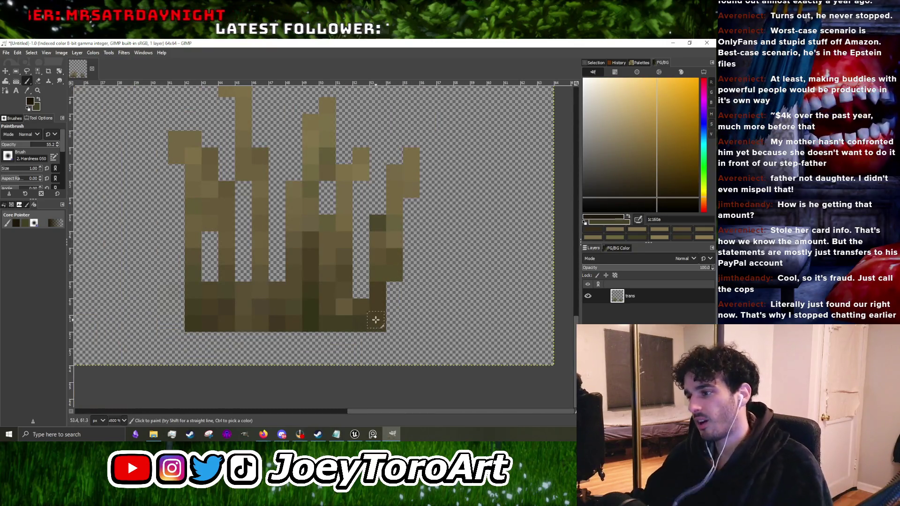
left_click(62, 53)
mouse_move(73, 80)
left_click(162, 80)
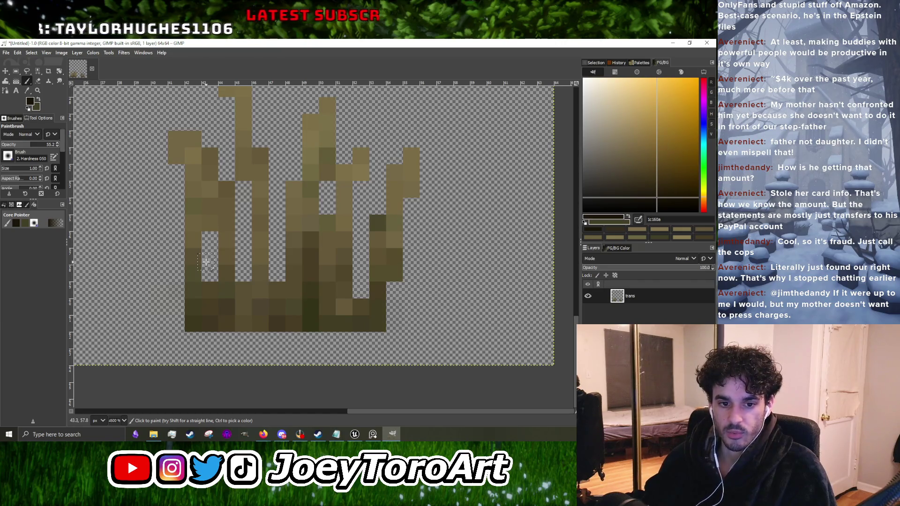
scroll(215, 265, "down", 4)
Step: Paint a vertical dark-brown stroke over the pixels on the tuft's lower right
scroll(315, 297, "up", 5)
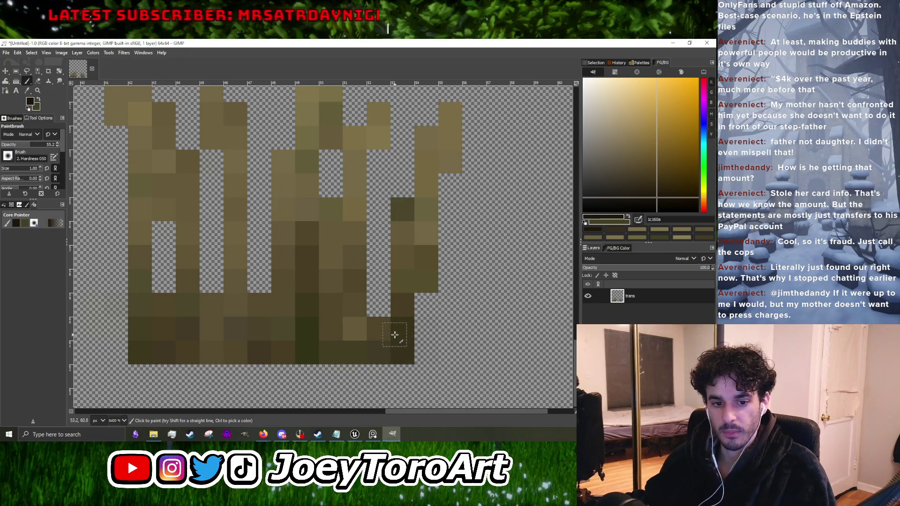
scroll(394, 332, "down", 2)
scroll(394, 327, "up", 1)
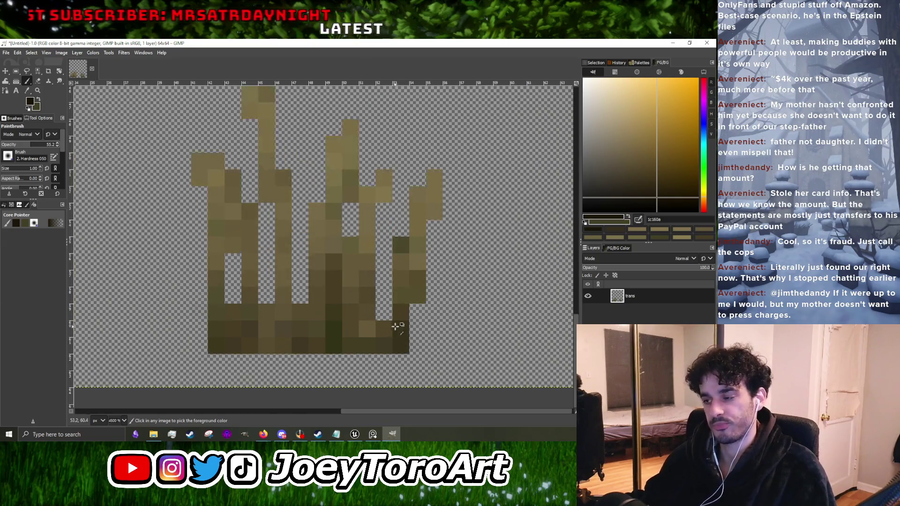
scroll(398, 324, "up", 1)
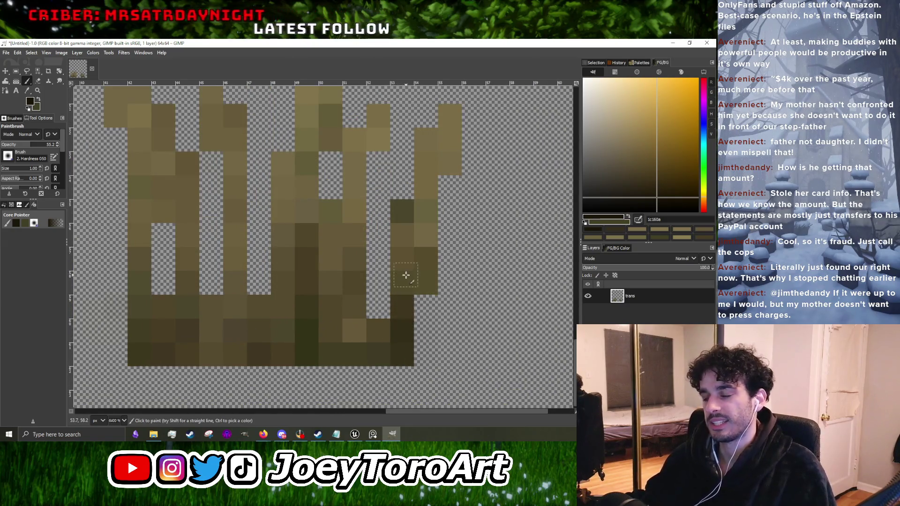
scroll(408, 244, "down", 1)
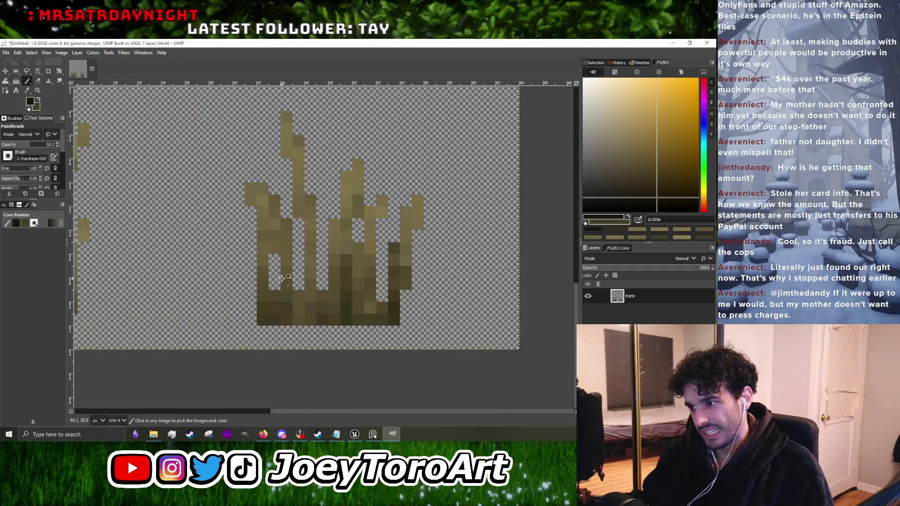
scroll(246, 358, "up", 2)
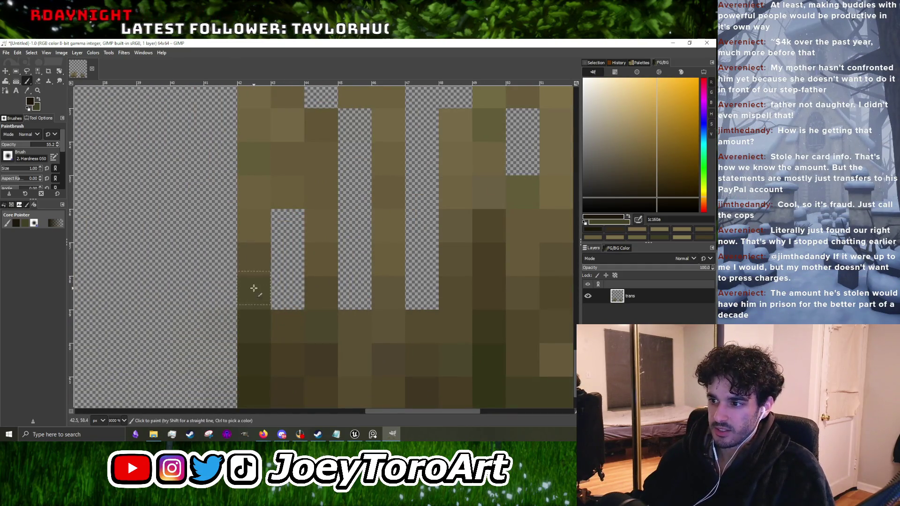
scroll(294, 326, "down", 3)
scroll(294, 327, "up", 2)
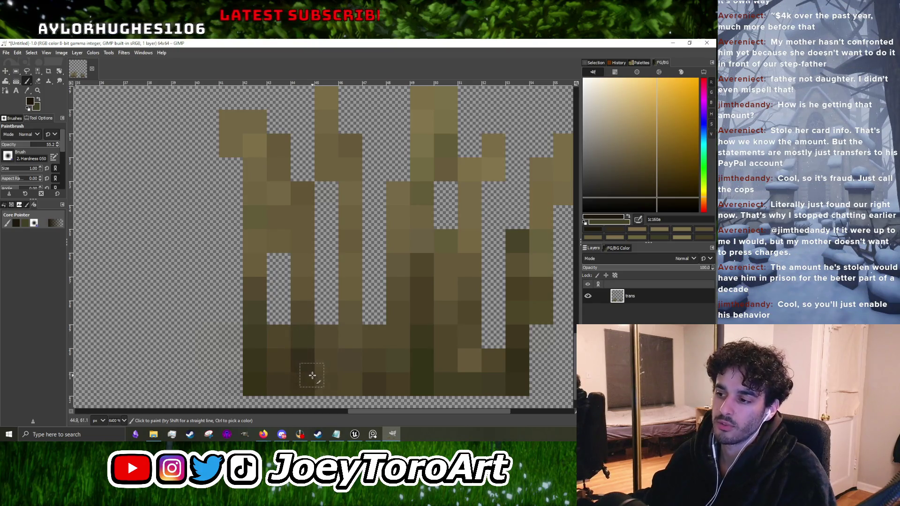
scroll(341, 349, "down", 1)
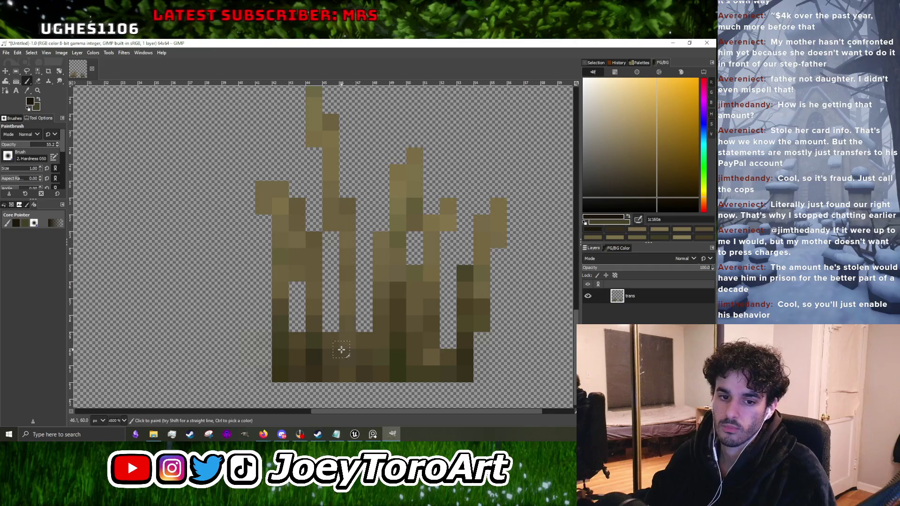
scroll(349, 349, "up", 1)
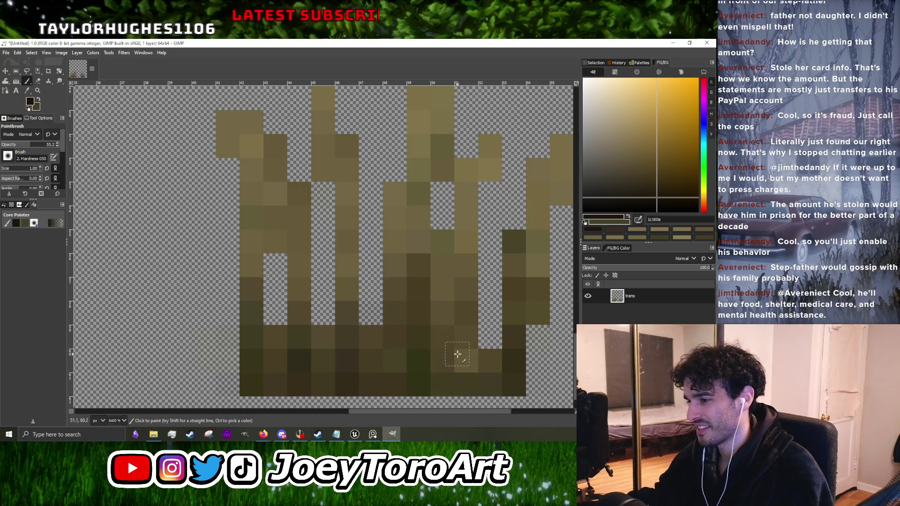
left_click_drag(467, 301, 466, 229)
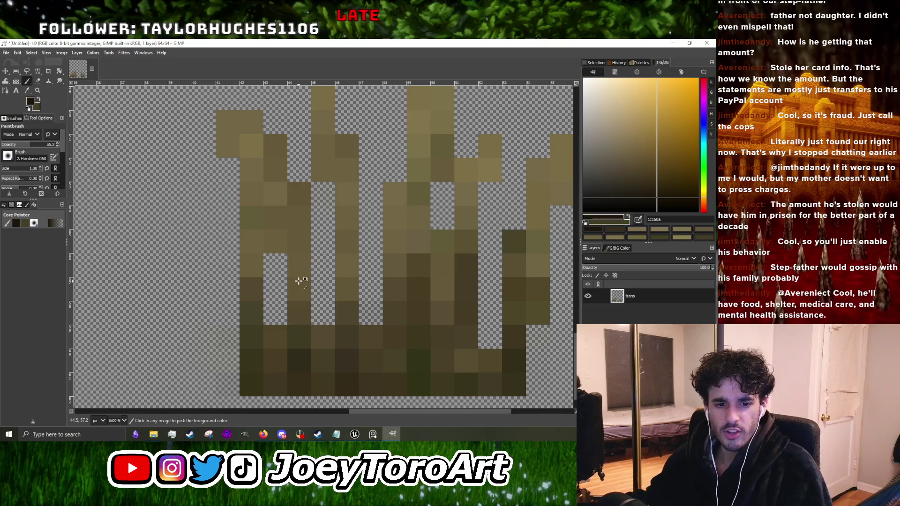
scroll(297, 284, "down", 3, "ctrl")
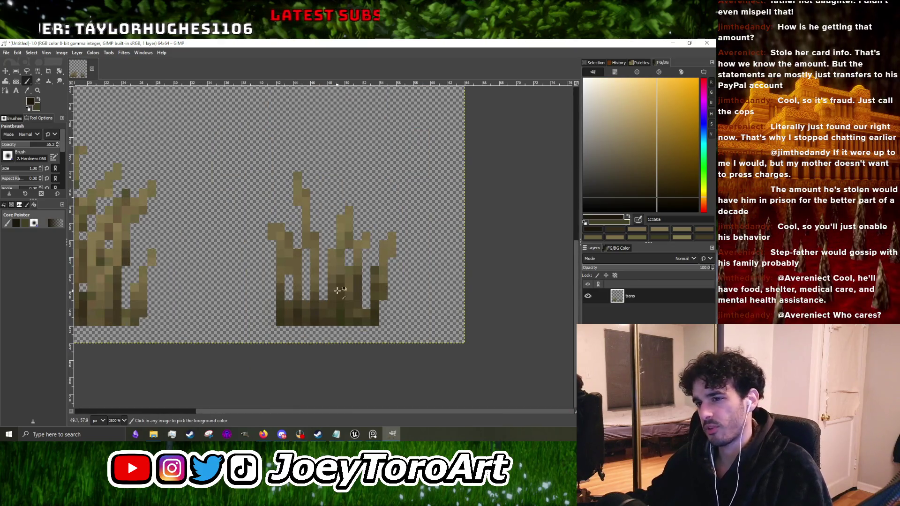
Step: Sample brown 403722 and use it to fill and darken two pixels of the tuft
scroll(330, 288, "down", 1, "ctrl")
scroll(327, 283, "up", 4, "ctrl")
left_click(322, 272, "ctrl")
left_click(322, 272)
left_click(300, 280)
Step: Pick the dark brown from the grass and darken pixels along the large tuft's lower stems
scroll(290, 305, "down", 4, "ctrl")
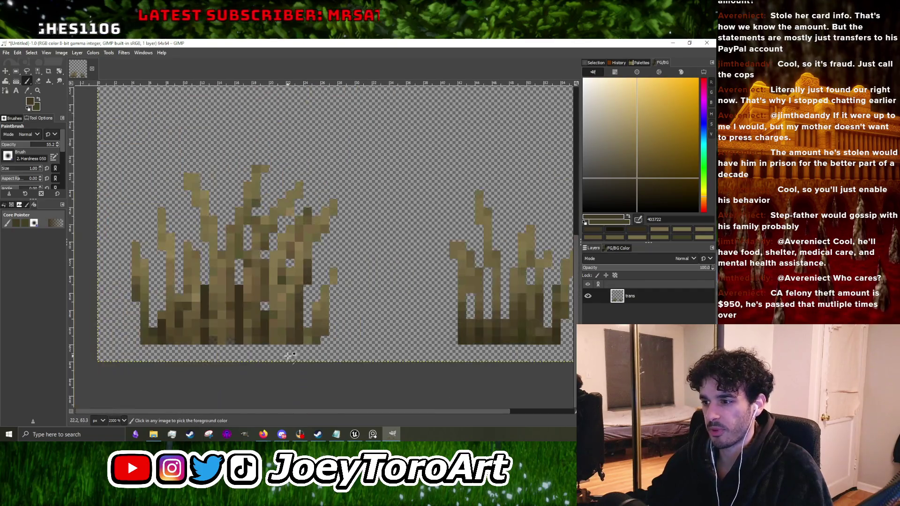
scroll(304, 302, "up", 3, "ctrl")
scroll(301, 289, "down", 1, "ctrl")
scroll(321, 298, "left", 2)
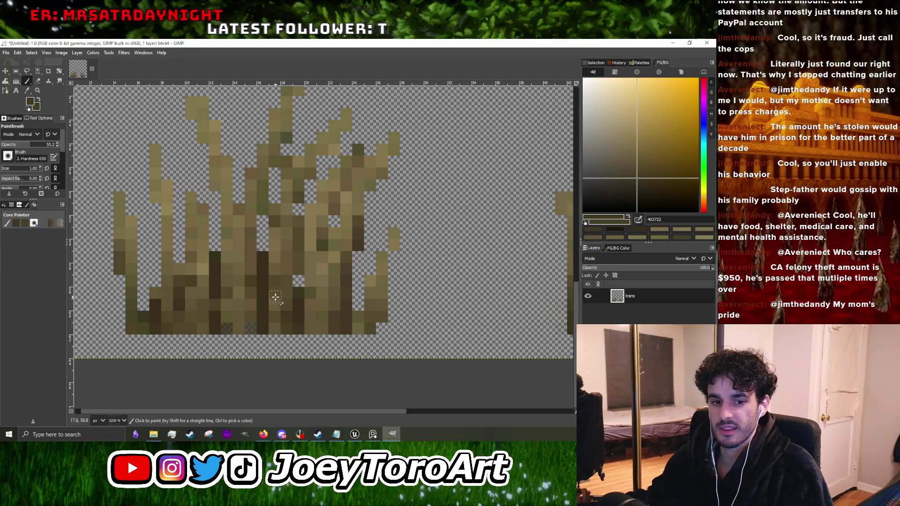
scroll(260, 302, "up", 2, "ctrl")
left_click(271, 345, "ctrl")
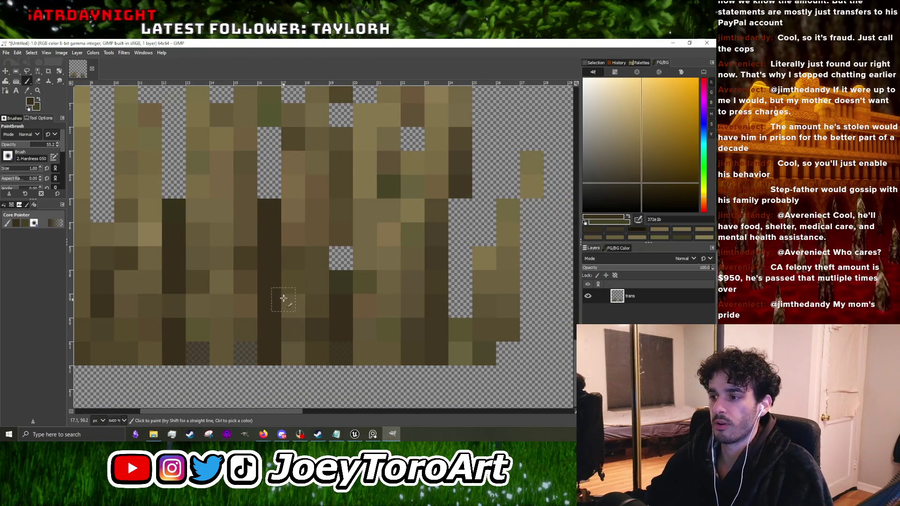
scroll(286, 302, "down", 1, "ctrl")
scroll(306, 300, "up", 1, "ctrl")
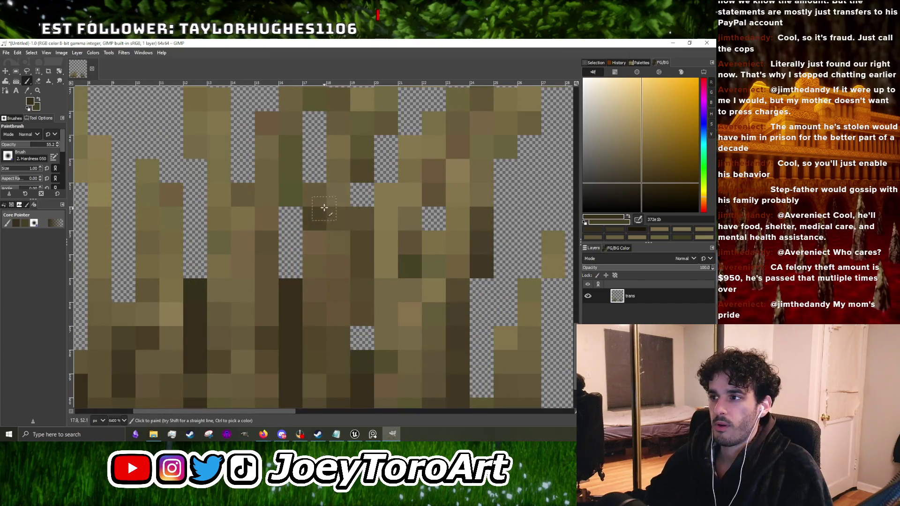
scroll(321, 277, "down", 2, "ctrl")
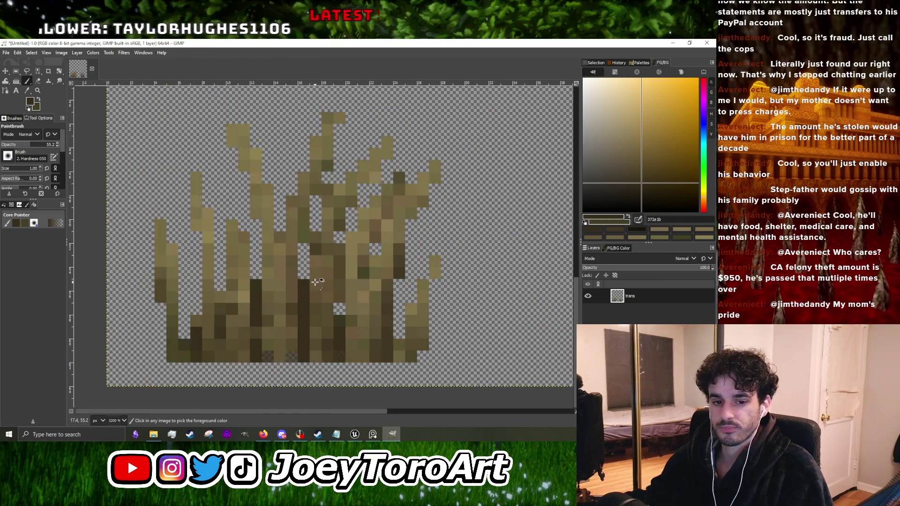
scroll(315, 282, "up", 1, "ctrl")
scroll(336, 280, "down", 1, "ctrl")
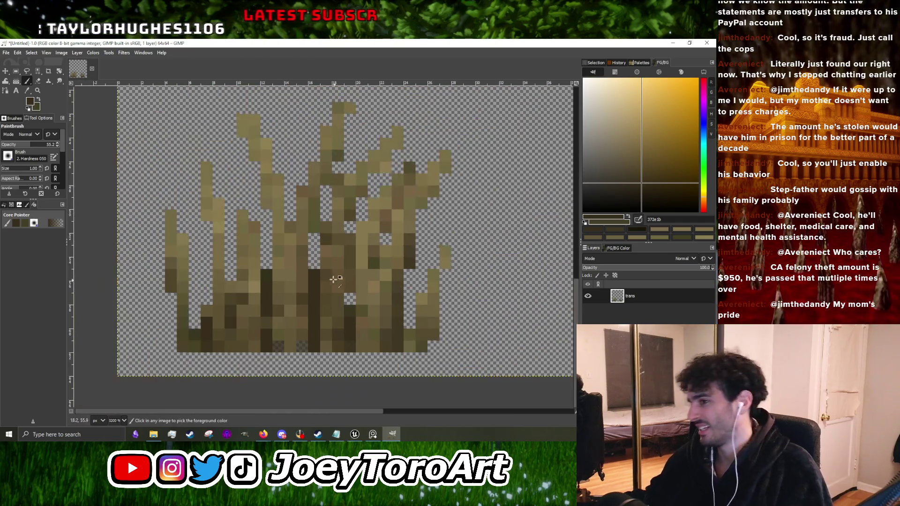
scroll(303, 269, "up", 1, "ctrl")
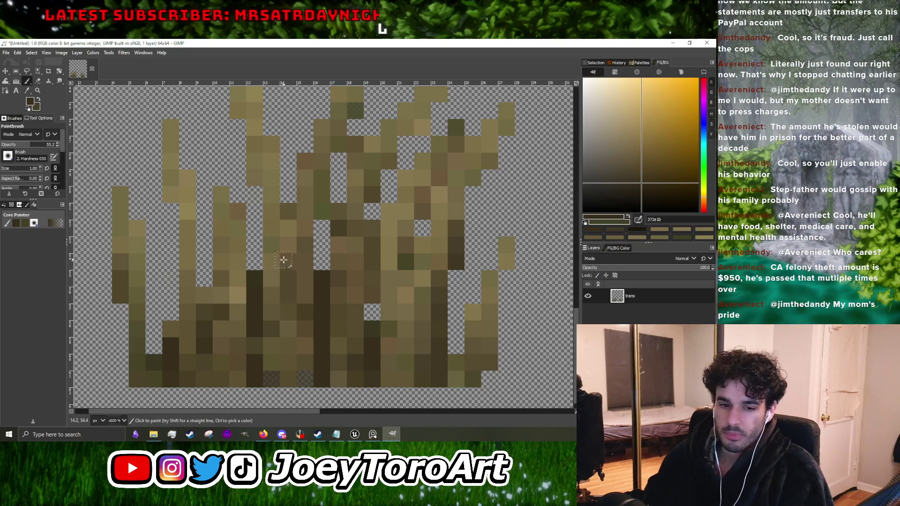
scroll(284, 267, "down", 2, "ctrl")
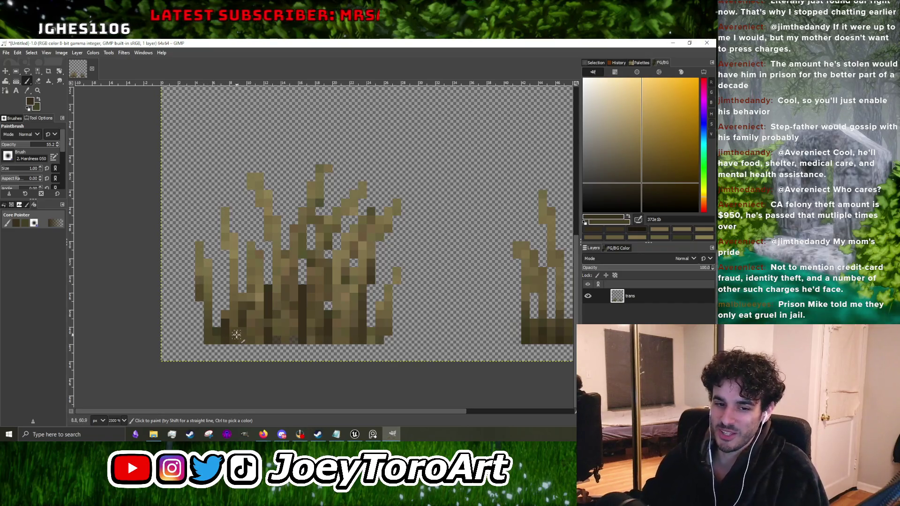
scroll(301, 329, "down", 1, "ctrl")
scroll(388, 360, "up", 4, "ctrl")
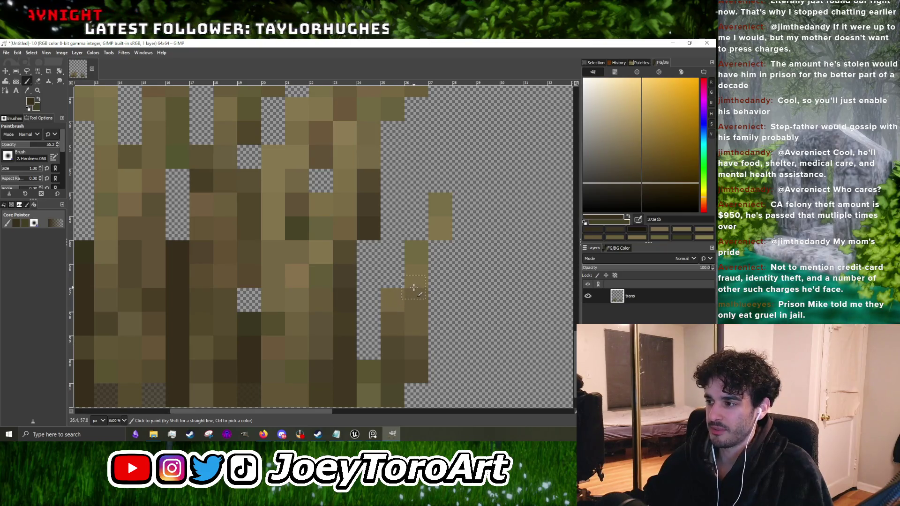
scroll(403, 285, "down", 3)
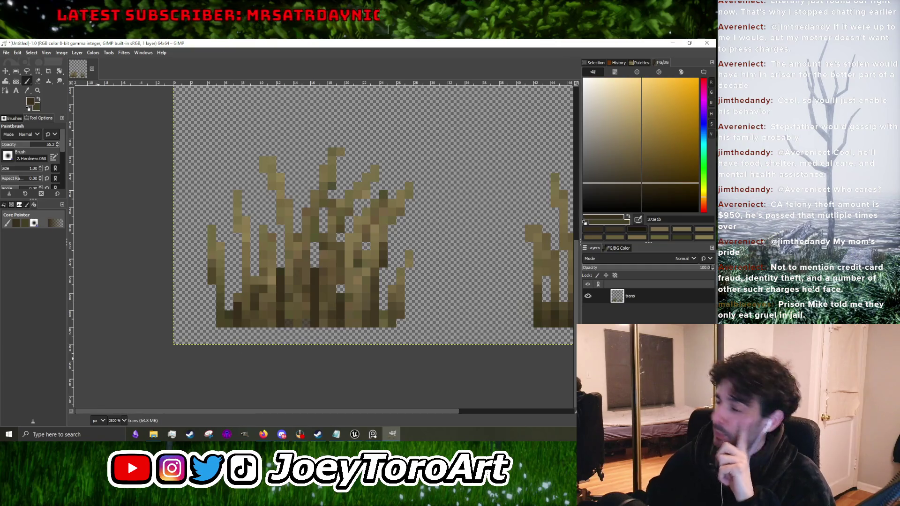
scroll(283, 336, "up", 3)
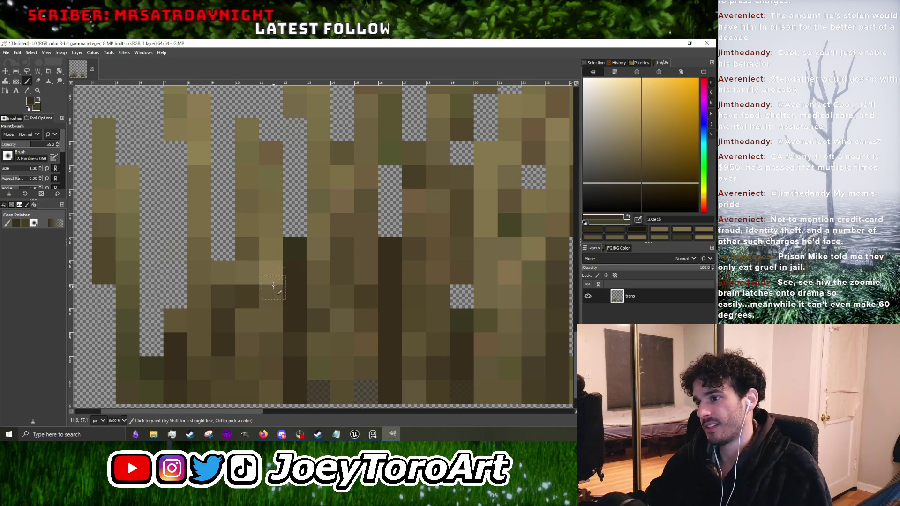
left_click_drag(265, 256, 262, 209)
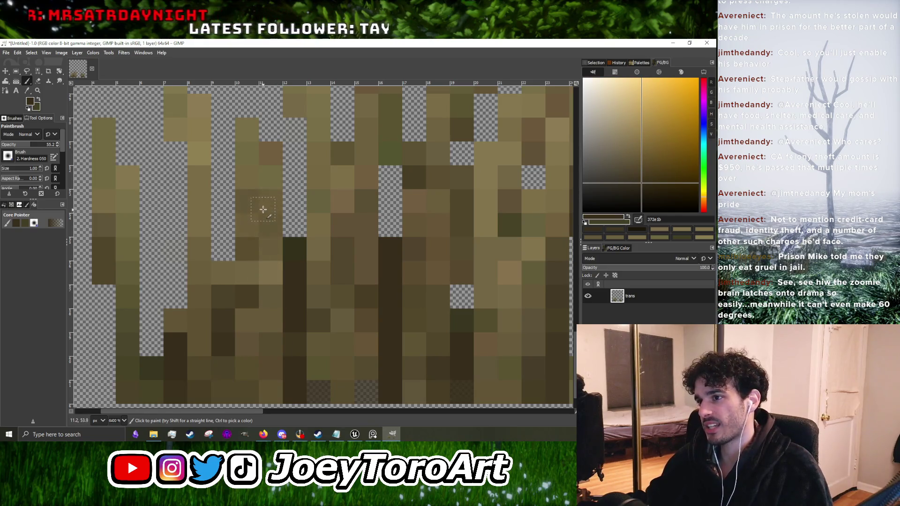
left_click_drag(263, 248, 275, 321)
Step: Darken two more pixels in the grass clump
scroll(290, 318, "down", 5)
scroll(297, 315, "up", 6)
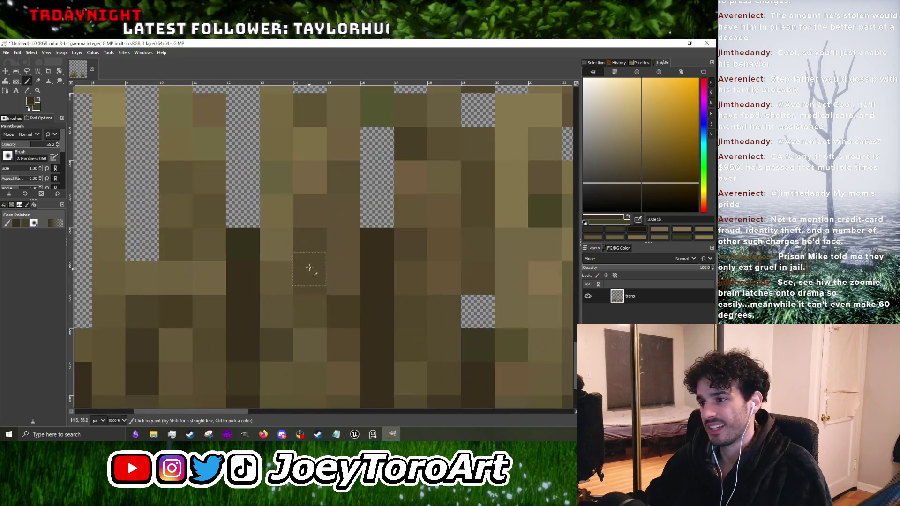
scroll(294, 341, "down", 6)
scroll(328, 317, "up", 5)
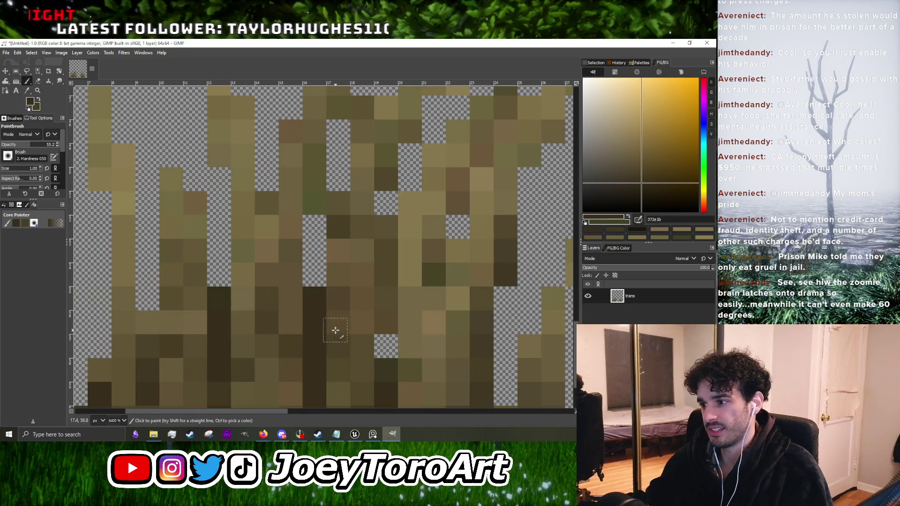
scroll(357, 283, "down", 5)
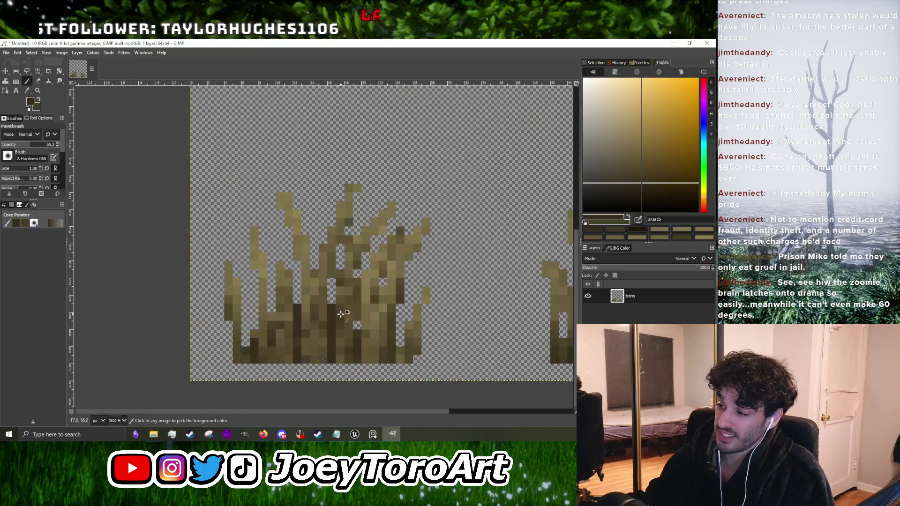
scroll(360, 314, "up", 5)
mouse_move(395, 338)
left_mouse_down()
mouse_move(396, 367)
mouse_move(396, 337)
left_mouse_up()
scroll(405, 305, "down", 1)
scroll(317, 305, "down", 1)
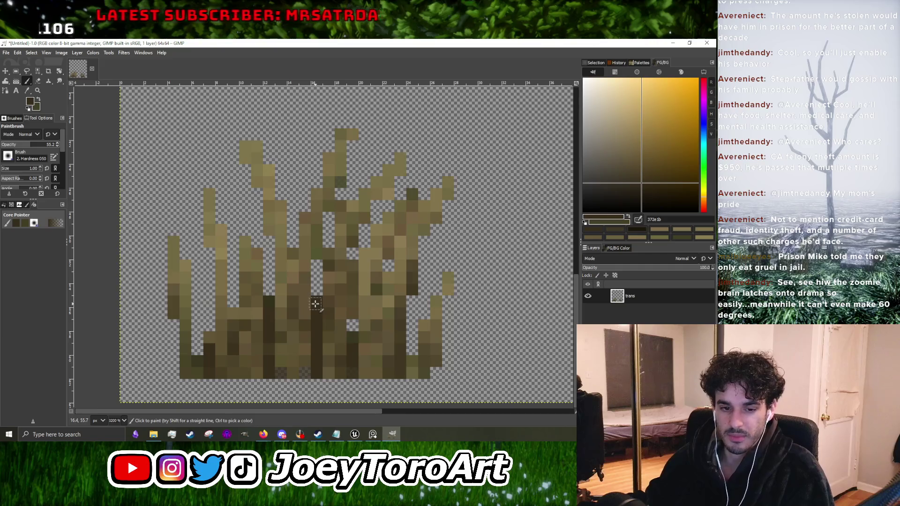
scroll(368, 323, "up", 3)
scroll(392, 331, "down", 2)
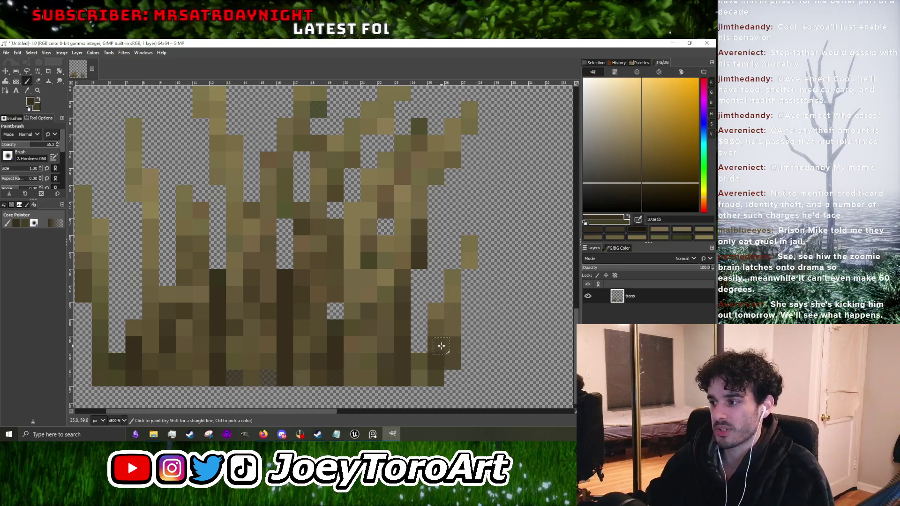
scroll(435, 329, "down", 3)
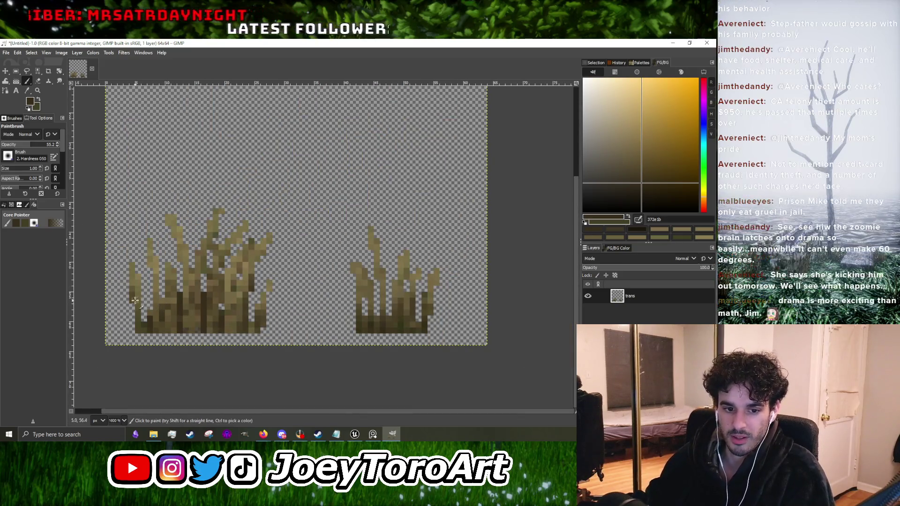
scroll(420, 294, "up", 3)
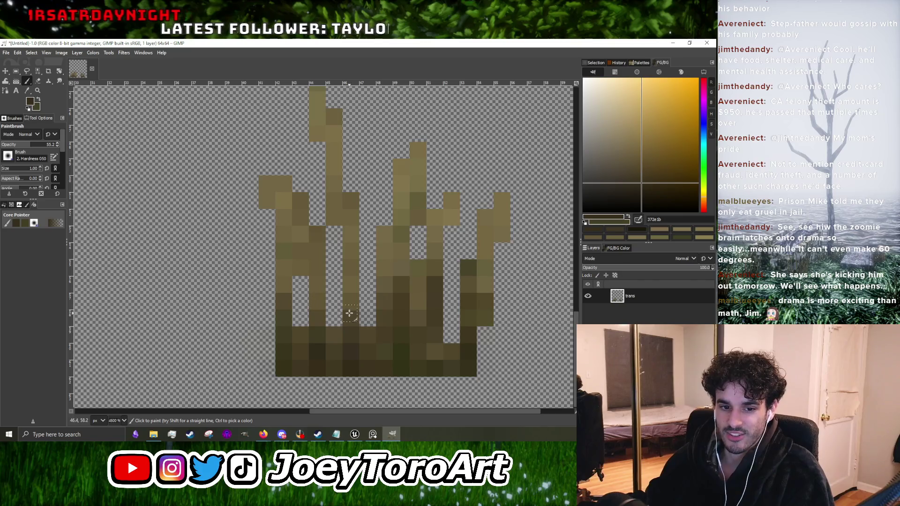
scroll(361, 323, "up", 3)
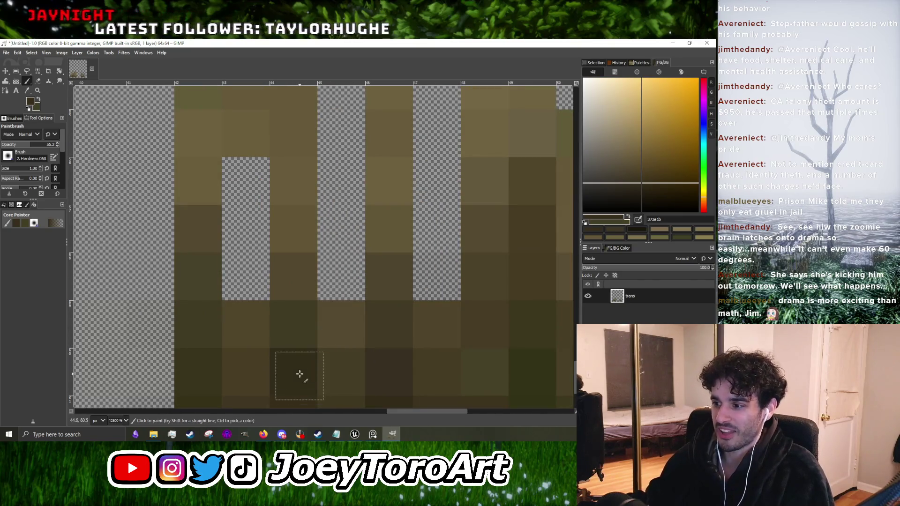
scroll(303, 341, "down", 1)
left_click(305, 343, "ctrl")
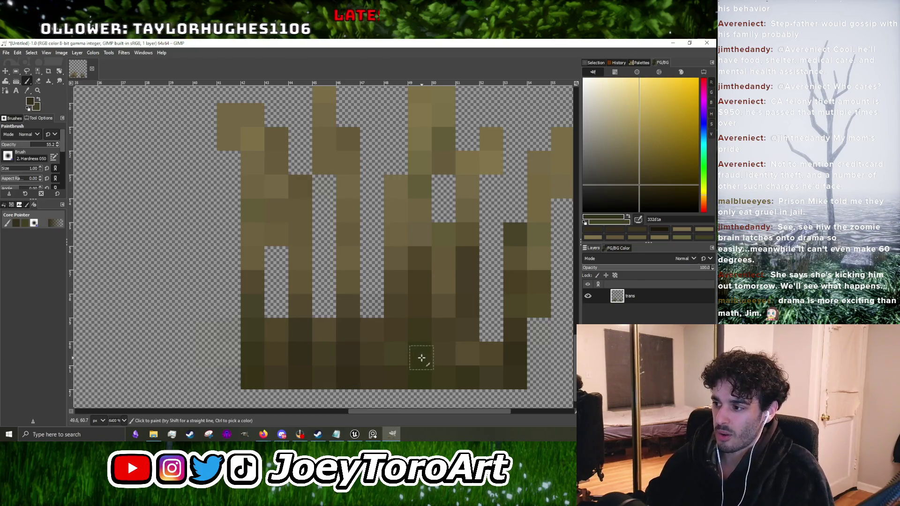
scroll(421, 280, "down", 4)
scroll(335, 285, "up", 4)
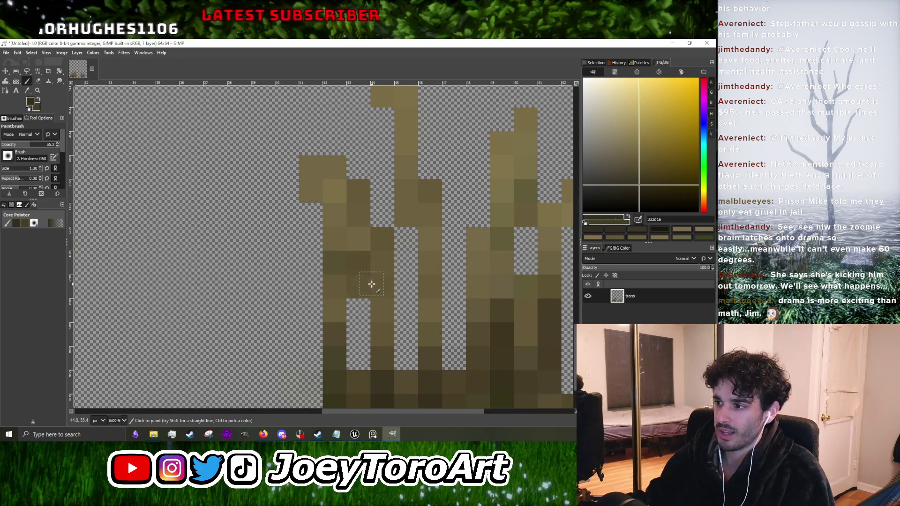
scroll(361, 266, "down", 4)
scroll(201, 253, "up", 4)
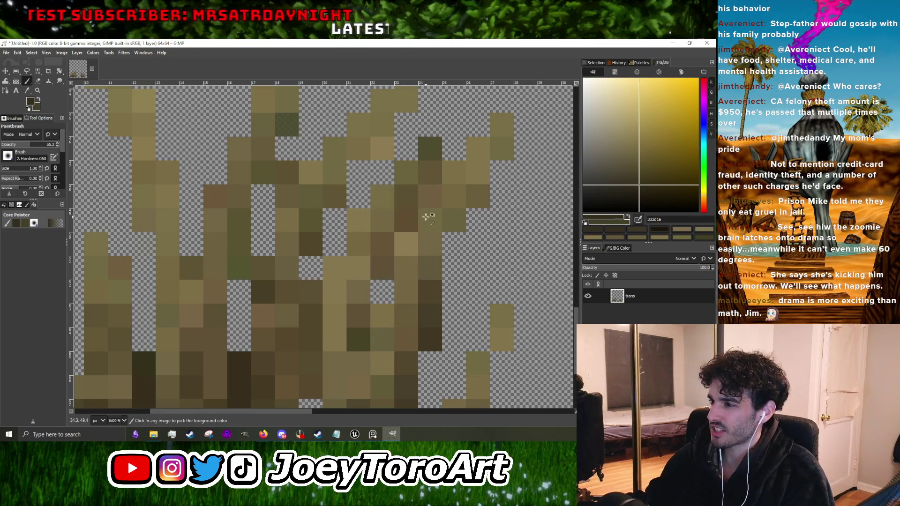
scroll(424, 206, "down", 4)
scroll(370, 281, "up", 4)
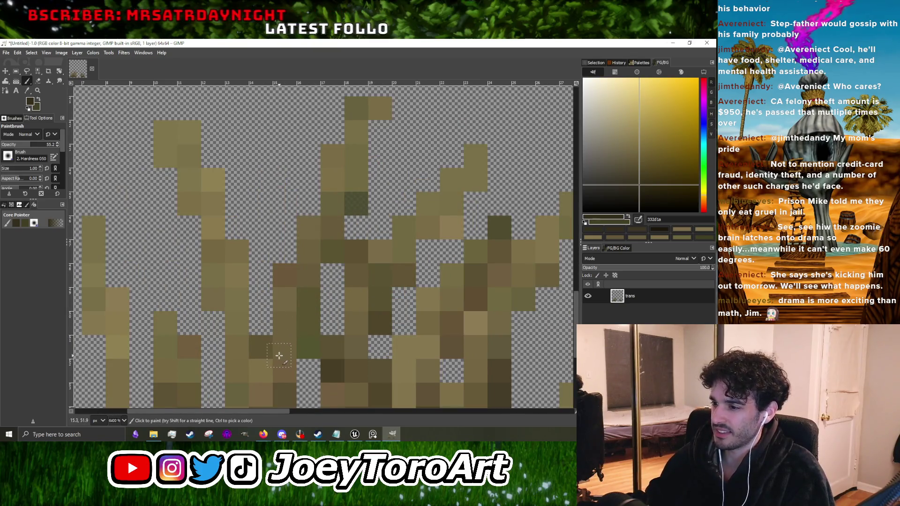
scroll(300, 316, "down", 4)
scroll(287, 384, "up", 4)
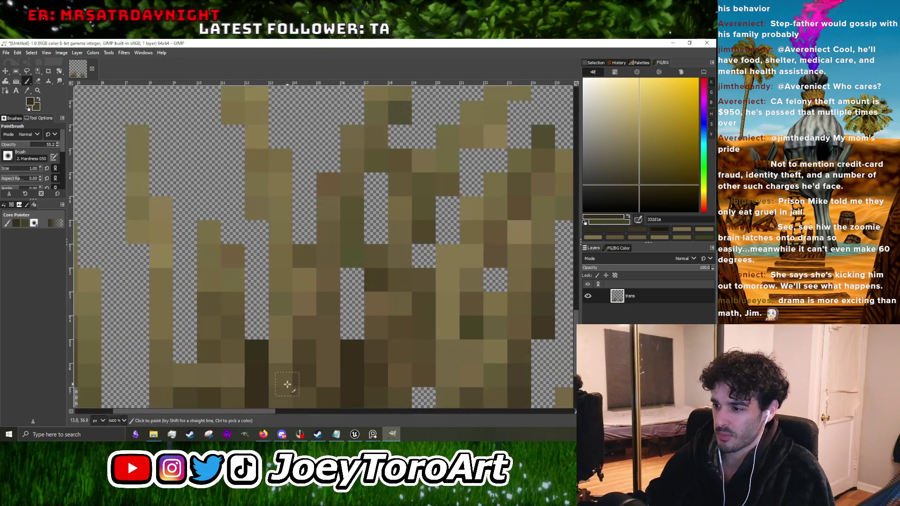
scroll(298, 360, "down", 4)
scroll(262, 356, "up", 5)
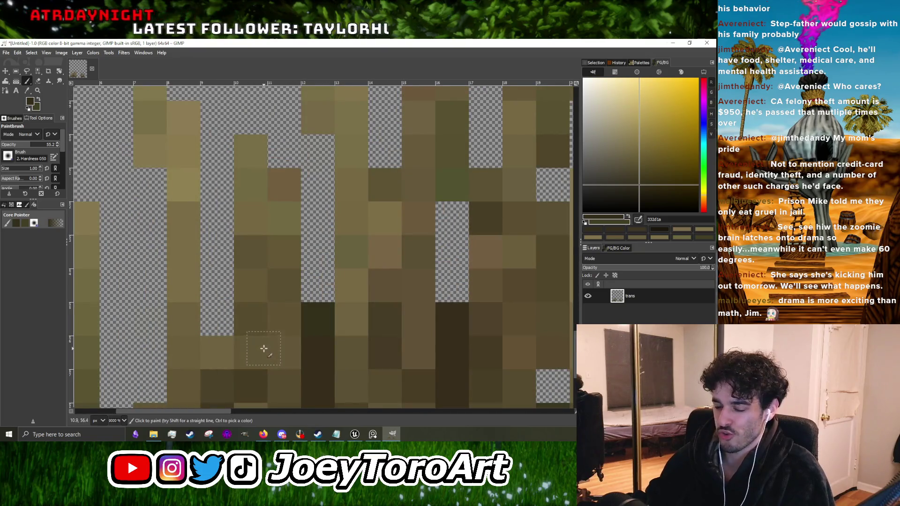
scroll(266, 331, "down", 3)
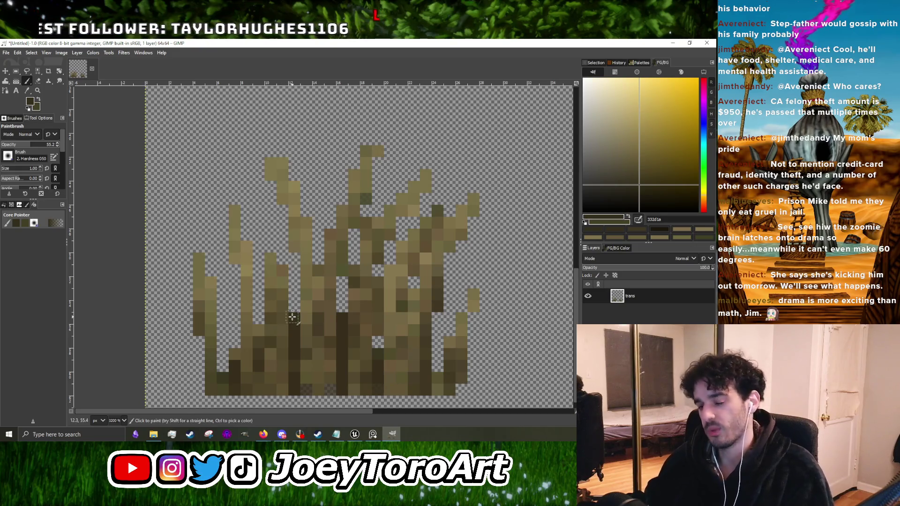
scroll(262, 337, "down", 1)
scroll(249, 353, "up", 3)
left_click(244, 354, "ctrl")
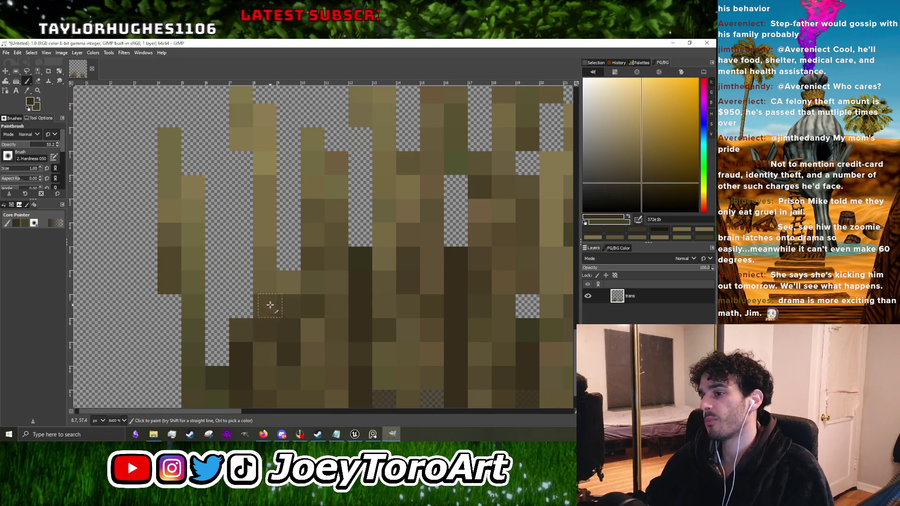
scroll(265, 328, "down", 2)
scroll(265, 328, "up", 2)
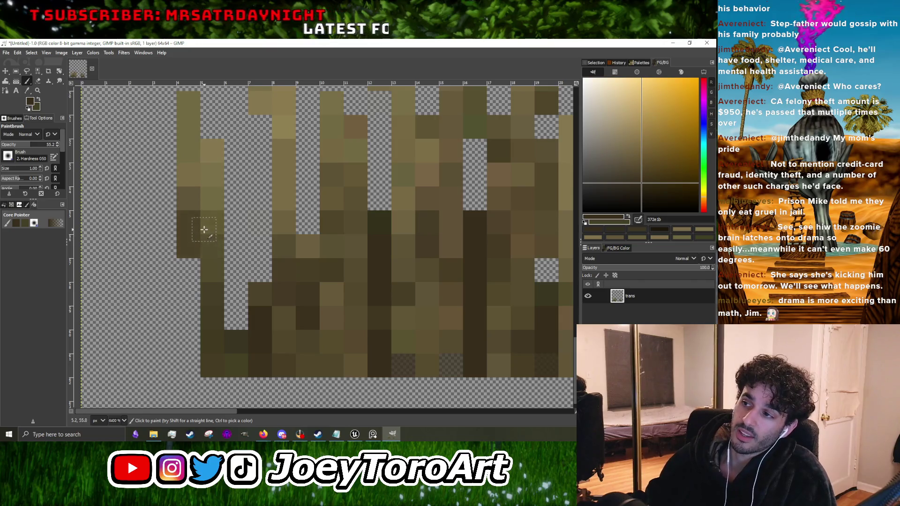
scroll(295, 293, "down", 4, "ctrl")
scroll(455, 265, "up", 3, "ctrl")
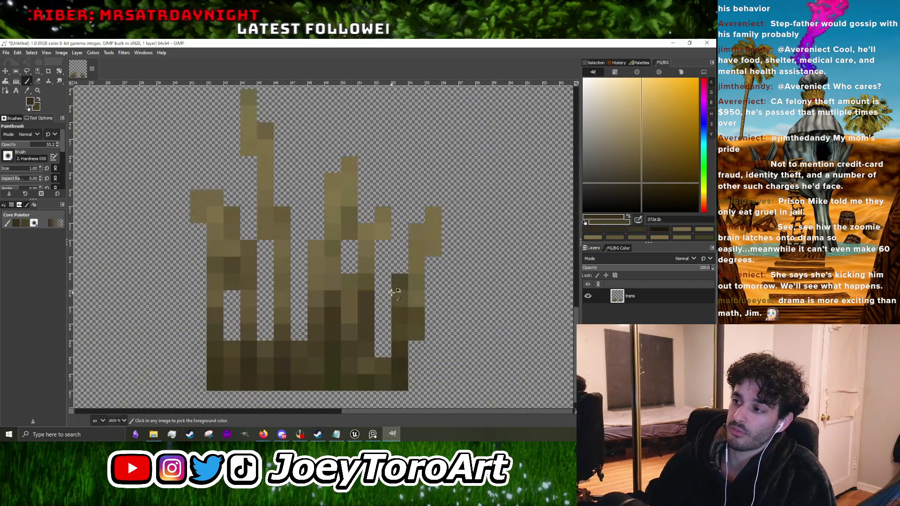
Step: Add a dark pixel beside the dark stem, then sample olive brown and 6e6243 from the tuft
left_click(416, 281)
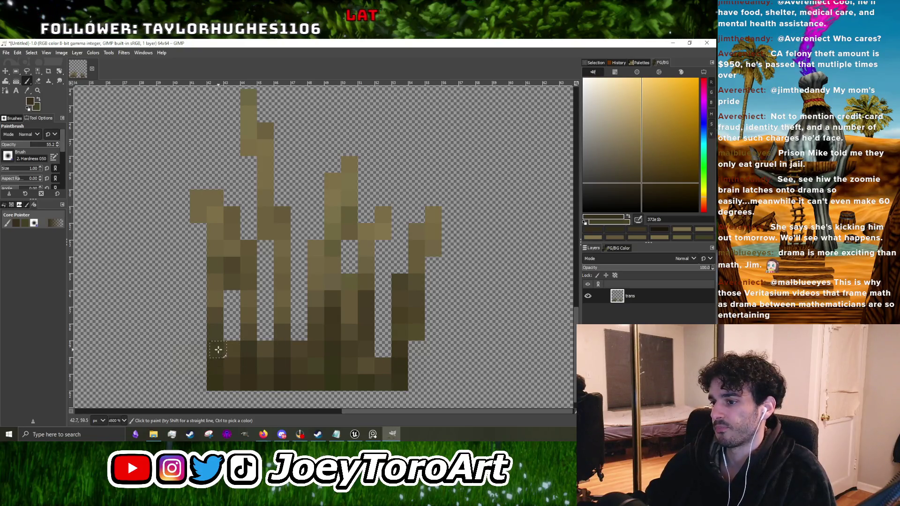
left_click(232, 358, "ctrl")
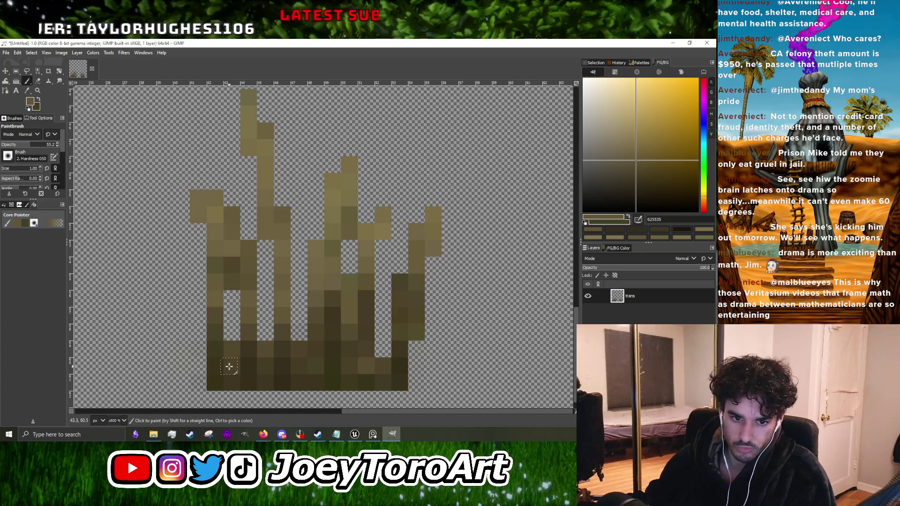
scroll(229, 366, "down", 1)
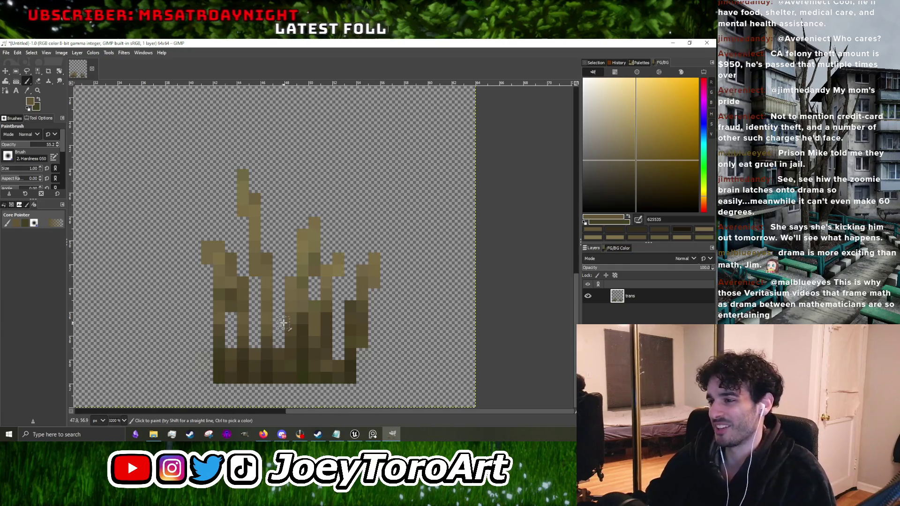
scroll(330, 303, "up", 3, "ctrl")
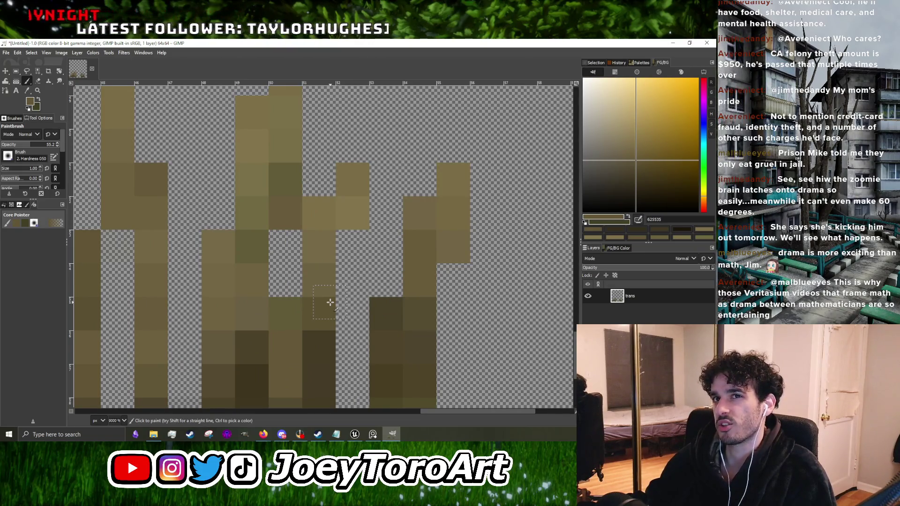
scroll(330, 302, "down", 3, "ctrl")
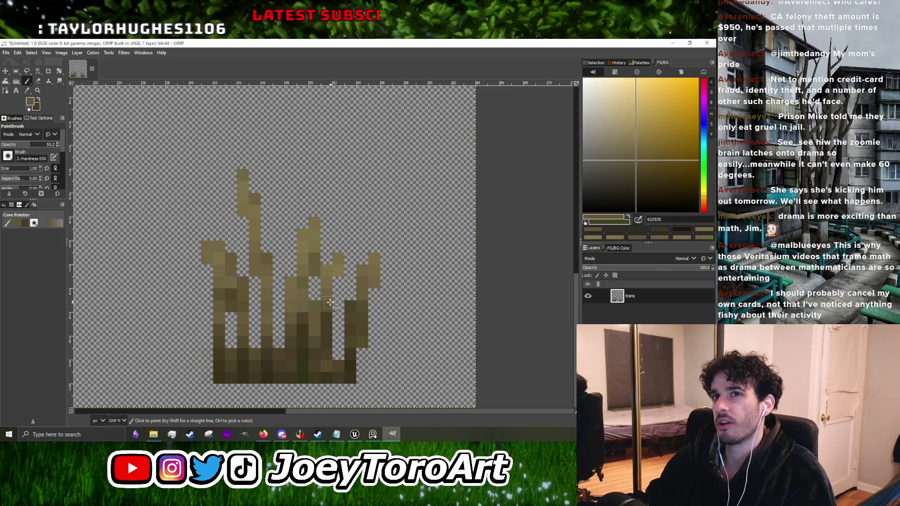
scroll(329, 302, "up", 3, "ctrl")
left_click(320, 291, "ctrl")
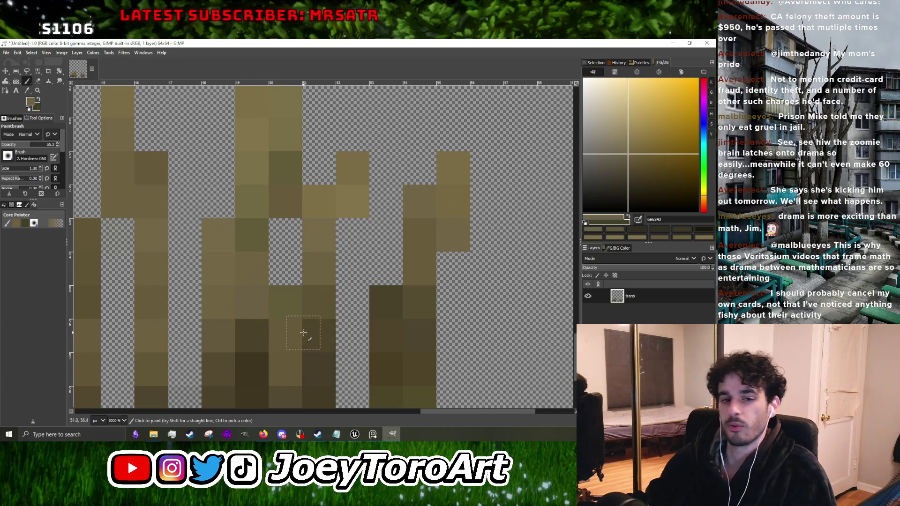
scroll(304, 330, "down", 2, "ctrl")
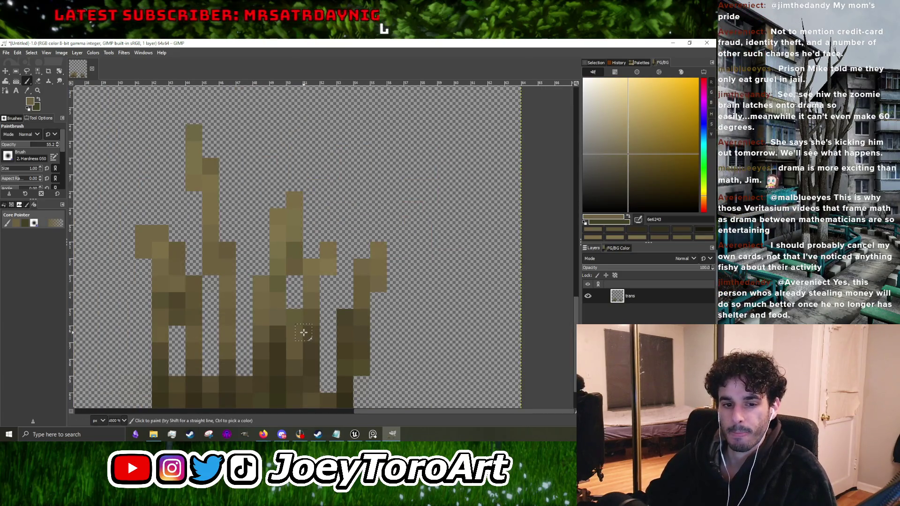
scroll(307, 332, "down", 1, "ctrl")
scroll(308, 333, "up", 2, "ctrl")
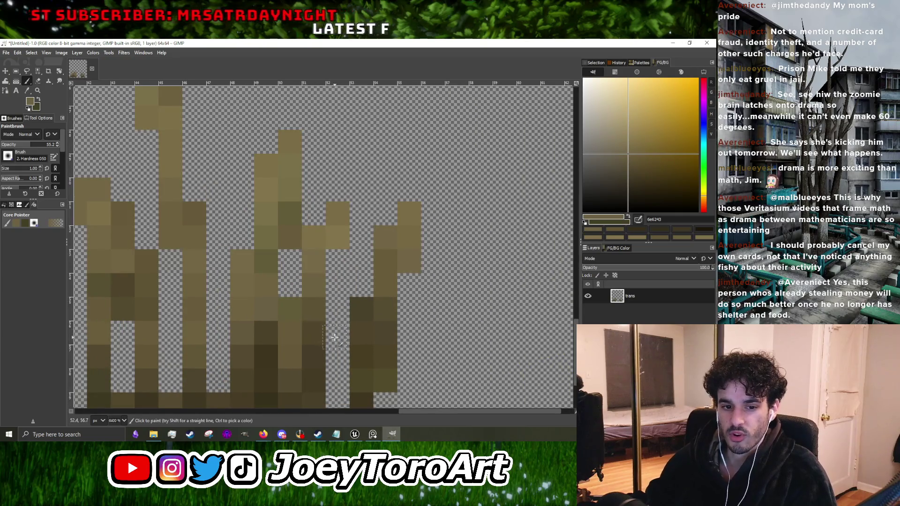
scroll(334, 328, "down", 5)
key("shift+e")
scroll(327, 249, "up", 1)
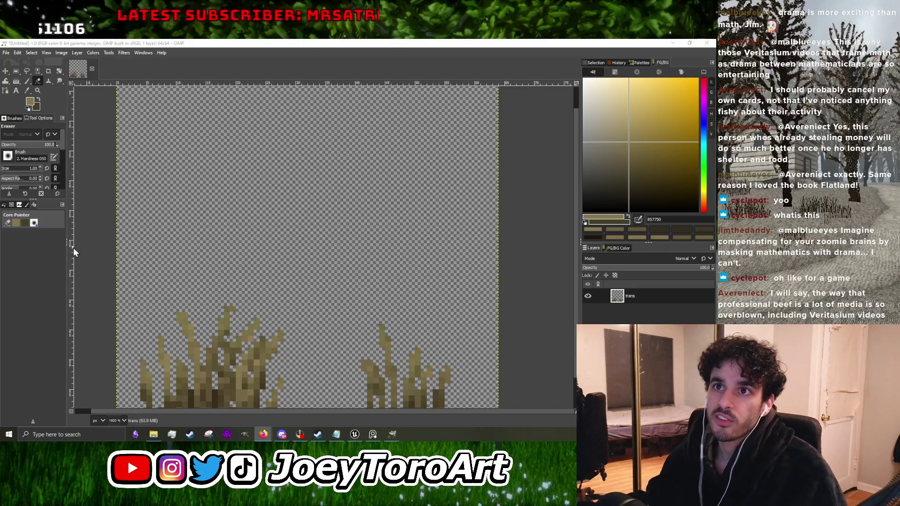
Step: Set the Paintbrush foreground to dark green 324525, then minimize GIMP to the desktop
key("p")
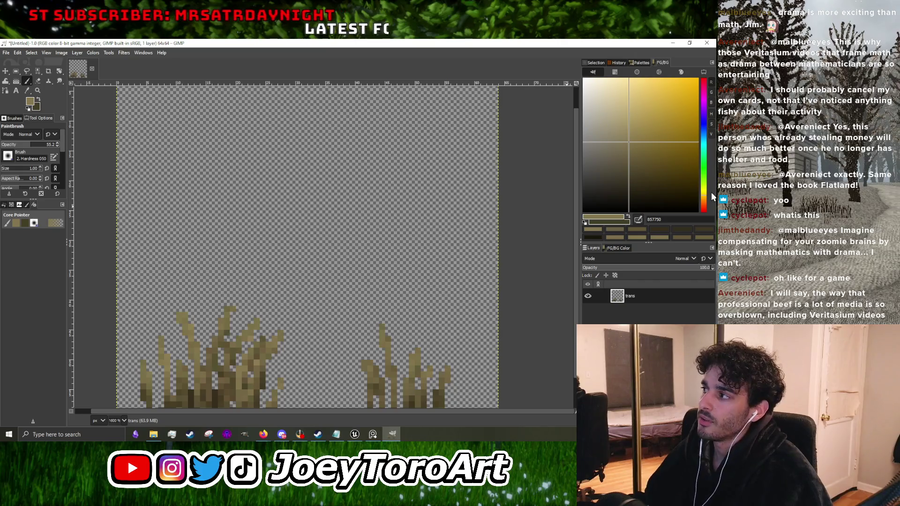
left_click(706, 183)
left_click(707, 186)
left_click(637, 176)
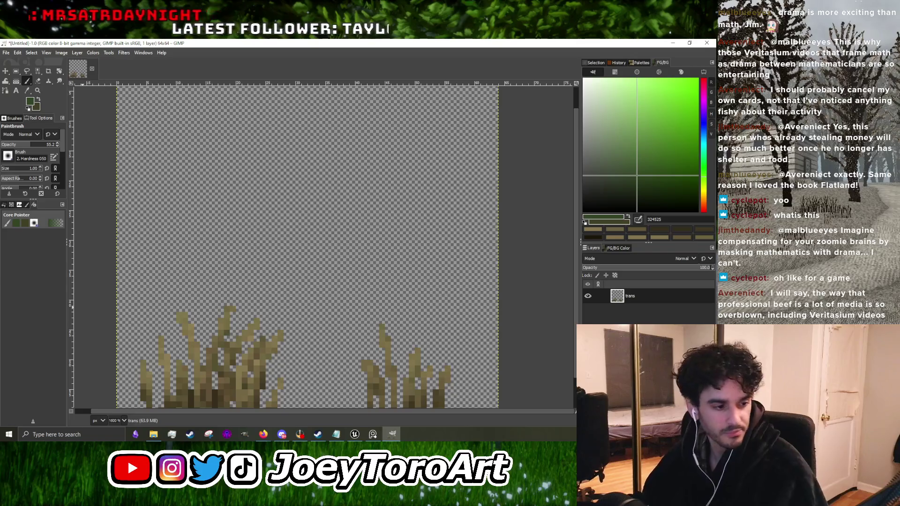
key("alt+Tab")
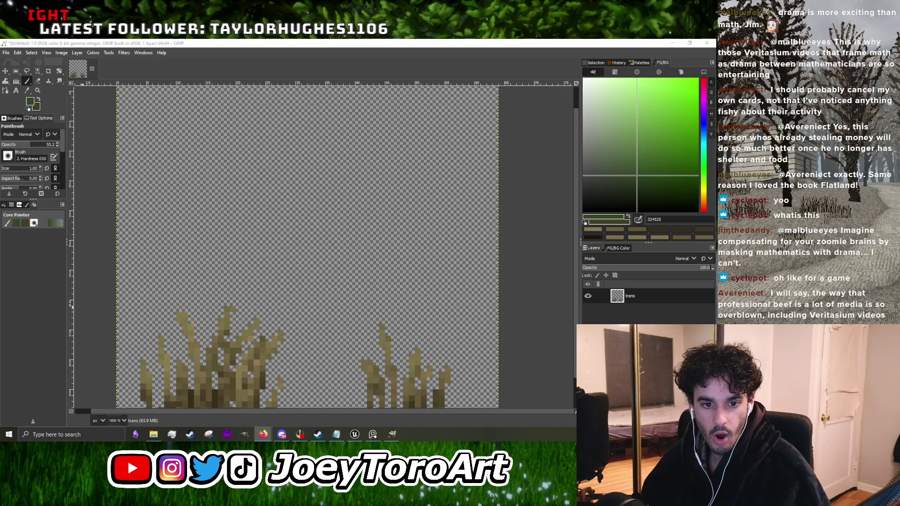
left_click(670, 43)
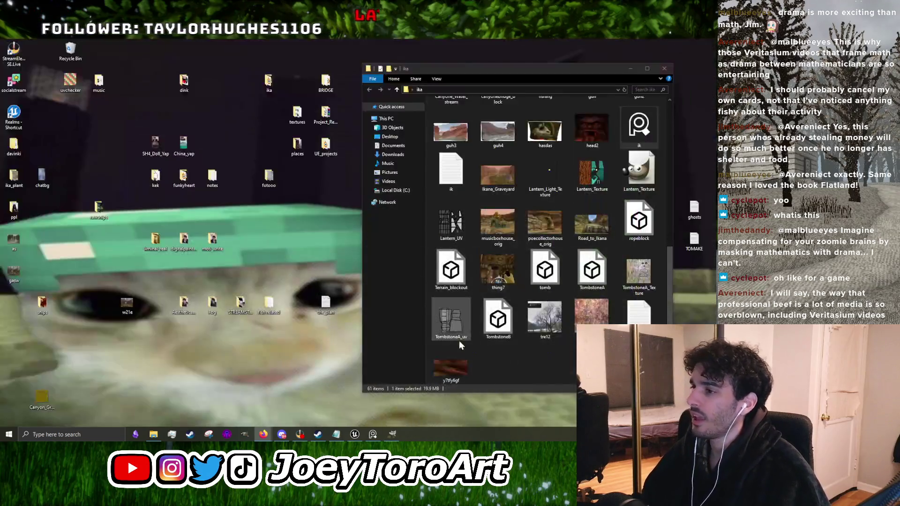
Step: Bring up the Unreal Editor, play the canyon level in the editor, then stop it
left_click(355, 425)
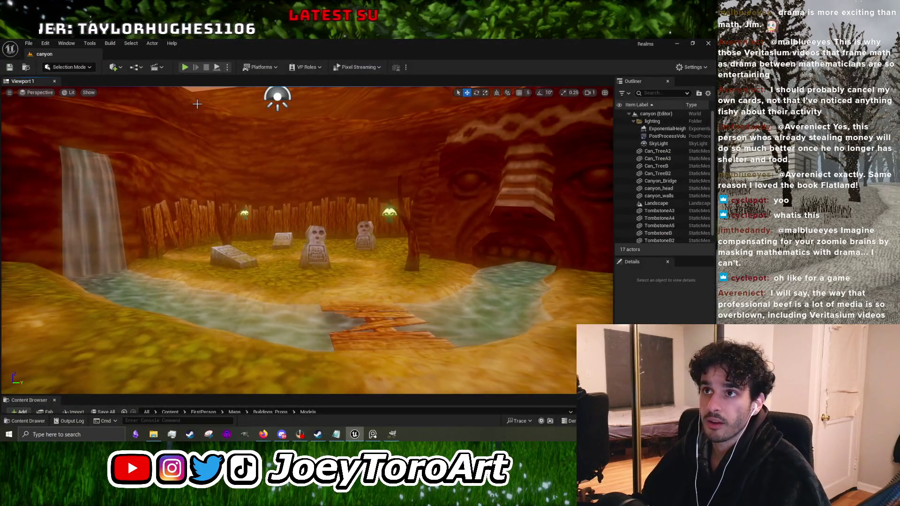
key("alt+p")
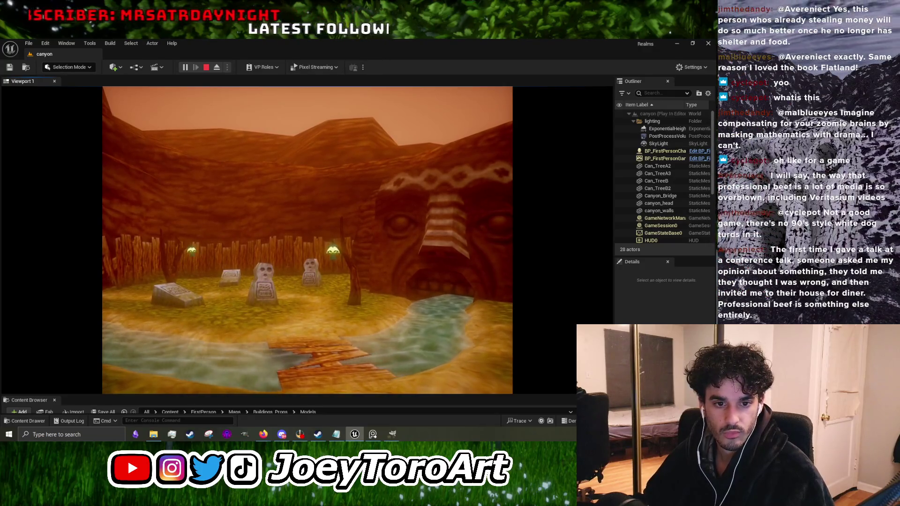
key("Escape")
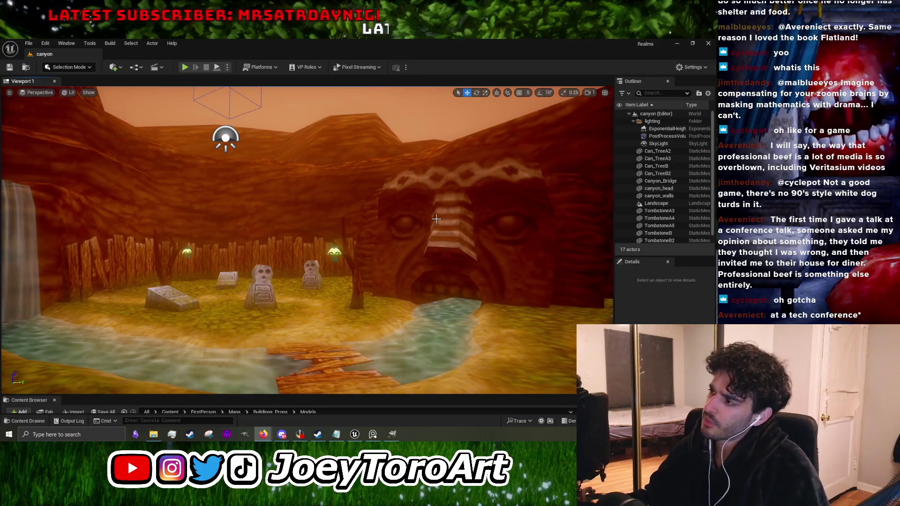
Step: Minimize the Unreal editor and bring the GIMP grass canvas back to the front
left_click(676, 43)
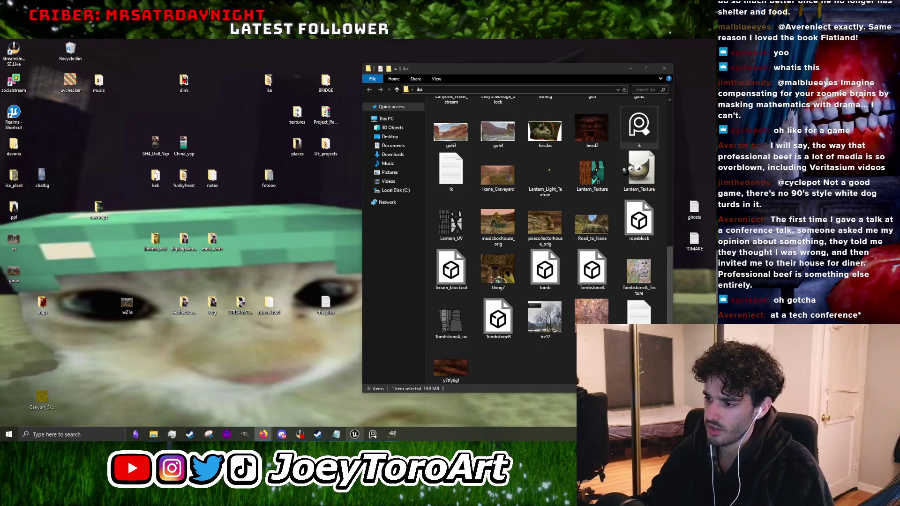
mouse_move(356, 433)
left_click(392, 434)
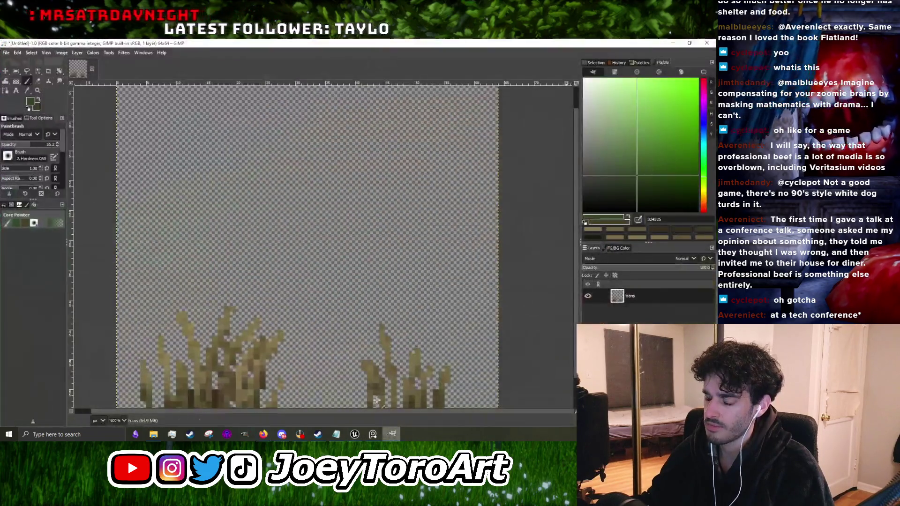
Step: Pick very dark green 213215 and brush a low horizontal clump across the canvas middle
scroll(315, 277, "down", 3)
scroll(317, 263, "up", 4)
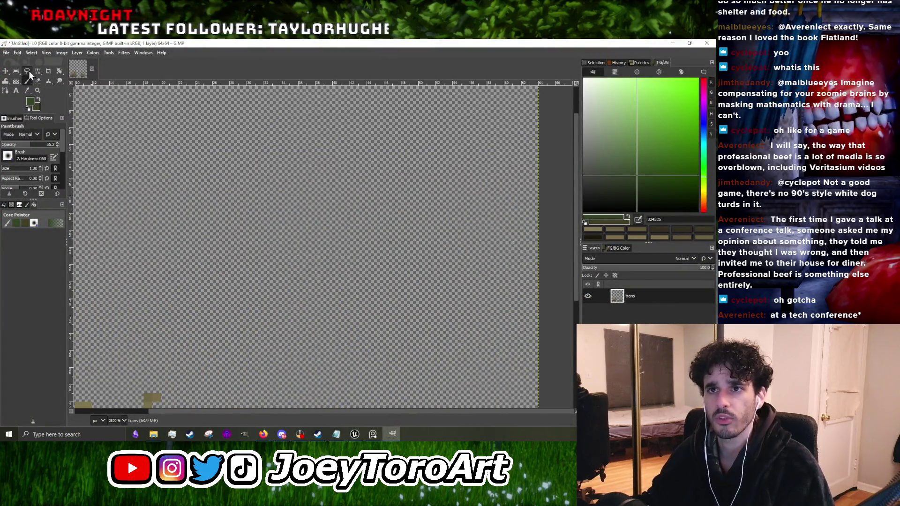
scroll(221, 271, "down", 2)
left_click(649, 186)
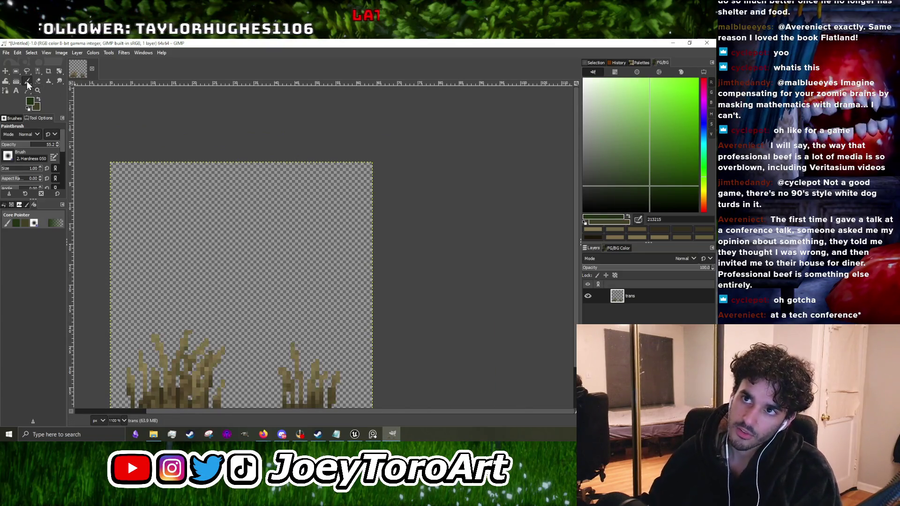
scroll(312, 318, "up", 4)
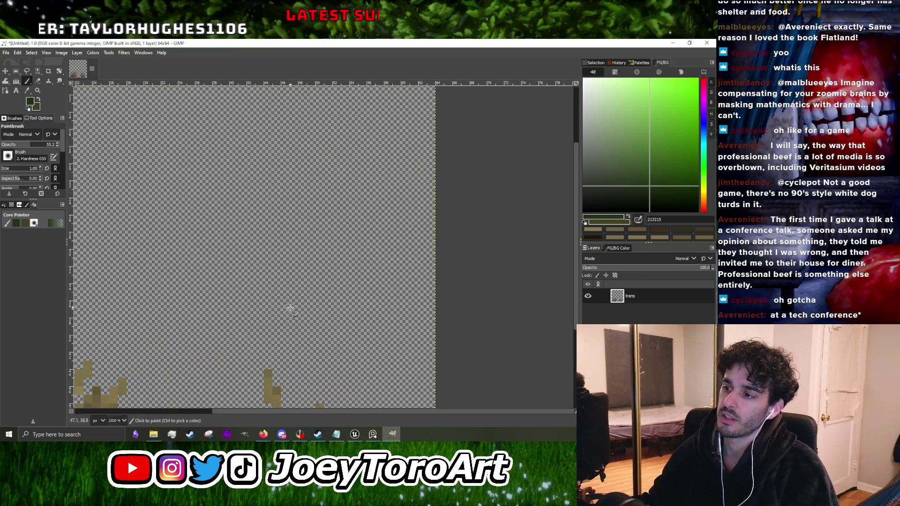
mouse_move(273, 259)
left_mouse_down()
mouse_move(313, 237)
mouse_move(262, 258)
mouse_move(323, 243)
left_mouse_up()
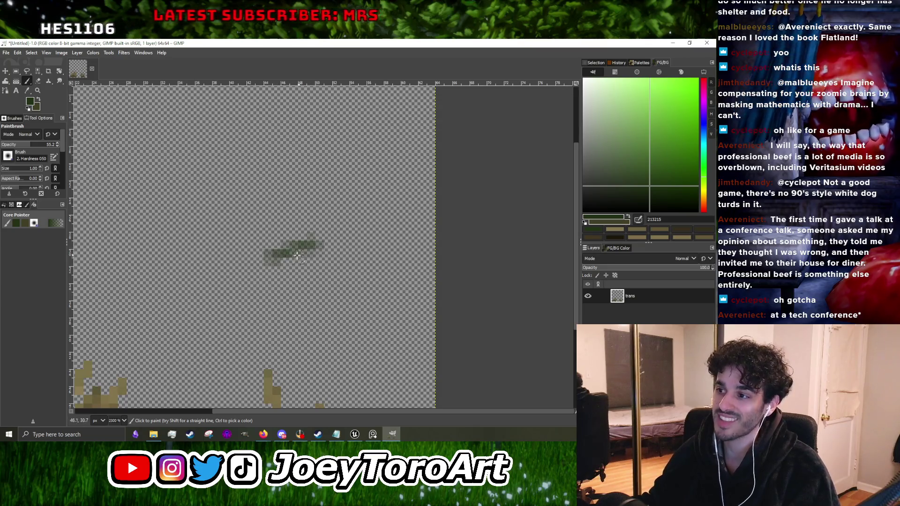
mouse_move(243, 261)
left_mouse_down()
mouse_move(304, 242)
mouse_move(386, 276)
left_mouse_up()
mouse_move(336, 251)
left_mouse_down()
mouse_move(396, 258)
mouse_move(377, 278)
mouse_move(255, 271)
left_mouse_up()
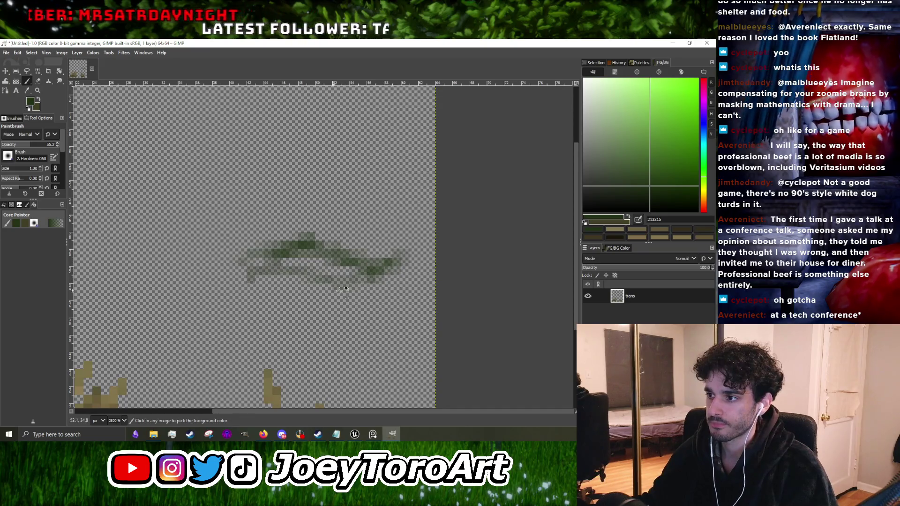
scroll(313, 291, "up", 1)
mouse_move(313, 291)
left_mouse_down()
mouse_move(285, 269)
mouse_move(244, 281)
mouse_move(263, 252)
mouse_move(290, 255)
mouse_move(264, 283)
mouse_move(310, 260)
mouse_move(396, 260)
mouse_move(424, 274)
mouse_move(415, 277)
left_mouse_up()
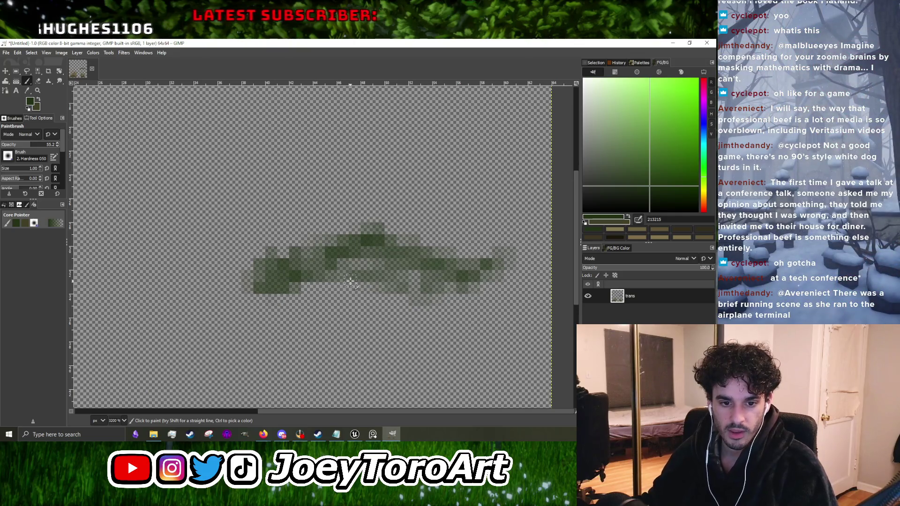
scroll(350, 281, "down", 1)
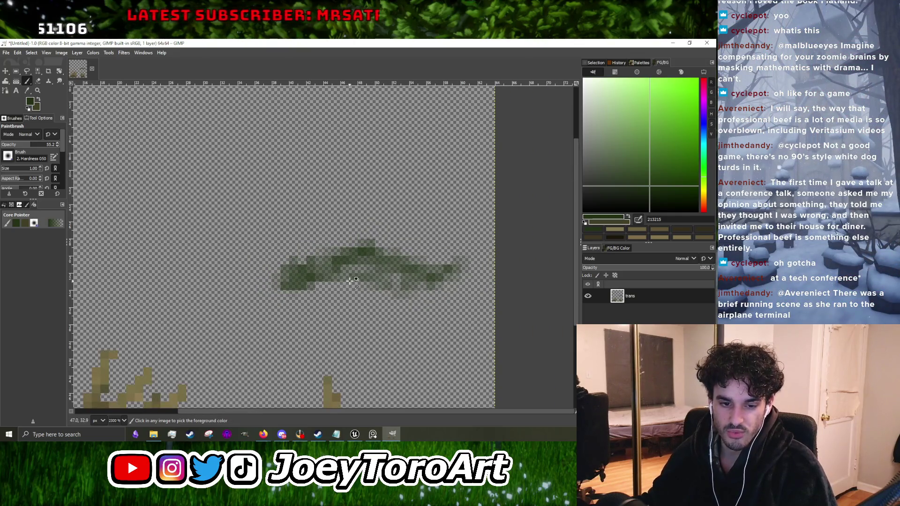
scroll(350, 281, "up", 2)
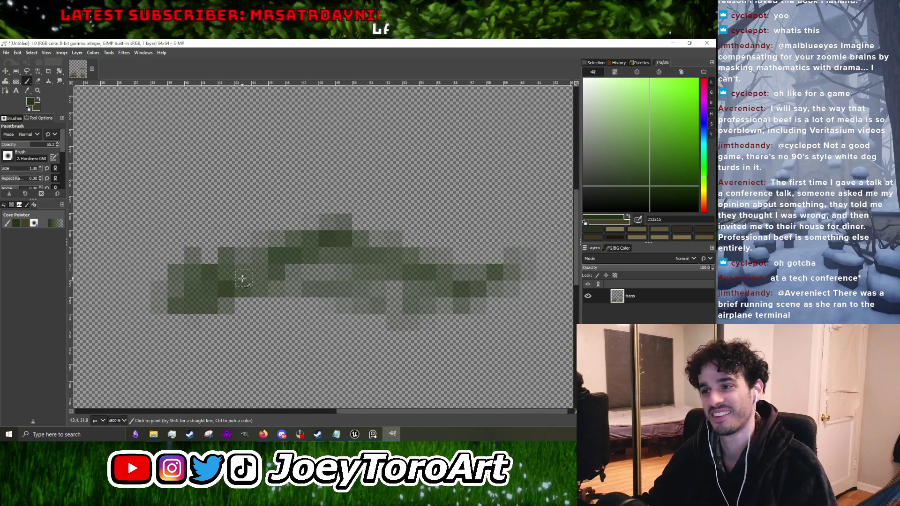
mouse_move(211, 284)
left_mouse_down()
mouse_move(299, 253)
mouse_move(271, 287)
mouse_move(344, 291)
left_mouse_up()
mouse_move(260, 281)
left_mouse_down()
mouse_move(336, 271)
mouse_move(364, 257)
mouse_move(246, 285)
mouse_move(175, 274)
mouse_move(178, 296)
left_mouse_up()
Step: Choose the lighter green 2f481d for shading the clump
left_click(651, 174)
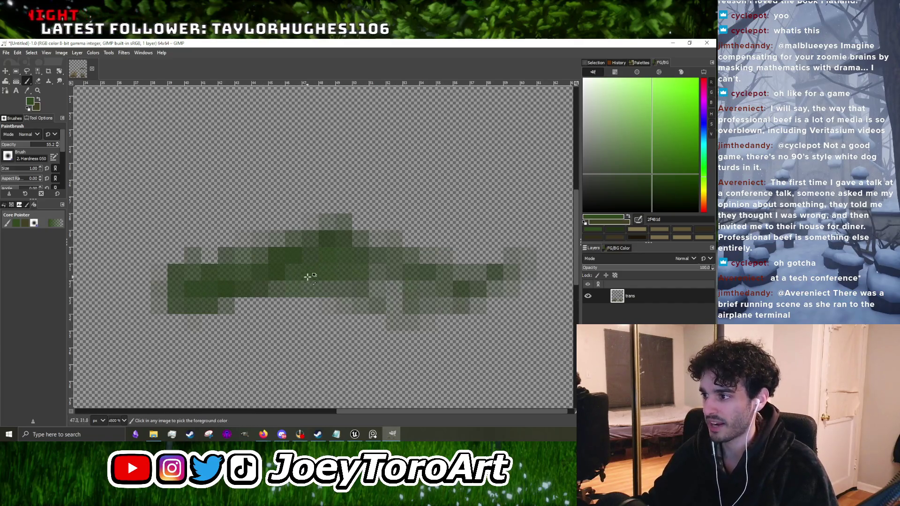
scroll(312, 272, "down", 1)
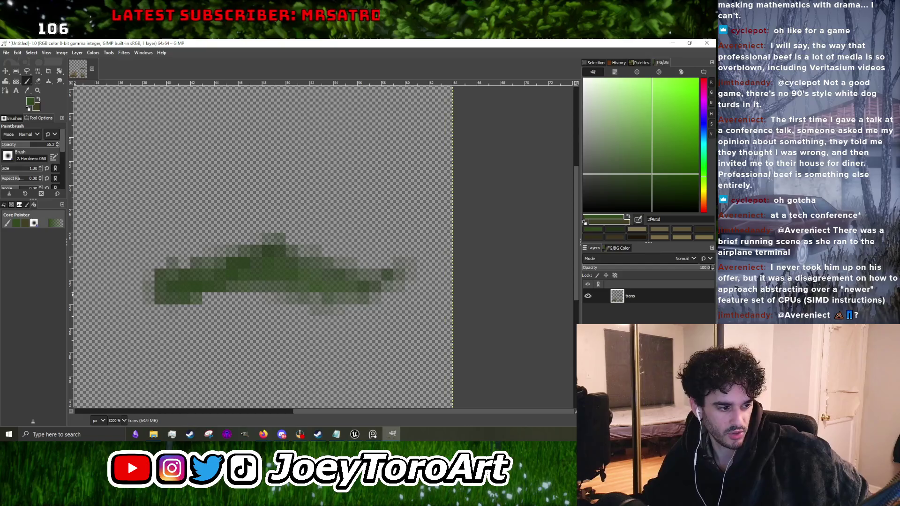
key("alt+Tab")
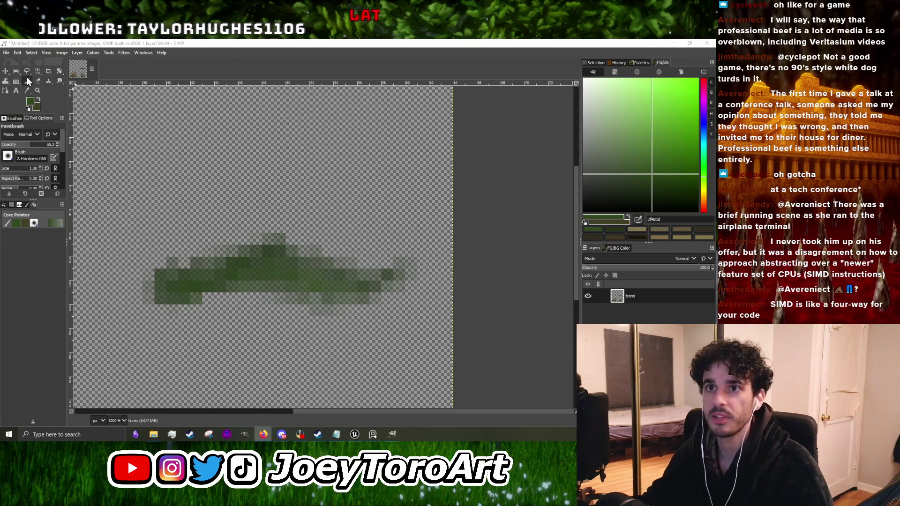
Step: Sample green 283d19 from the clump and dab dark green onto its right side
scroll(270, 212, "down", 1, "ctrl")
scroll(270, 212, "up", 3, "ctrl")
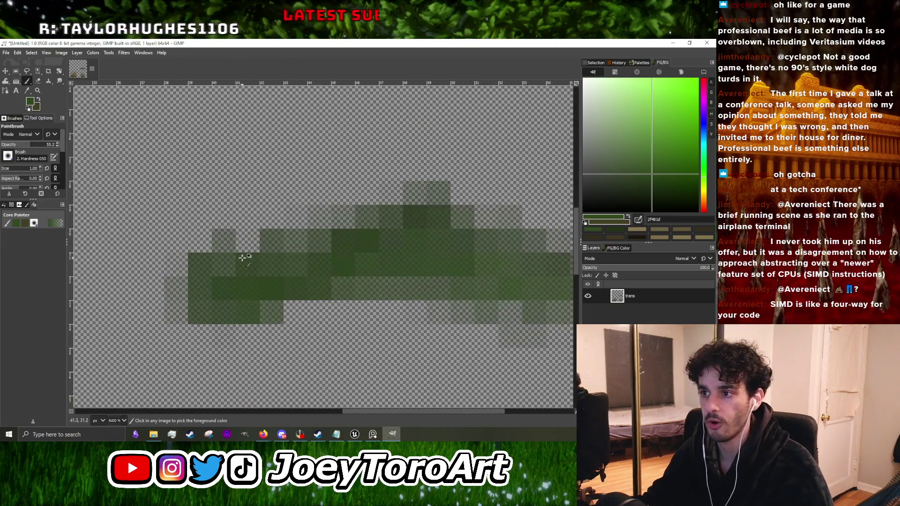
left_click(367, 261, "ctrl")
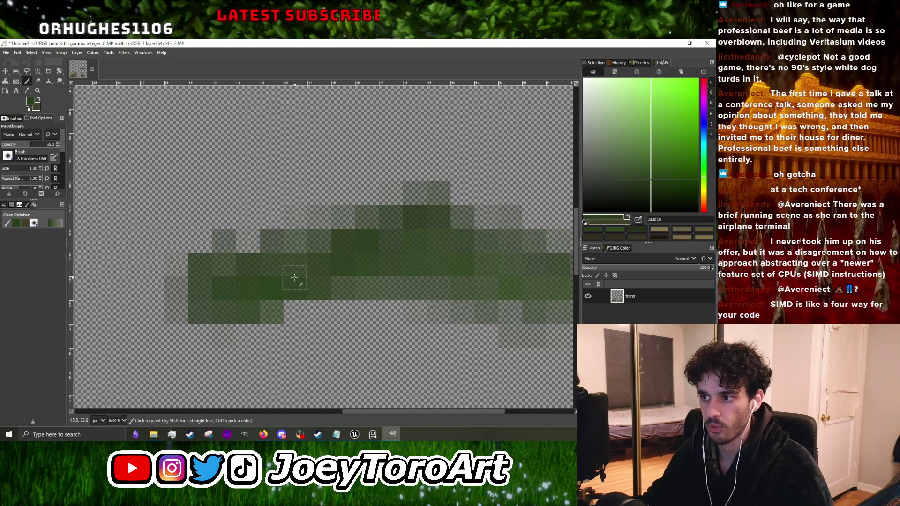
scroll(290, 281, "down", 3, "ctrl")
scroll(290, 281, "up", 2, "ctrl")
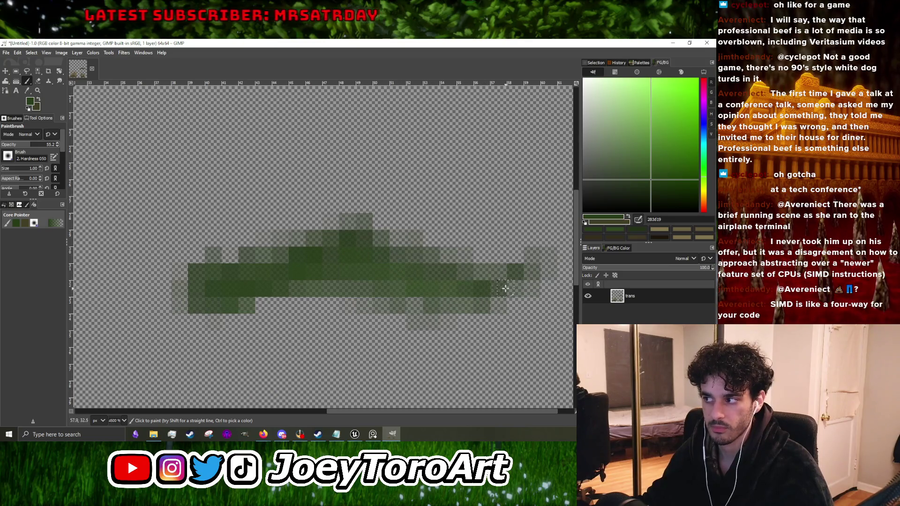
scroll(521, 277, "right", 3)
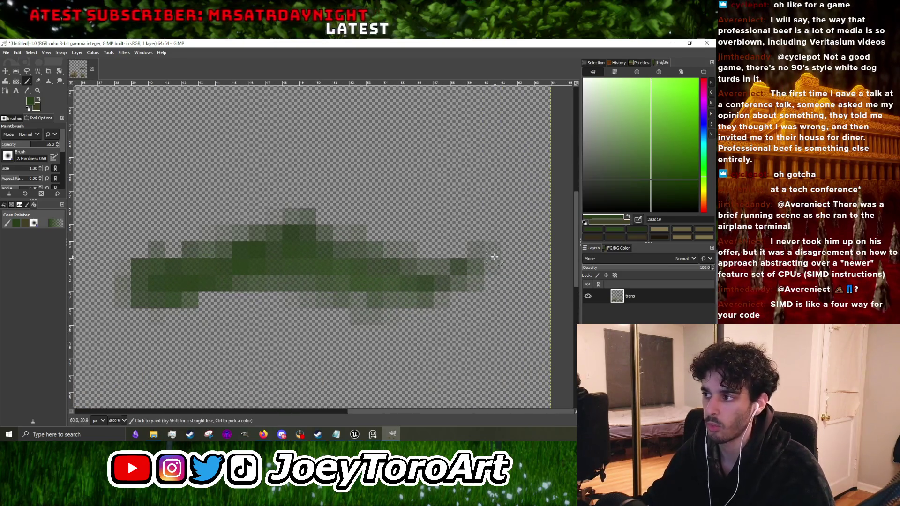
mouse_move(485, 270)
left_mouse_down()
mouse_move(392, 295)
mouse_move(393, 283)
mouse_move(353, 281)
mouse_move(358, 296)
mouse_move(471, 294)
mouse_move(505, 247)
mouse_move(476, 282)
mouse_move(446, 298)
left_mouse_up()
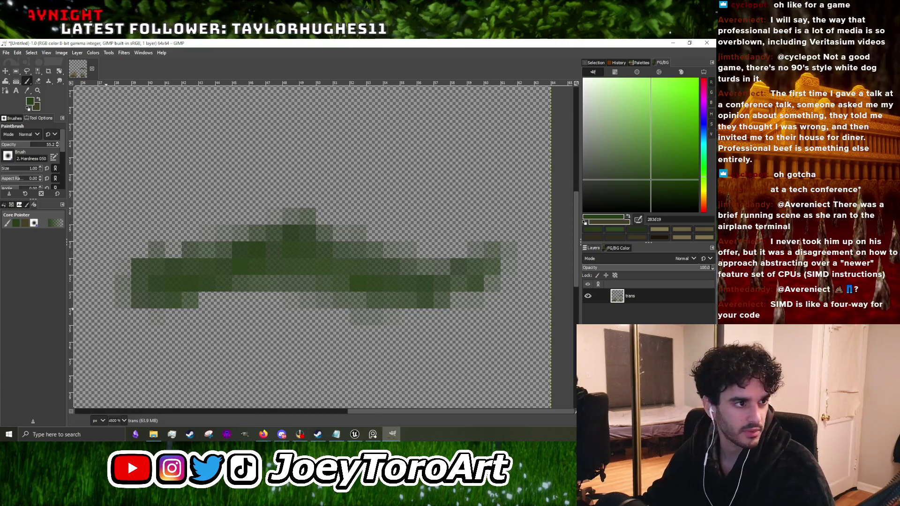
Step: Pick the lighter green 375521 for highlights, then resample a darker green from the clump
left_click(264, 434)
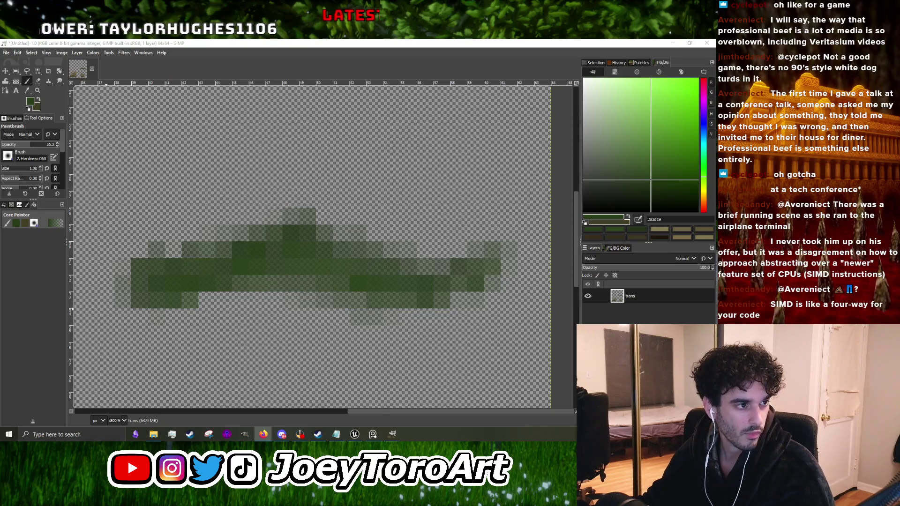
scroll(337, 246, "up", 2)
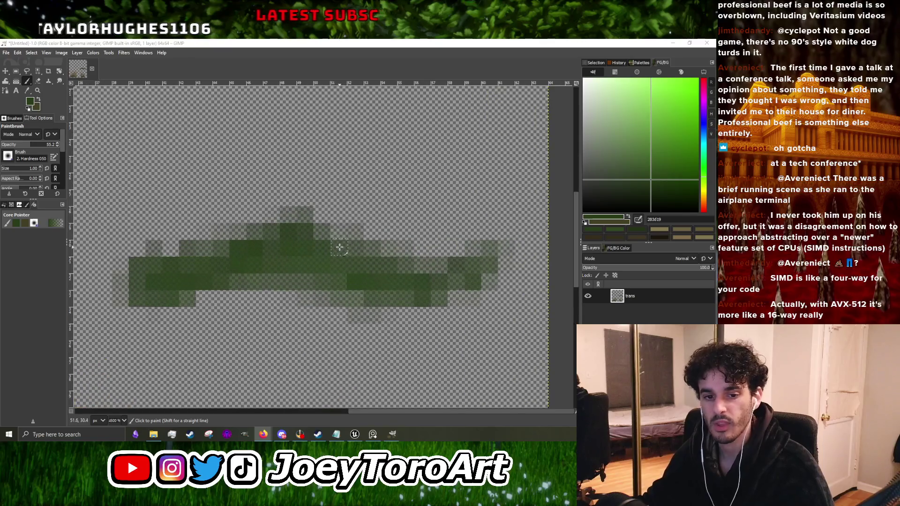
left_click_drag(654, 179, 653, 167)
scroll(346, 271, "down", 2)
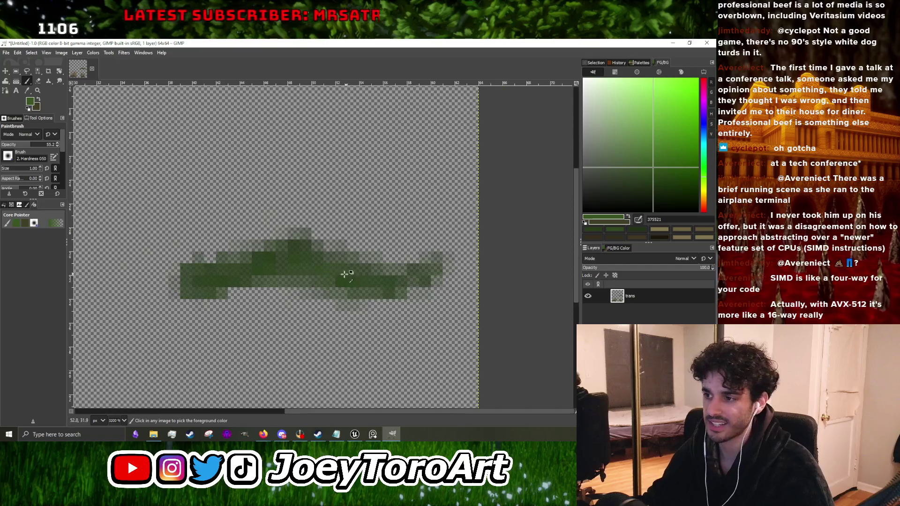
scroll(316, 269, "up", 2)
scroll(241, 273, "down", 2)
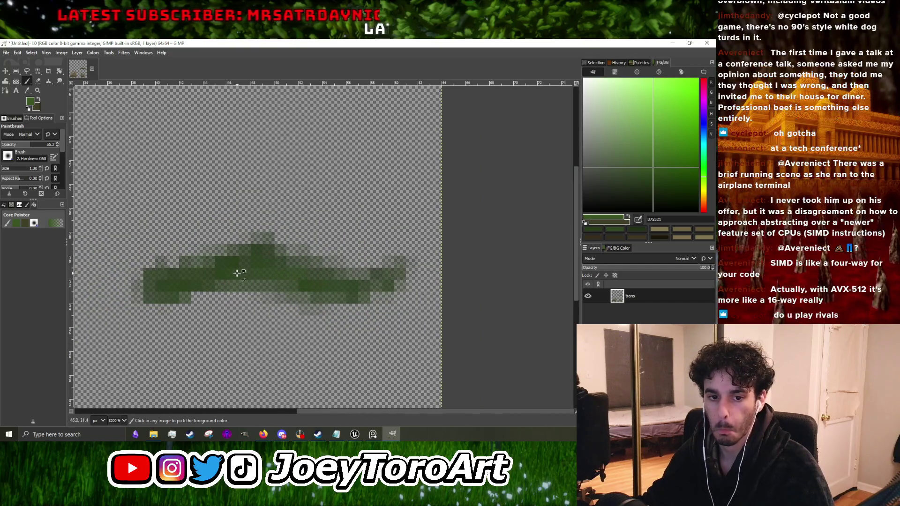
scroll(237, 256, "up", 3)
scroll(264, 296, "down", 2)
left_click(262, 300, "ctrl")
scroll(243, 298, "up", 1)
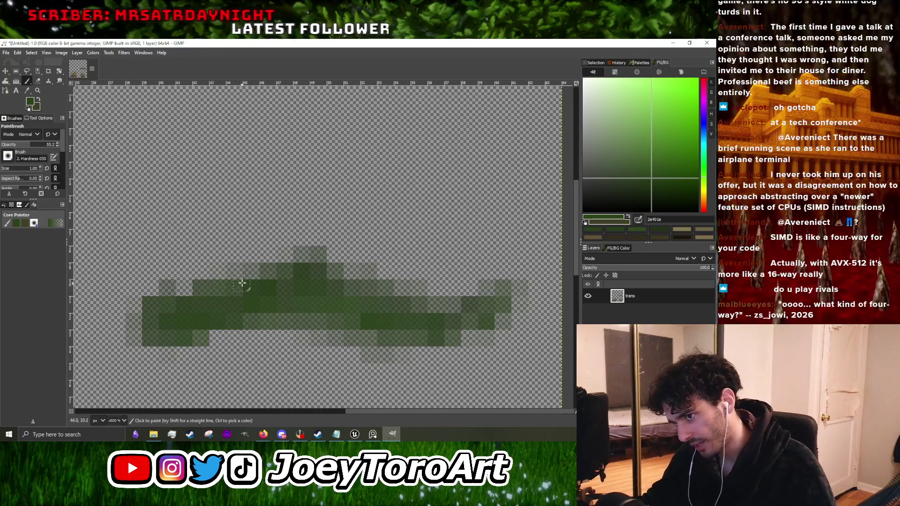
left_click(318, 436)
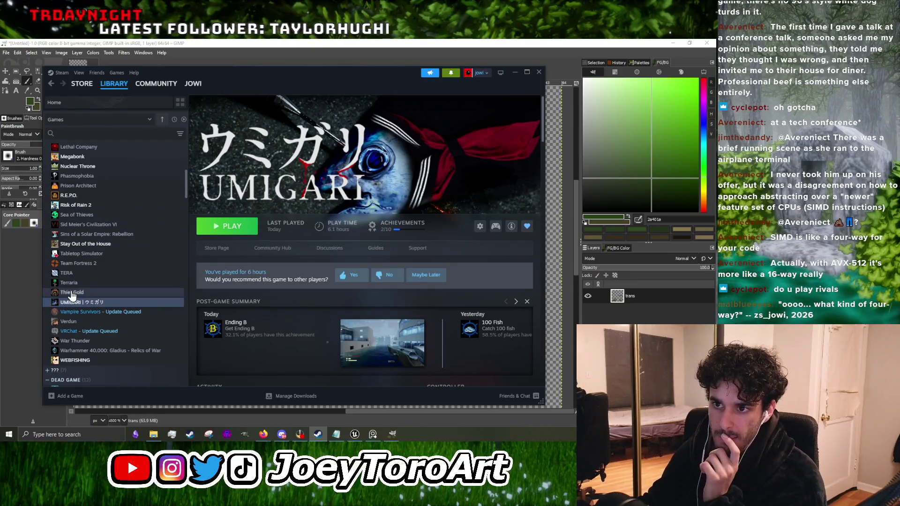
Step: Scroll through the Steam Library game list, then minimize Steam to return to GIMP
scroll(103, 261, "down", 3)
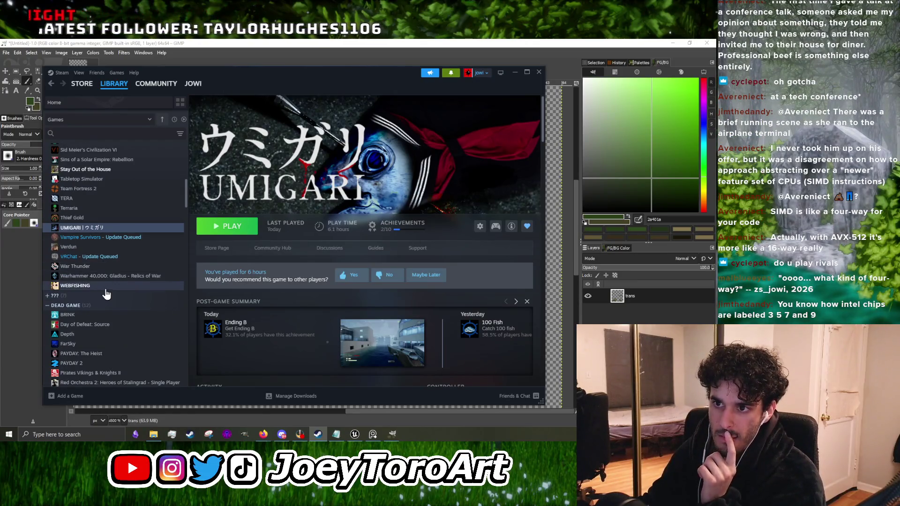
scroll(109, 283, "up", 10)
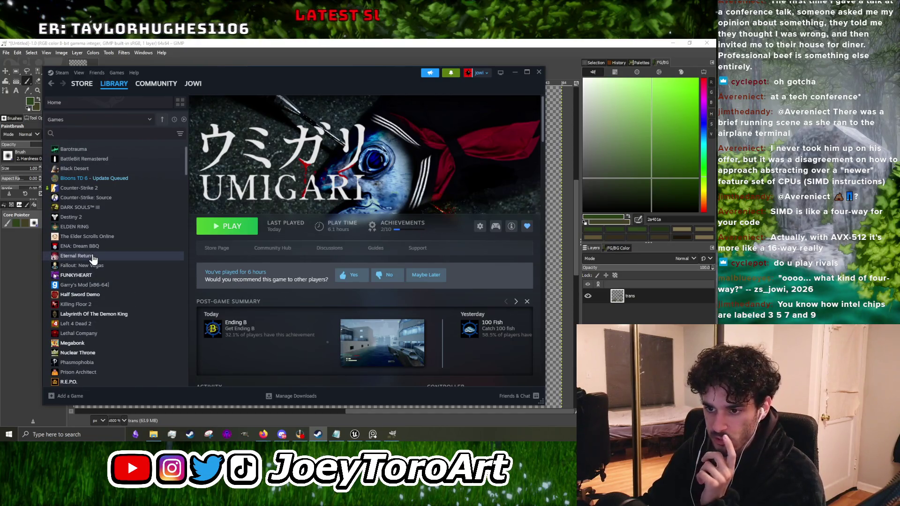
scroll(92, 255, "down", 3)
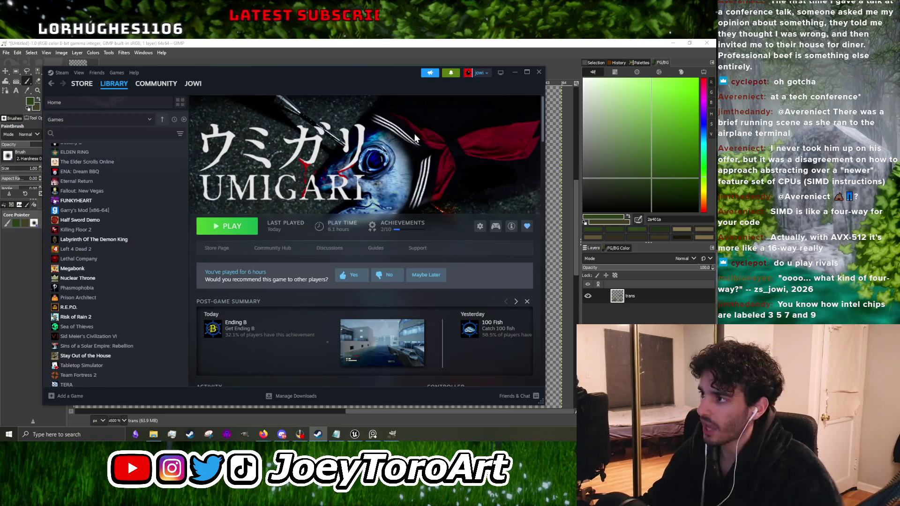
left_click(514, 73)
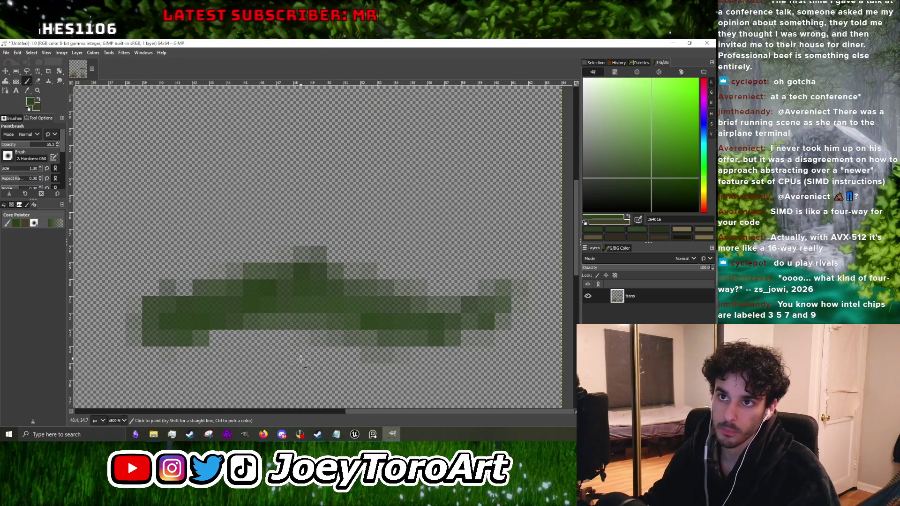
Step: Sample darker green 283d19 and paint a shading stroke across the grass clump
left_click(201, 311, "ctrl")
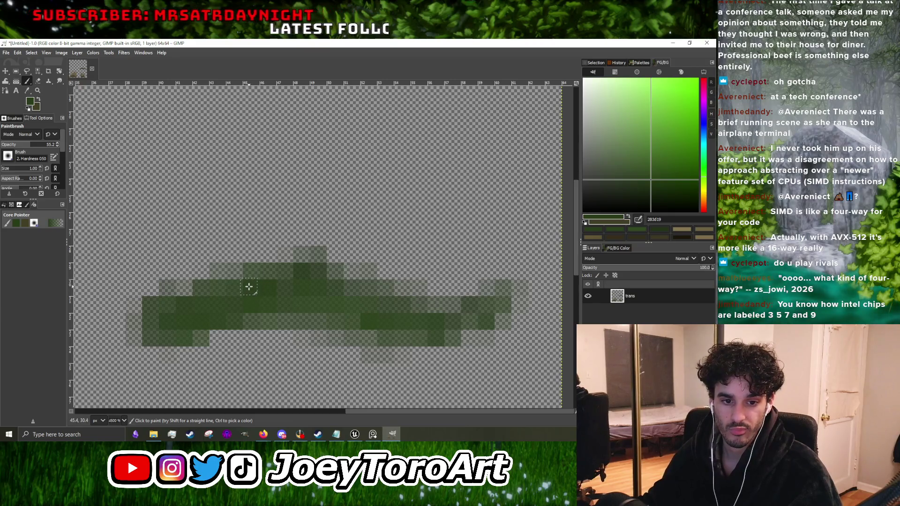
scroll(203, 316, "down", 1, "ctrl")
scroll(214, 306, "up", 1, "ctrl")
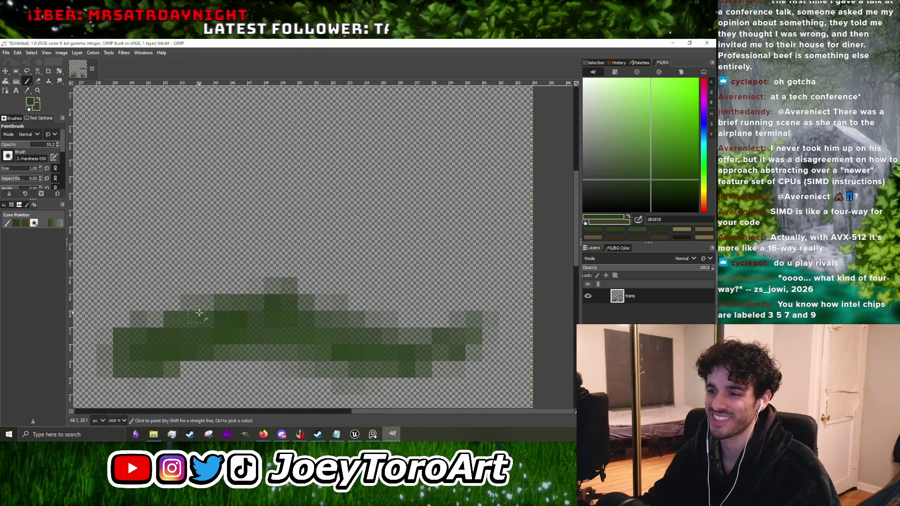
mouse_move(241, 299)
left_mouse_down()
mouse_move(287, 297)
mouse_move(330, 321)
left_mouse_up()
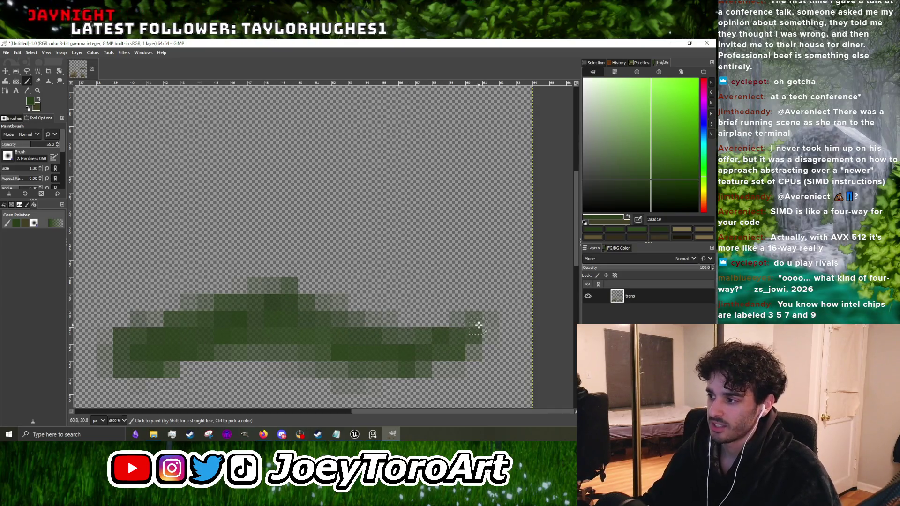
scroll(476, 327, "down", 5, "ctrl")
scroll(485, 306, "up", 5, "ctrl")
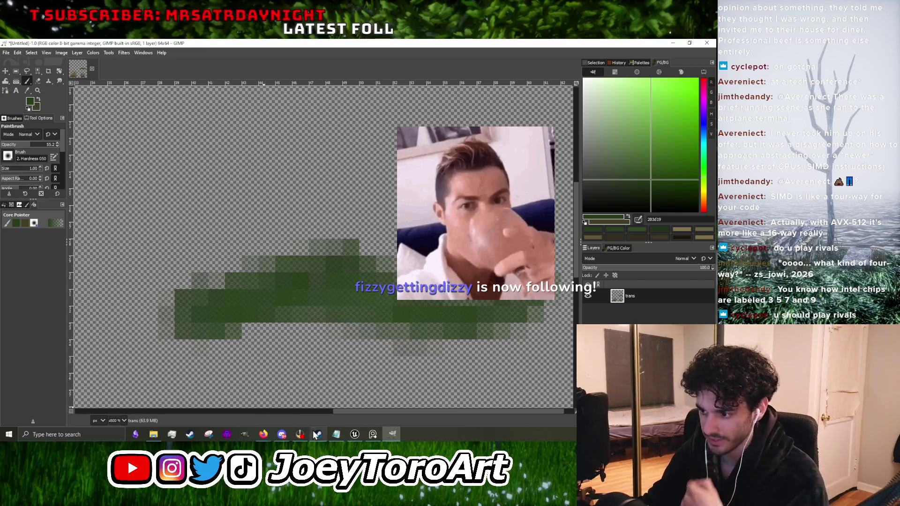
Step: Bring Steam forward and search the store for 'marv' to open Marvel Rivals' page
mouse_move(318, 437)
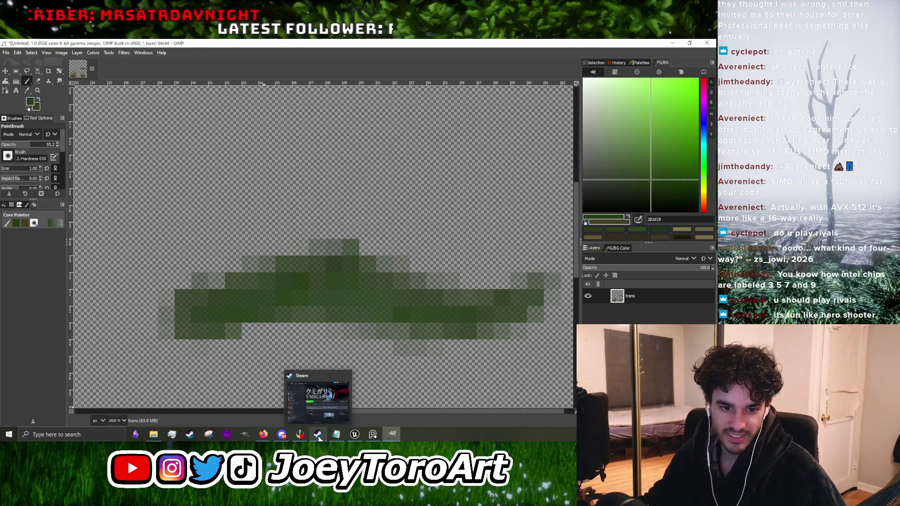
left_click(320, 397)
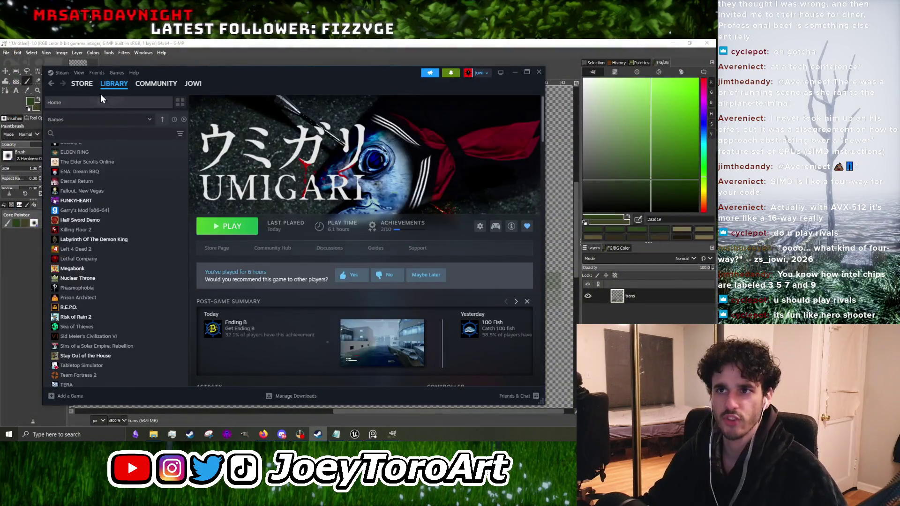
left_click(88, 97)
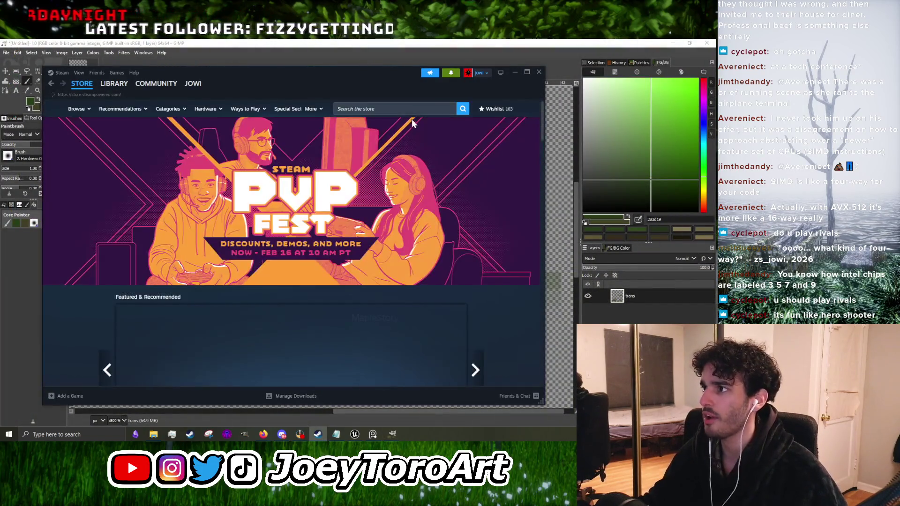
left_click(417, 110)
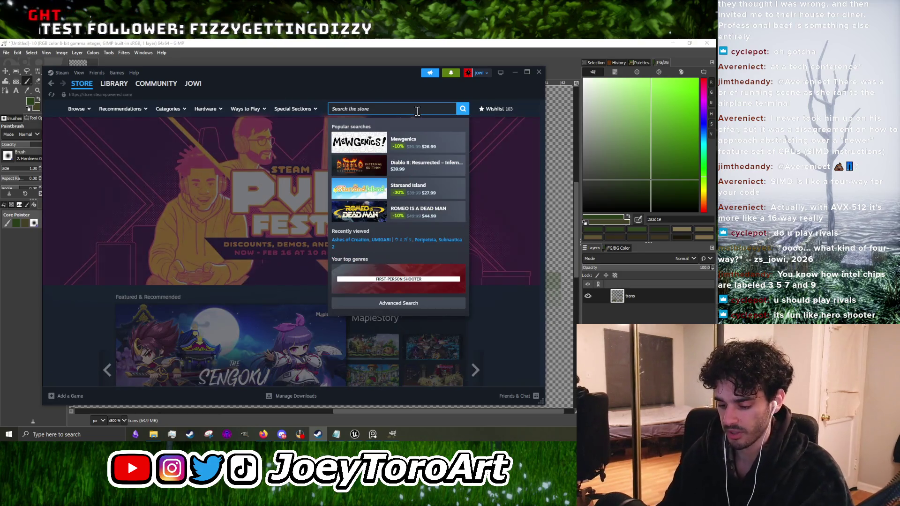
type("marv")
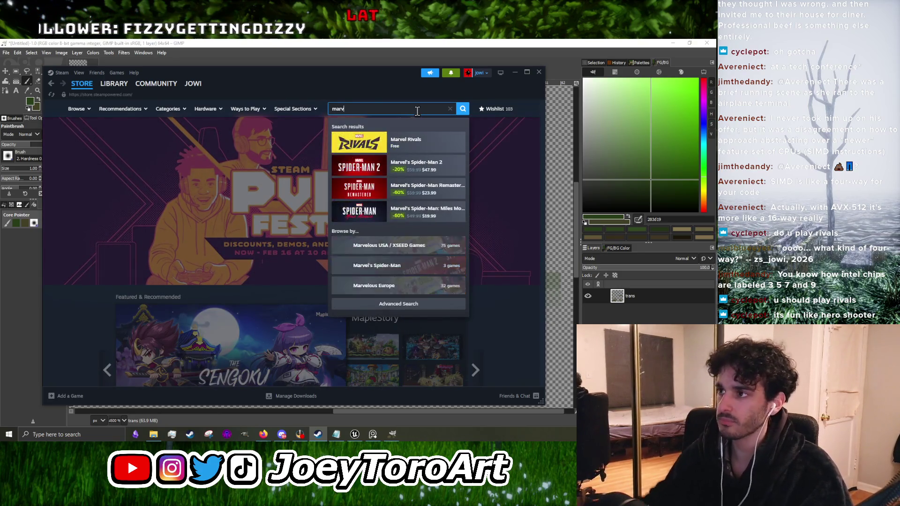
left_click(419, 135)
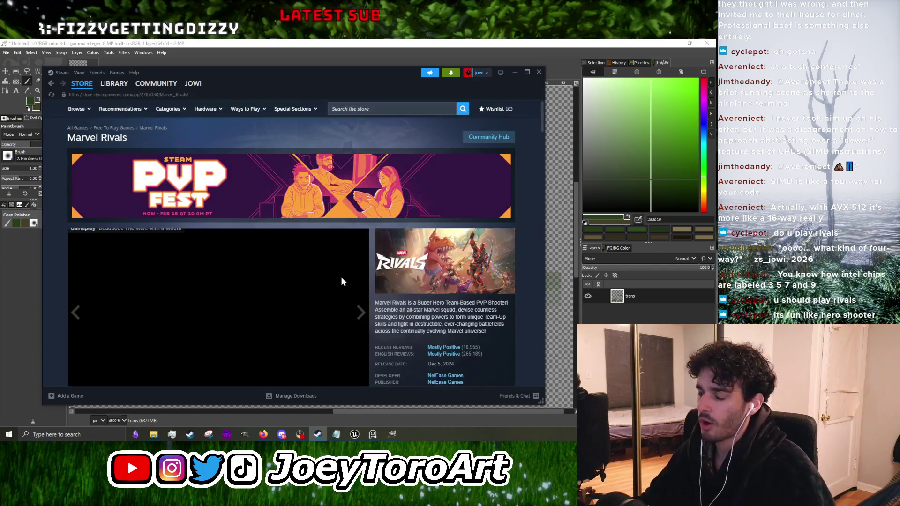
Step: Browse the Marvel Rivals store page and flip through its screenshots
scroll(245, 300, "down", 3)
scroll(253, 328, "up", 3)
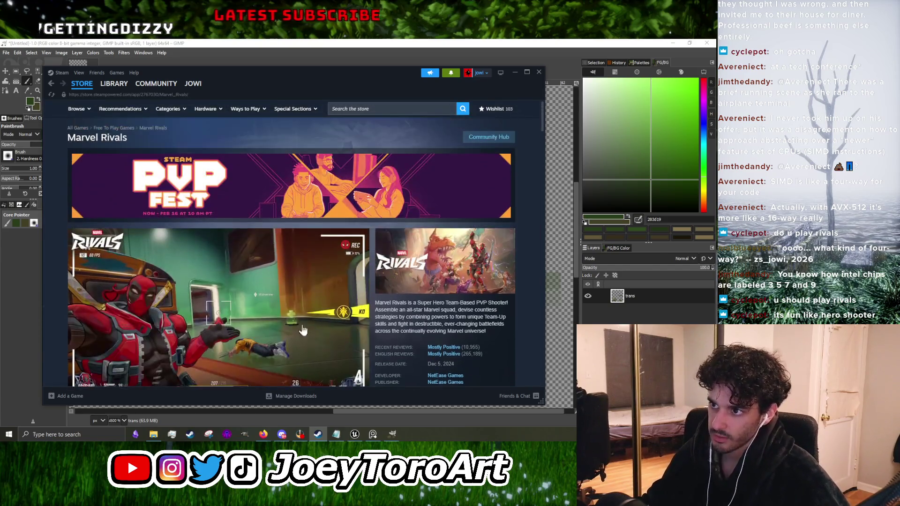
scroll(262, 356, "down", 2)
left_click(268, 338)
left_click(313, 339)
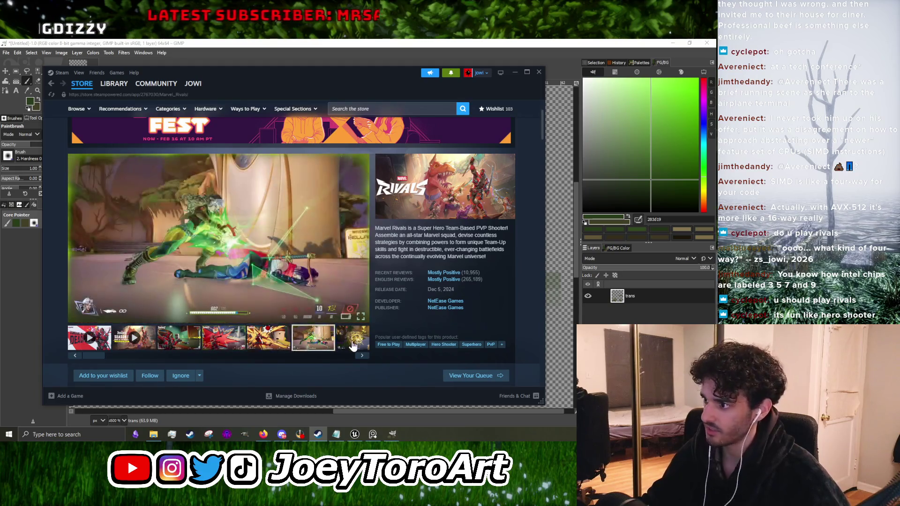
left_click(355, 342)
scroll(328, 337, "down", 4)
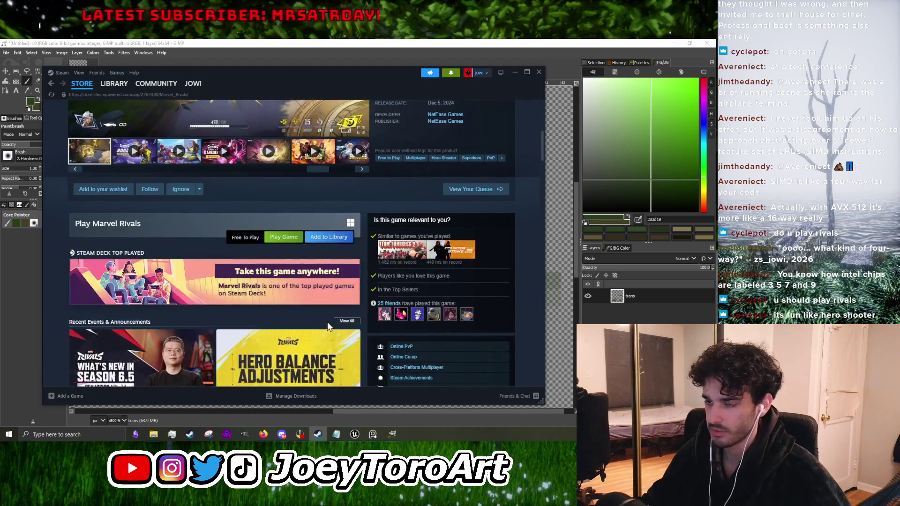
scroll(261, 262, "up", 3)
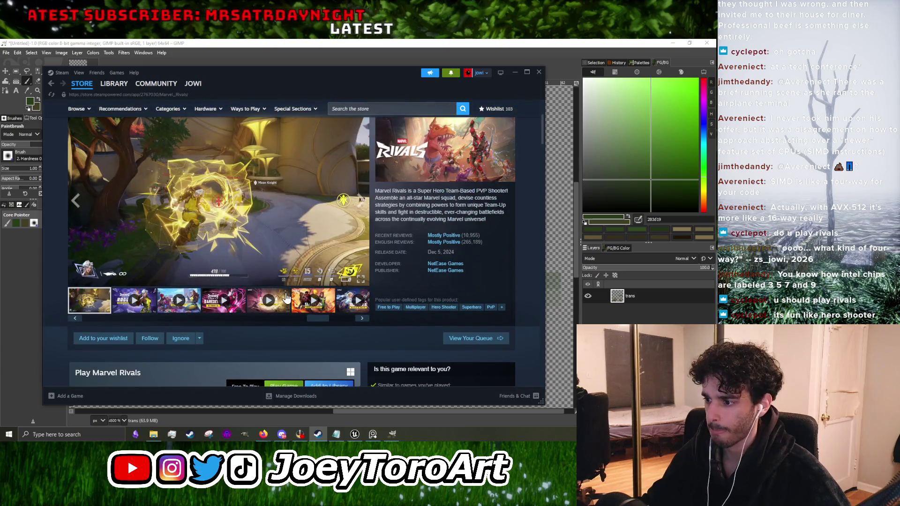
scroll(283, 267, "down", 2)
Step: Add the free Marvel Rivals to the library, confirm, and go to the game library
left_click(331, 311)
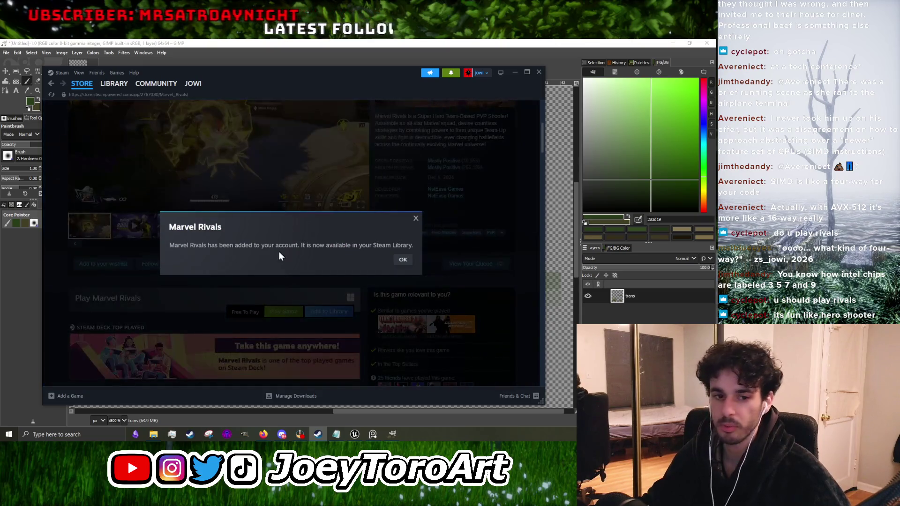
left_click(403, 259)
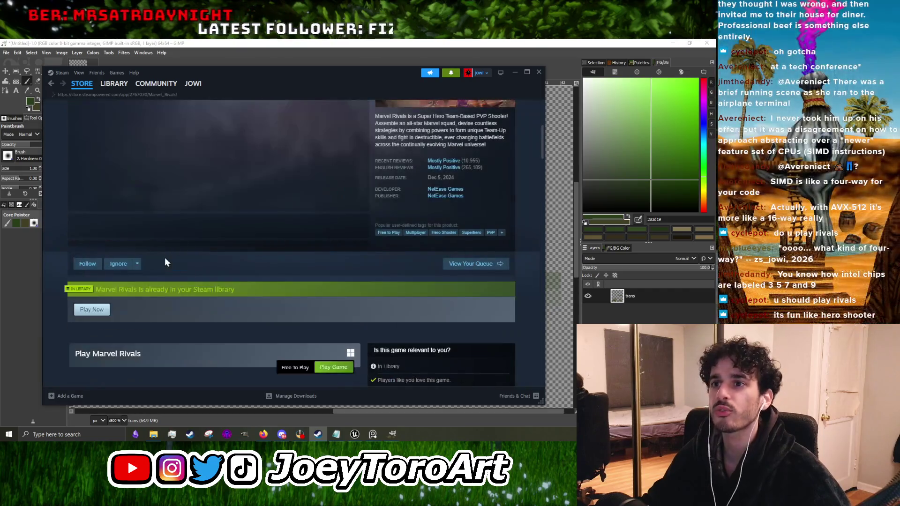
left_click(117, 72)
left_click(118, 85)
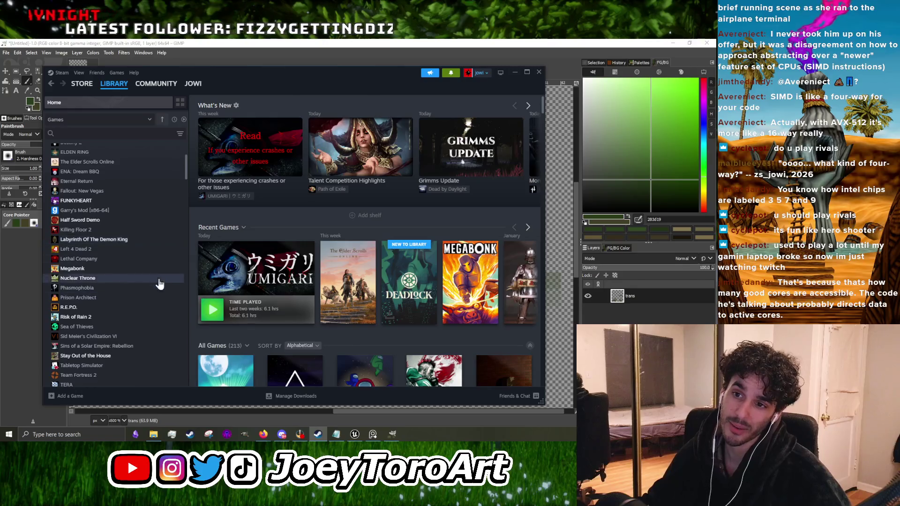
Step: Search the Steam library for 'marv' and open the Marvel Rivals page
scroll(135, 248, "up", 3)
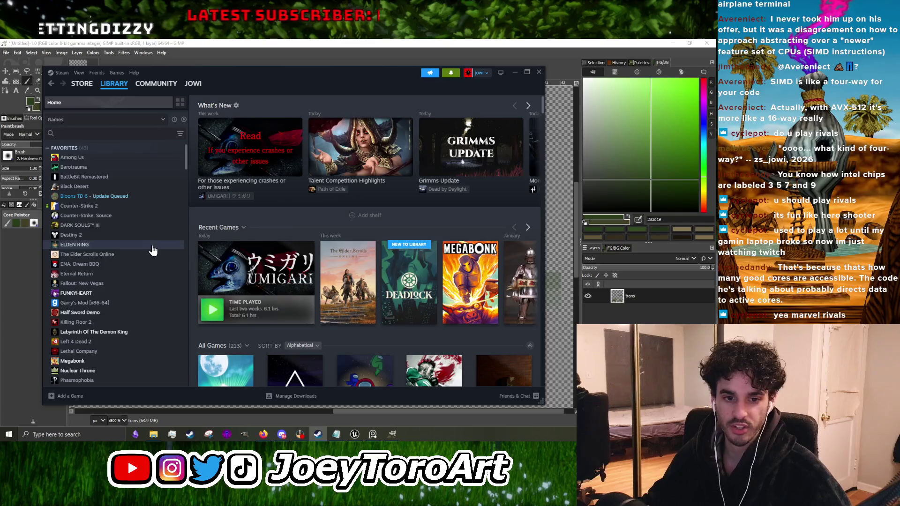
scroll(143, 281, "down", 3)
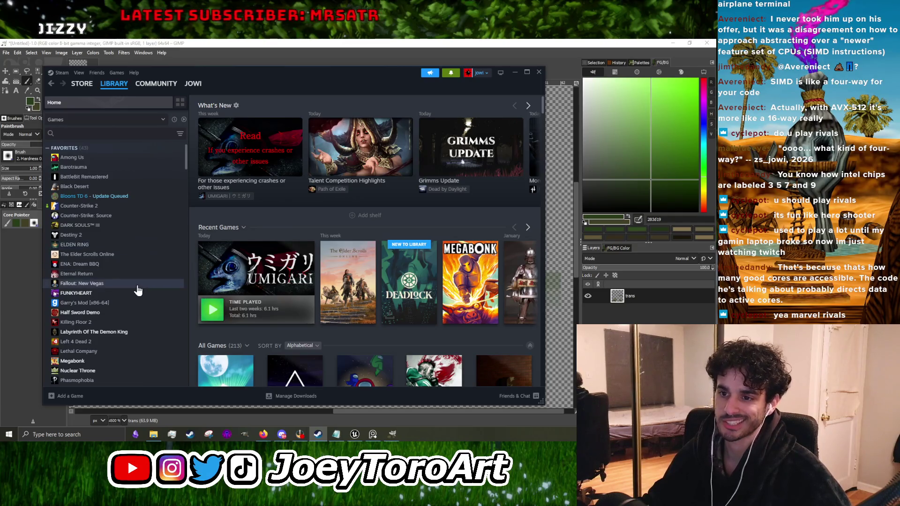
scroll(139, 294, "down", 3)
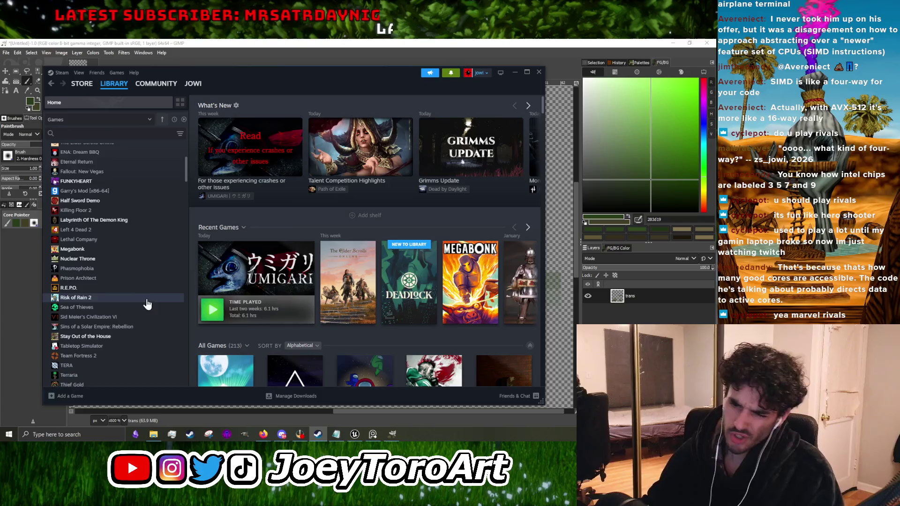
scroll(139, 304, "down", 3)
scroll(118, 290, "up", 3)
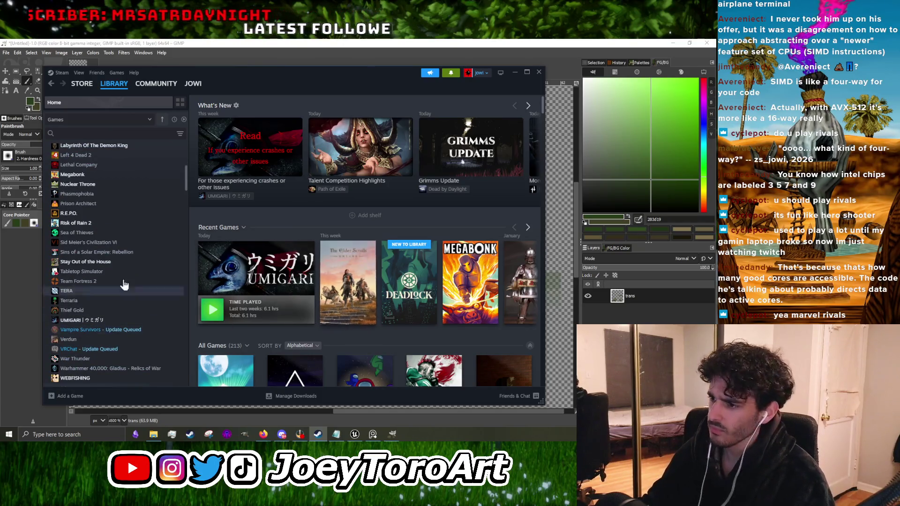
scroll(127, 232, "up", 6)
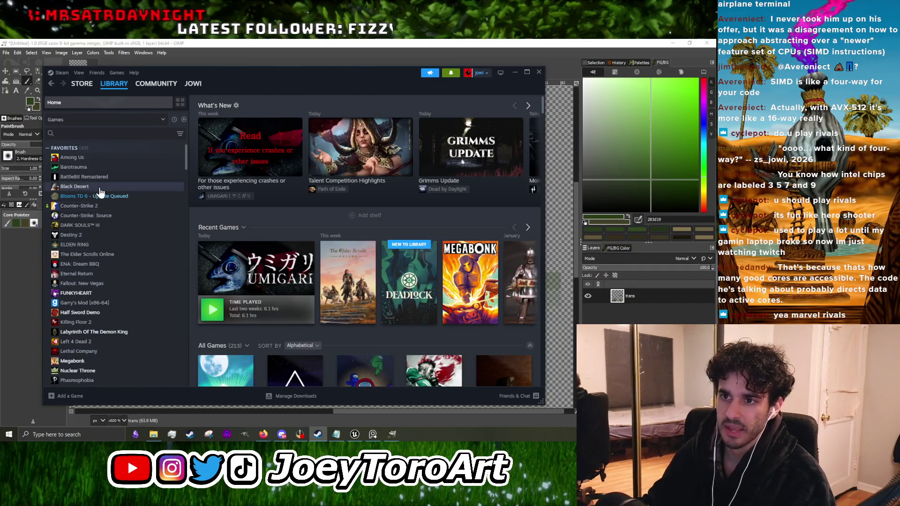
left_click(85, 133)
type("marv")
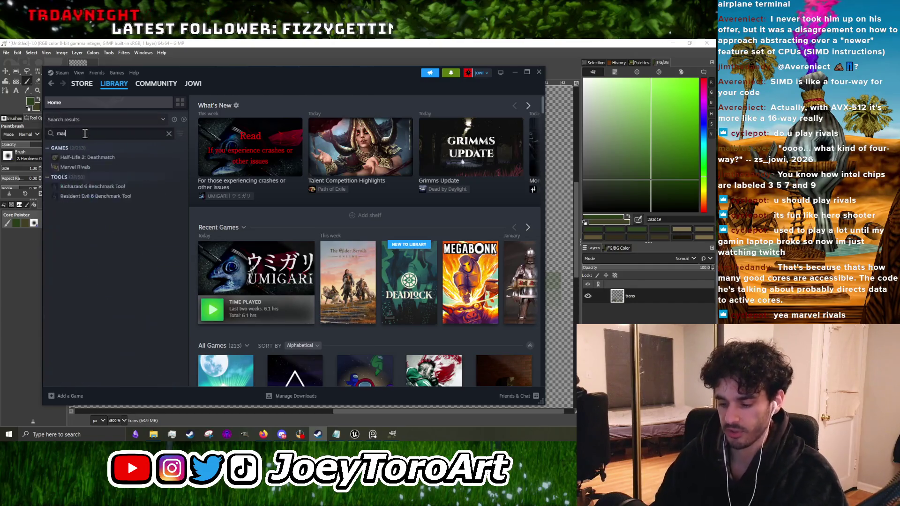
left_click(133, 158)
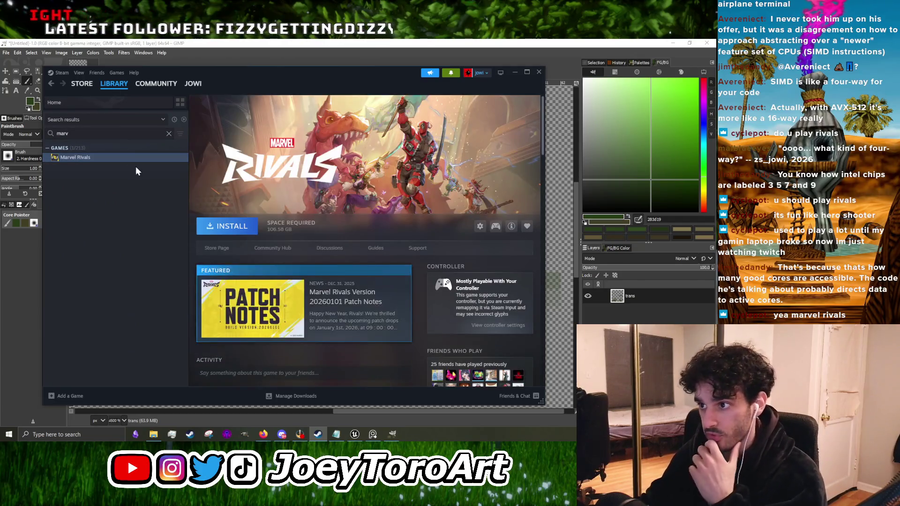
Step: Scroll the Marvel Rivals library page, then minimize Steam to return to GIMP
scroll(288, 236, "down", 5)
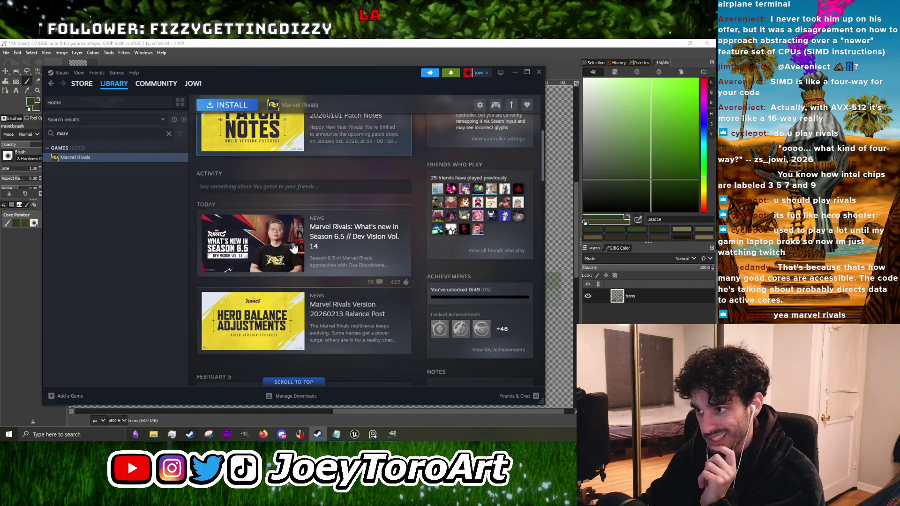
scroll(289, 248, "down", 2)
scroll(289, 248, "down", 2)
scroll(292, 247, "up", 10)
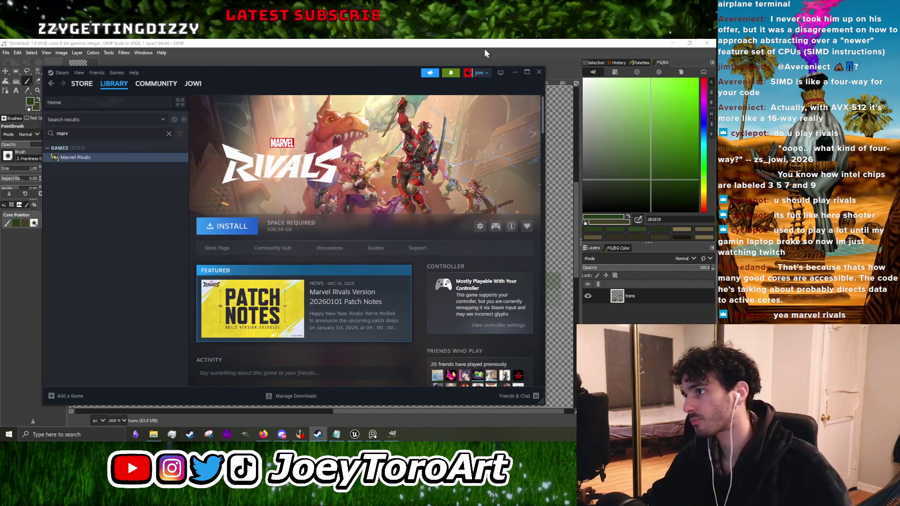
left_click(514, 73)
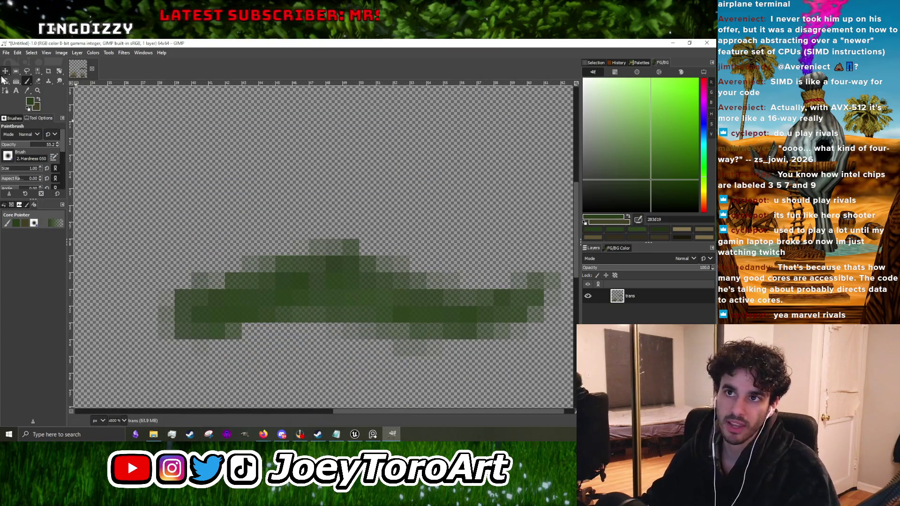
Step: Sample a dark green from the grass clump, then Alt+Tab over to the web browser
left_click(222, 299, "ctrl")
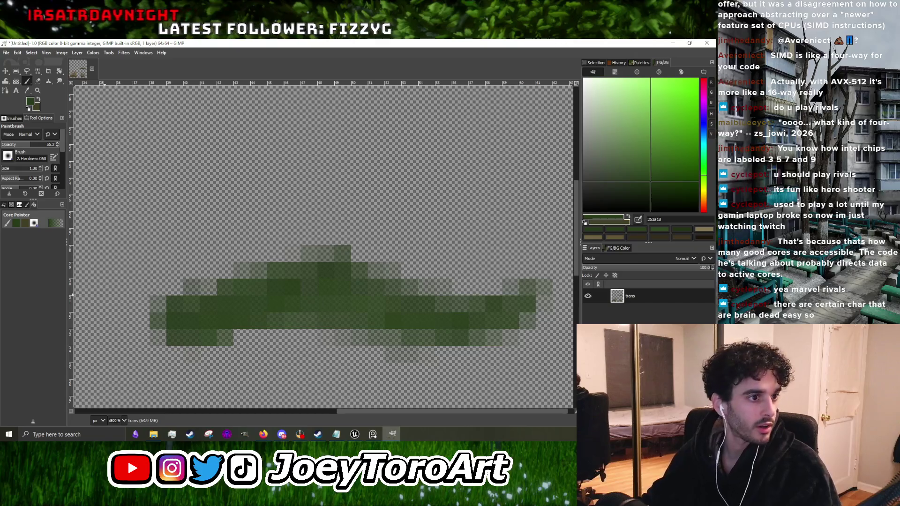
key("alt+Tab")
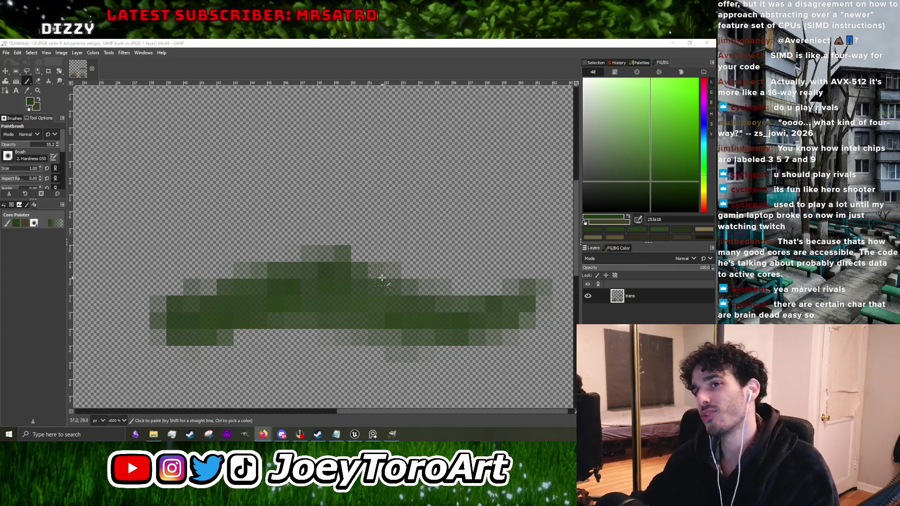
Step: Paint along the clump's lower-left edge, then shade its lower-left and lower-right with darker green
scroll(192, 289, "down", 5)
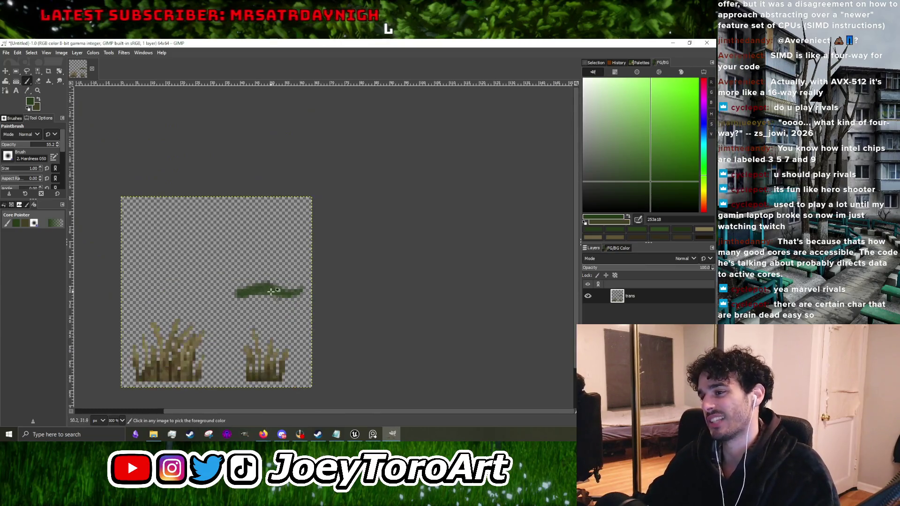
scroll(193, 289, "up", 5)
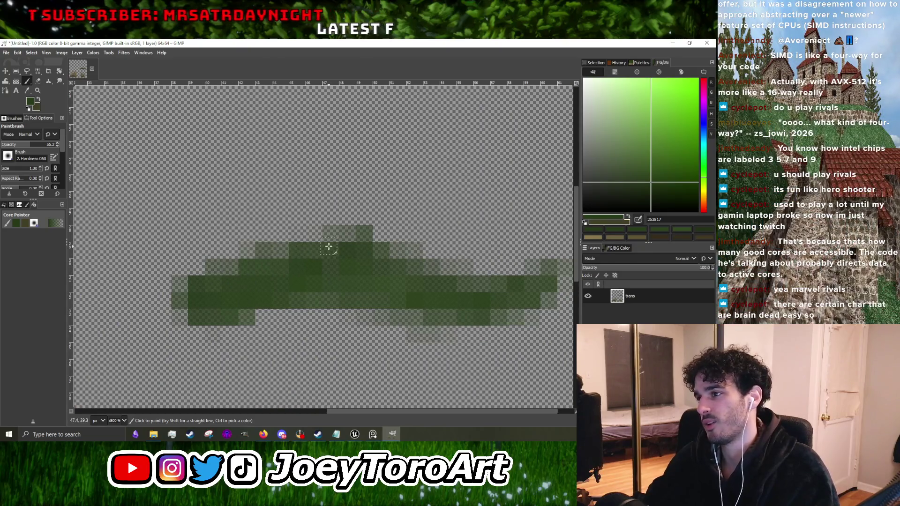
scroll(309, 263, "down", 5)
scroll(288, 281, "up", 5)
mouse_move(189, 322)
left_mouse_down()
mouse_move(141, 327)
mouse_move(178, 321)
left_mouse_up()
scroll(192, 320, "down", 1)
left_click(191, 320, "ctrl")
left_click_drag(133, 340, 146, 341)
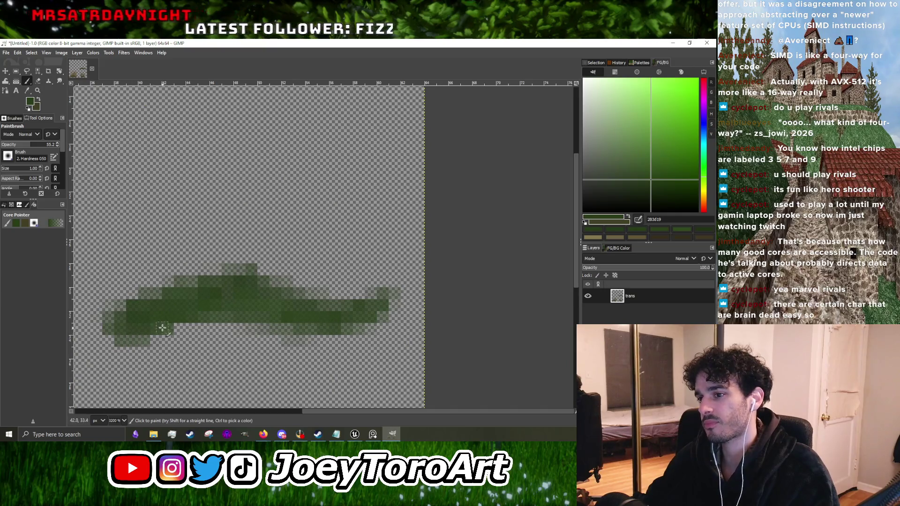
left_click_drag(281, 318, 380, 328)
Step: Pick a lighter mid-green from the clump, then switch to the web browser
scroll(380, 328, "down", 2)
scroll(389, 321, "up", 2)
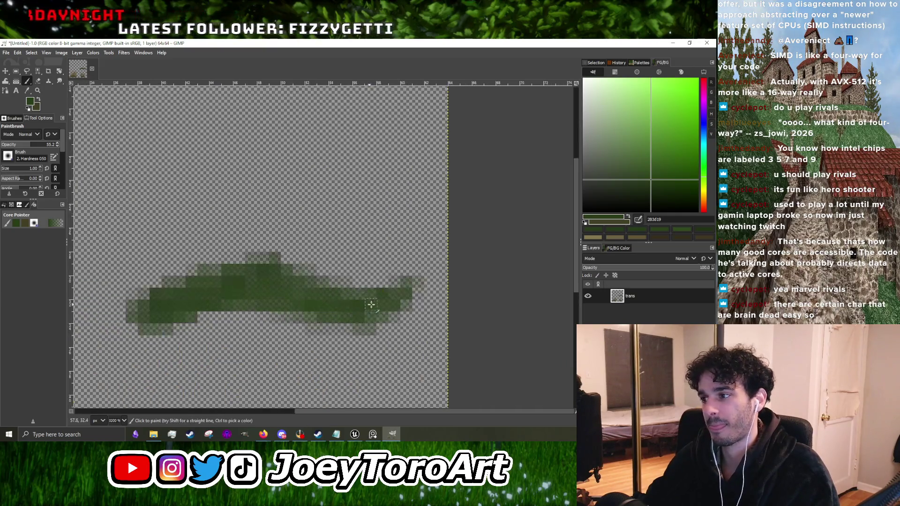
scroll(270, 296, "down", 1)
left_click(659, 167)
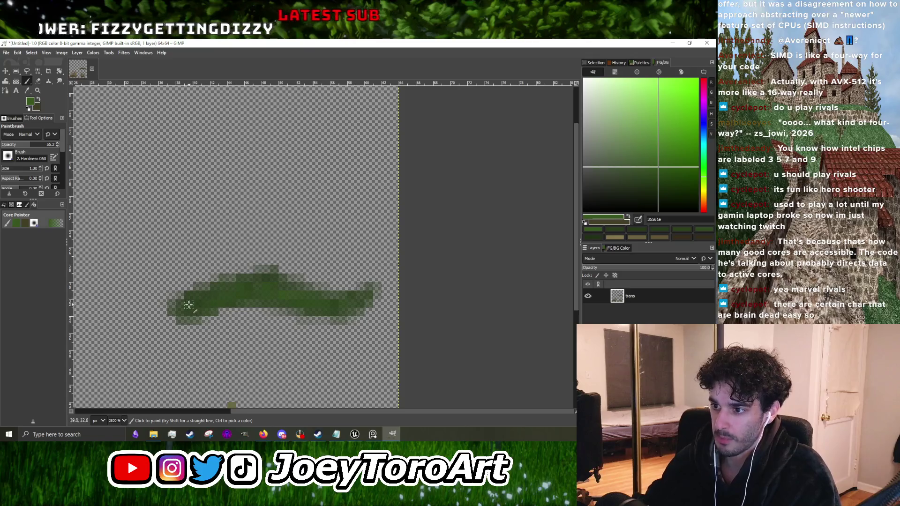
scroll(204, 298, "up", 1)
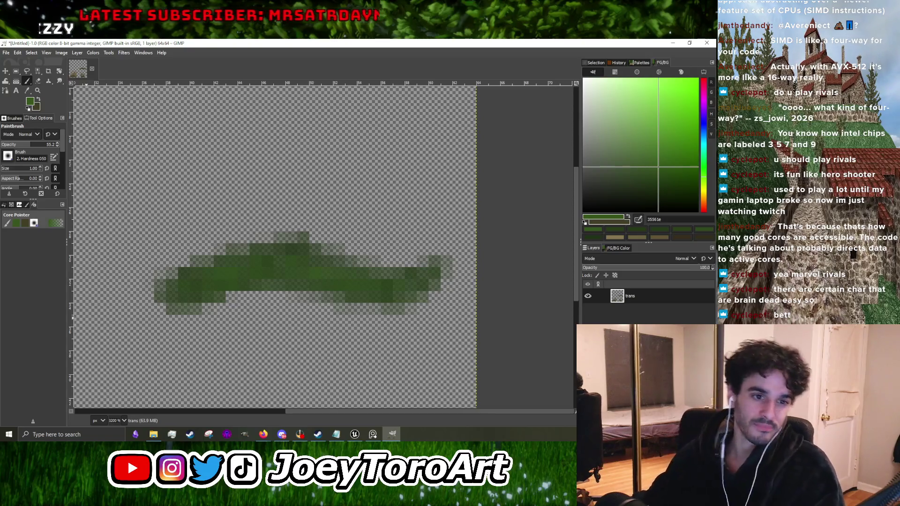
key("alt+Tab")
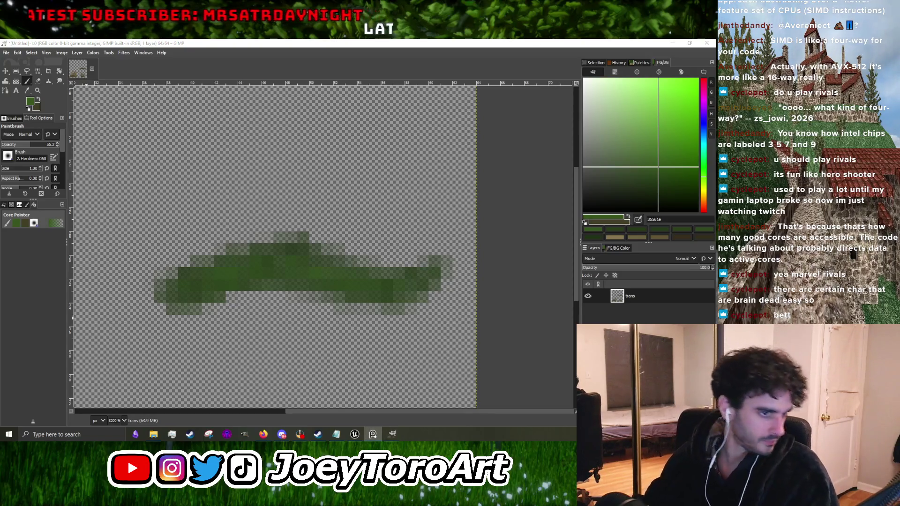
key("alt+Tab")
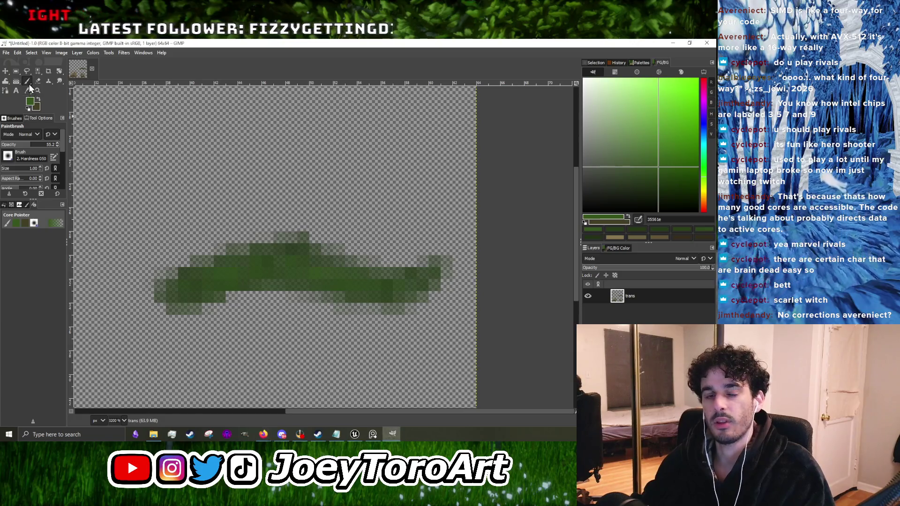
Step: Sample a dark green and shade the grass clump's left end and upper edge
scroll(187, 281, "down", 3)
scroll(188, 281, "up", 4)
left_click(184, 288, "ctrl")
mouse_move(183, 288)
left_mouse_down()
mouse_move(312, 247)
mouse_move(349, 251)
left_mouse_up()
scroll(218, 275, "down", 5)
scroll(237, 283, "up", 5)
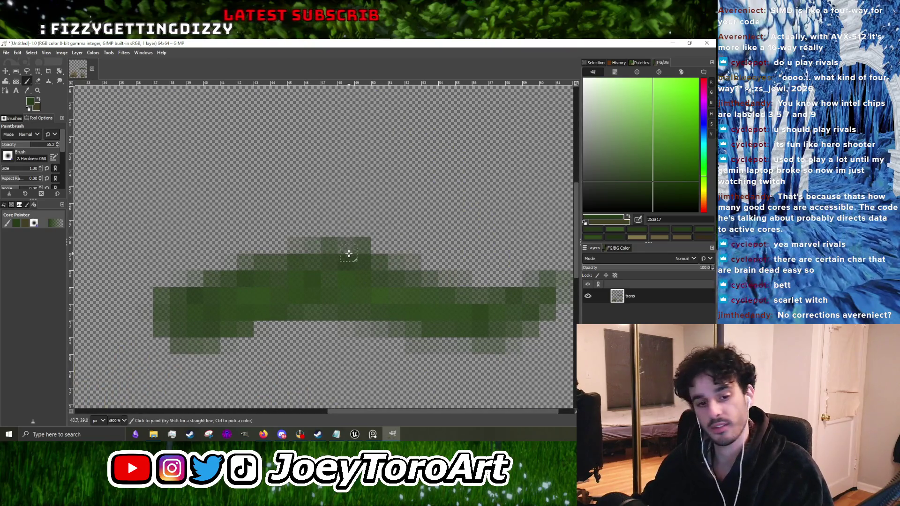
scroll(349, 251, "down", 3)
scroll(295, 264, "up", 2)
left_click_drag(295, 264, 379, 282)
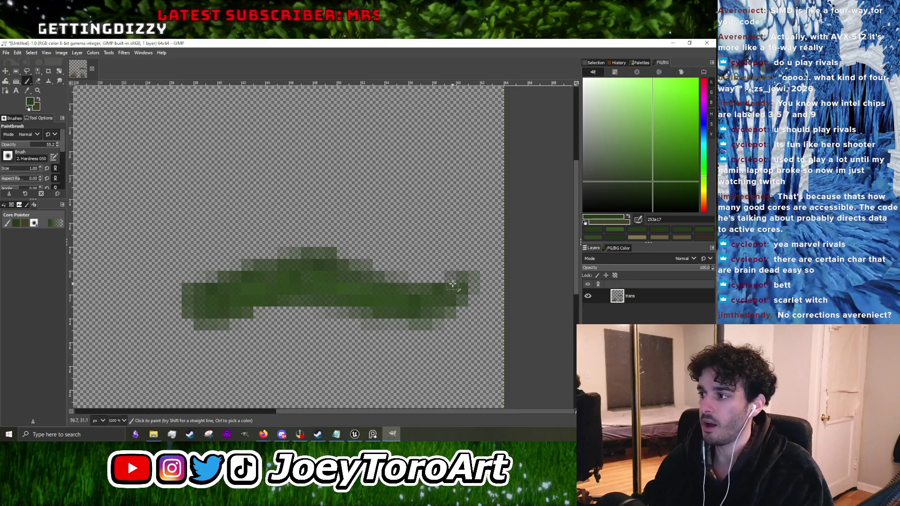
Step: Sample mid greens from the clump, then choose a brighter green for highlights
scroll(377, 284, "down", 2)
scroll(333, 283, "up", 2)
left_click(334, 283, "ctrl")
scroll(333, 283, "up", 1)
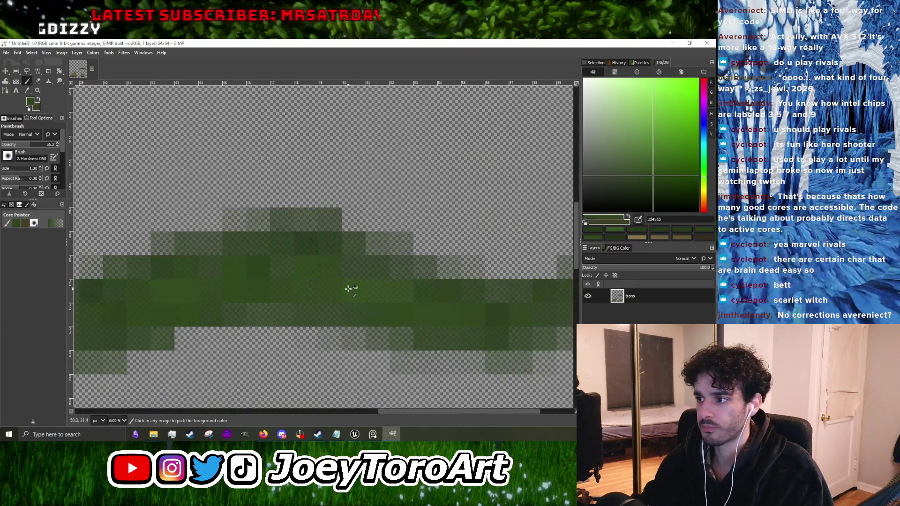
scroll(253, 293, "down", 2)
scroll(317, 295, "up", 1)
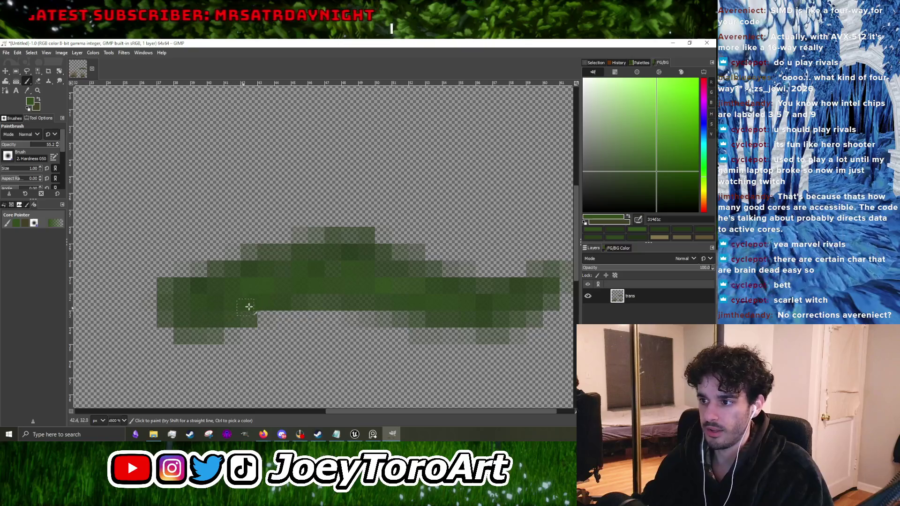
scroll(345, 304, "down", 1)
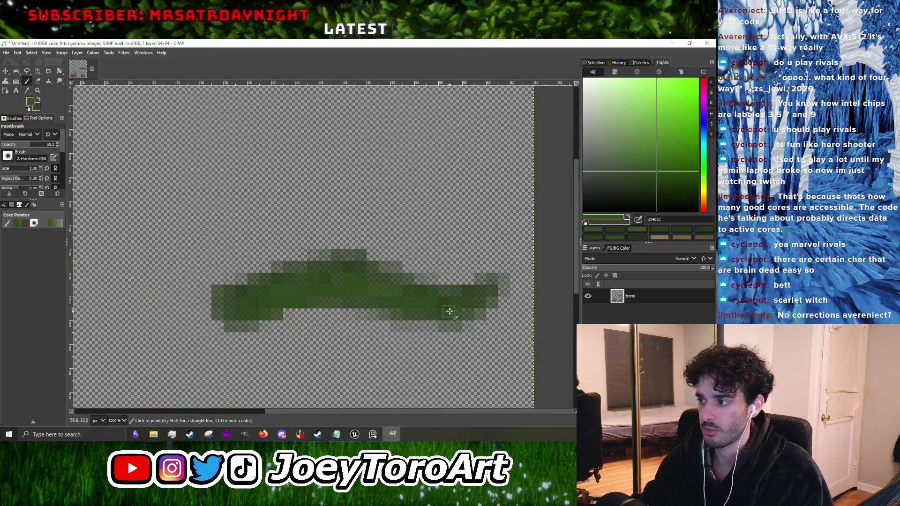
scroll(375, 295, "down", 2)
scroll(290, 283, "up", 1)
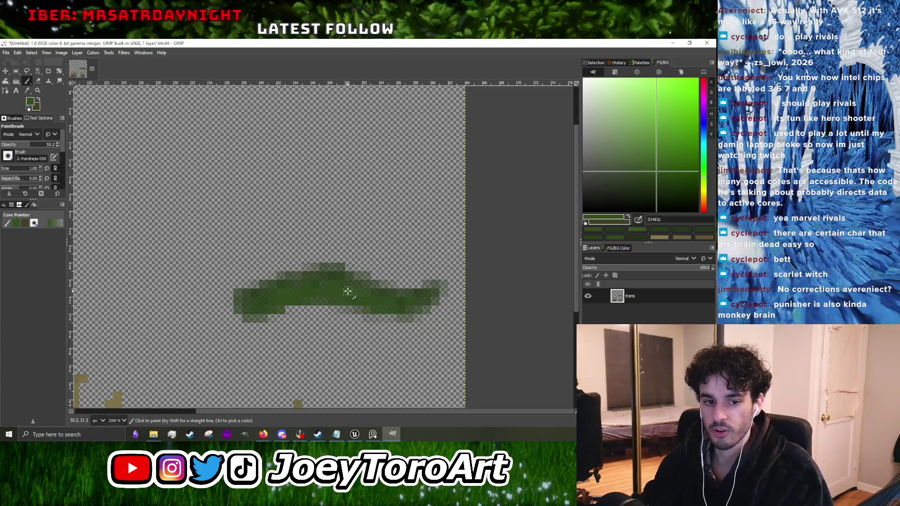
scroll(290, 283, "up", 2)
left_click(286, 299, "ctrl")
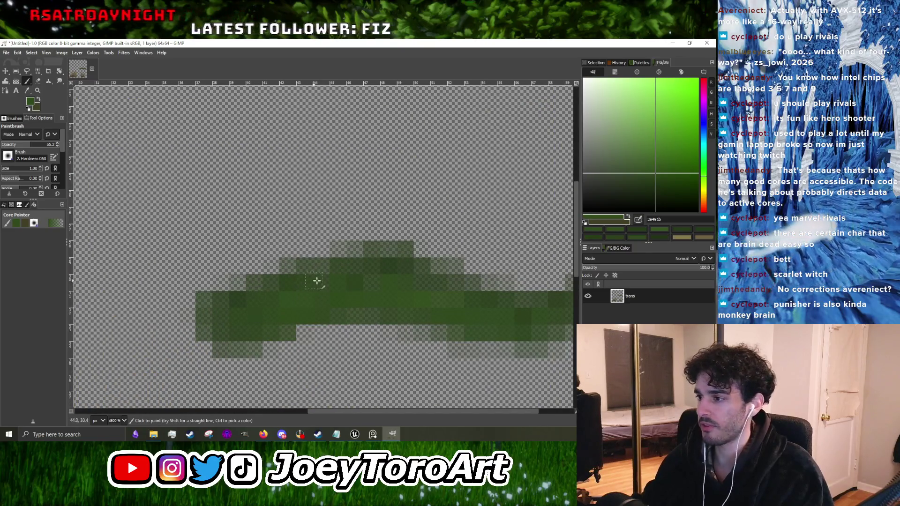
left_click_drag(646, 160, 644, 158)
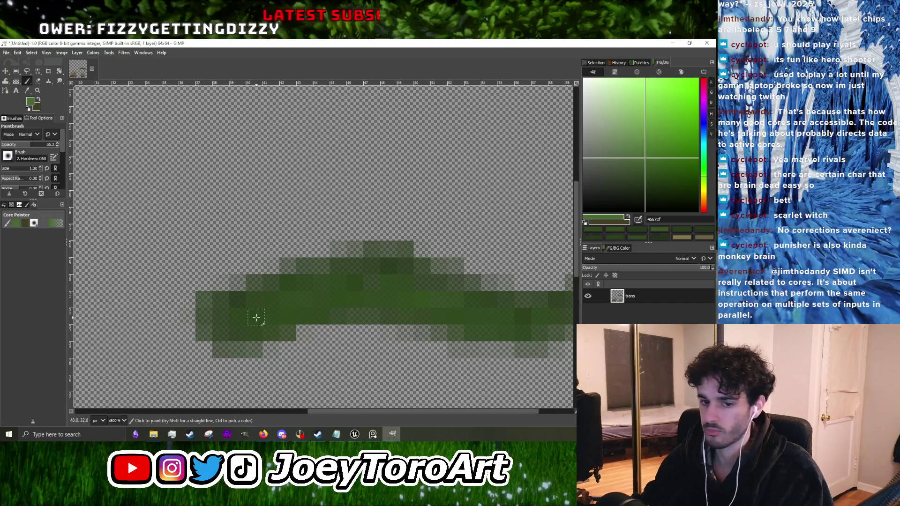
Step: Zoom around the grass clump and sample a dark green from it
scroll(272, 311, "down", 1, "ctrl")
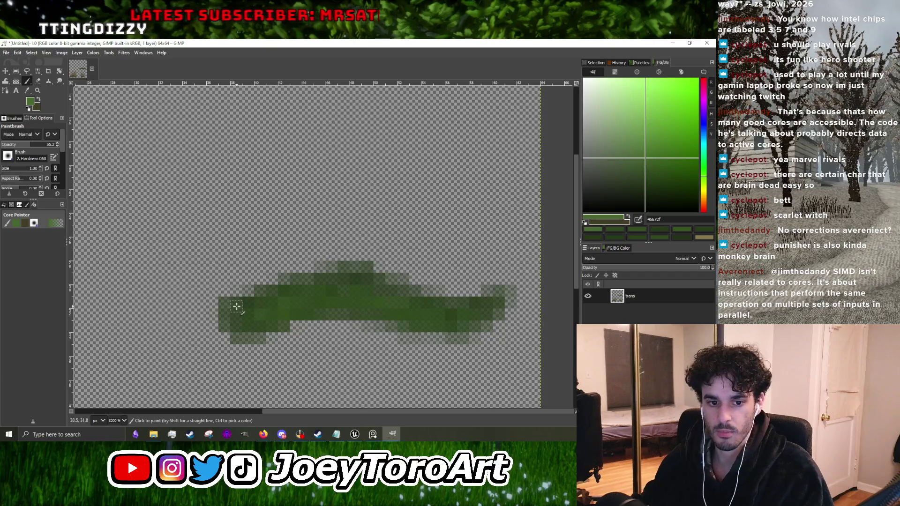
scroll(314, 299, "down", 1, "ctrl")
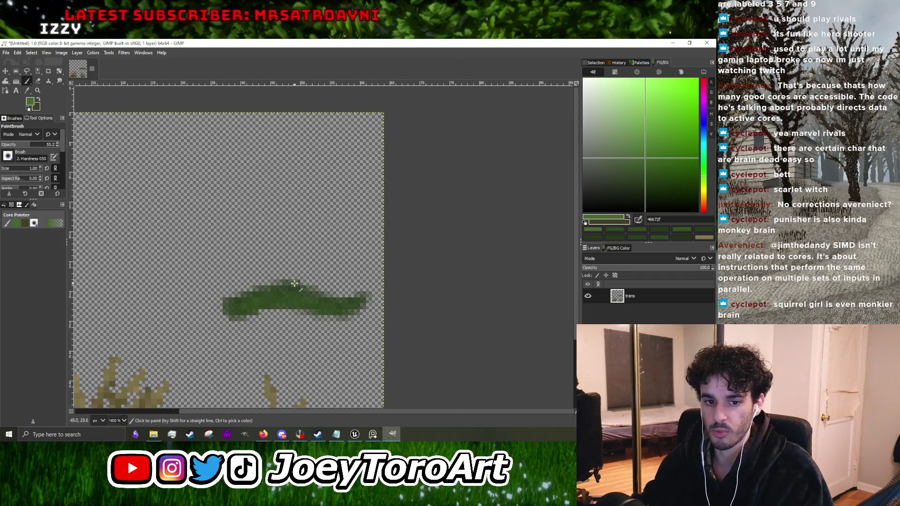
scroll(238, 312, "up", 1, "ctrl")
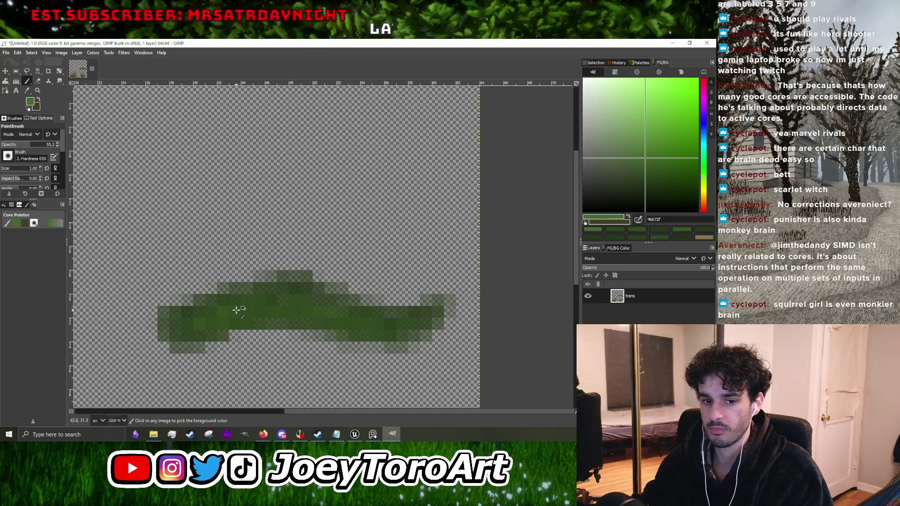
scroll(235, 310, "up", 2, "ctrl")
scroll(281, 299, "down", 3, "ctrl")
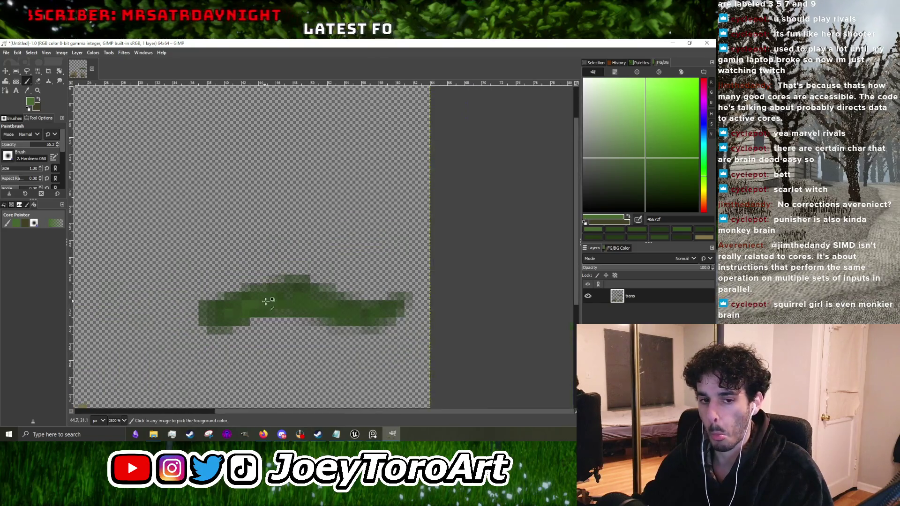
scroll(277, 291, "up", 2, "ctrl")
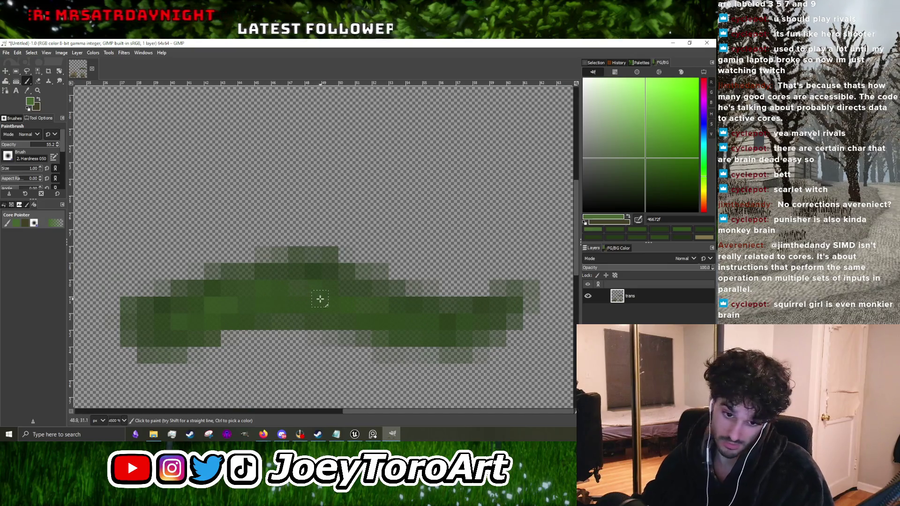
scroll(330, 302, "down", 1, "ctrl")
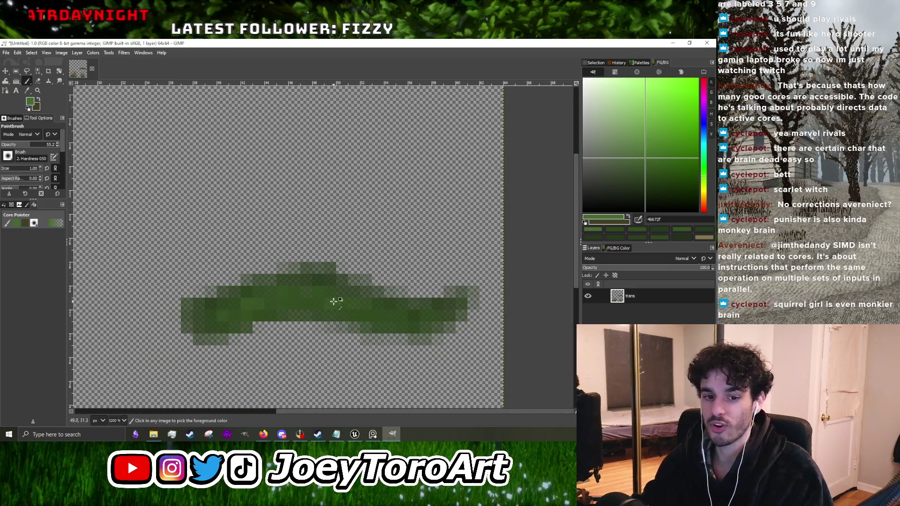
scroll(332, 301, "up", 2, "ctrl")
scroll(367, 297, "down", 2, "ctrl")
scroll(332, 297, "up", 2, "ctrl")
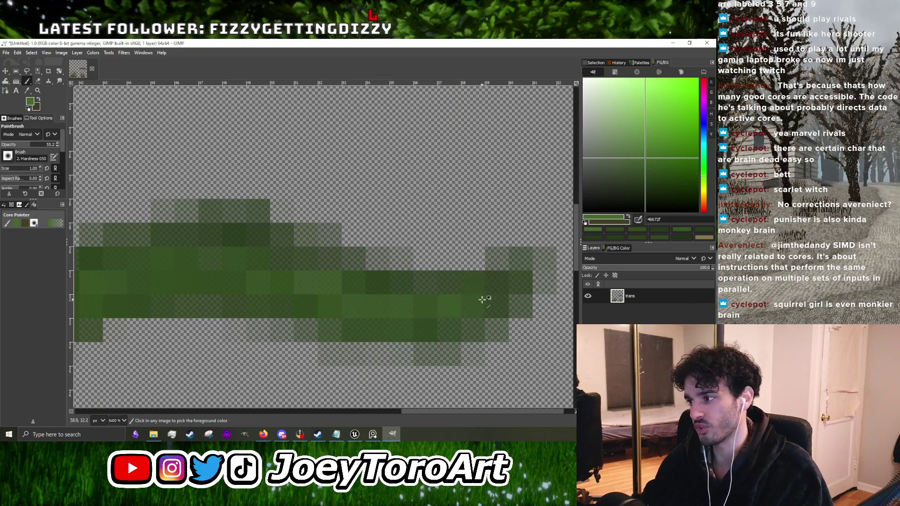
scroll(452, 306, "up", 1, "ctrl")
scroll(469, 305, "down", 3, "ctrl")
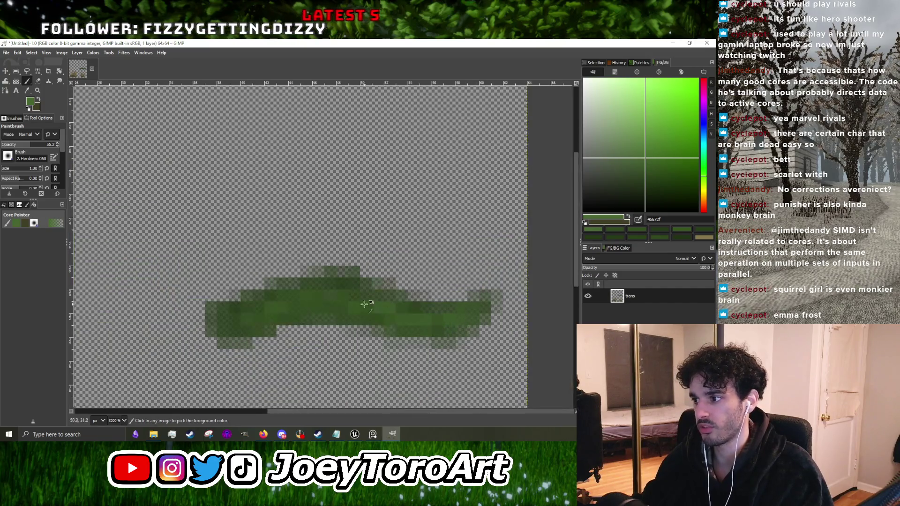
scroll(406, 325, "up", 2, "ctrl")
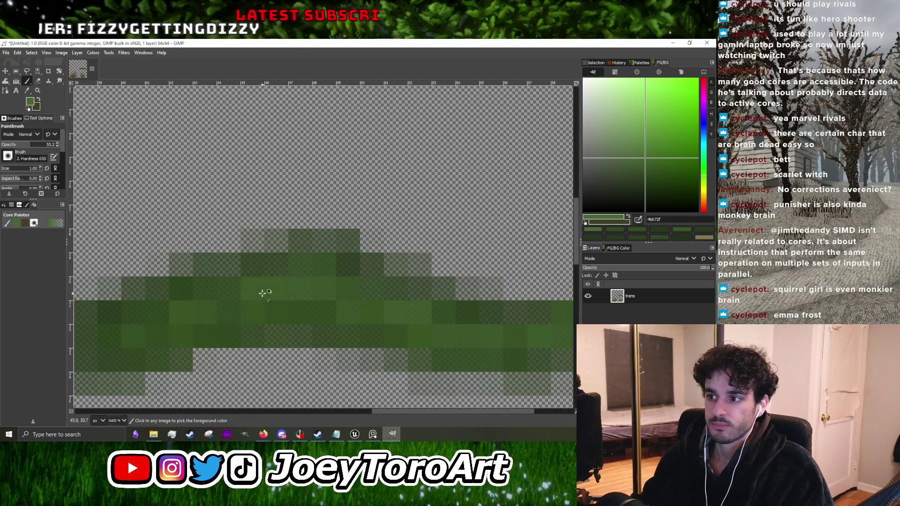
scroll(253, 296, "down", 1, "ctrl")
scroll(241, 301, "down", 2, "ctrl")
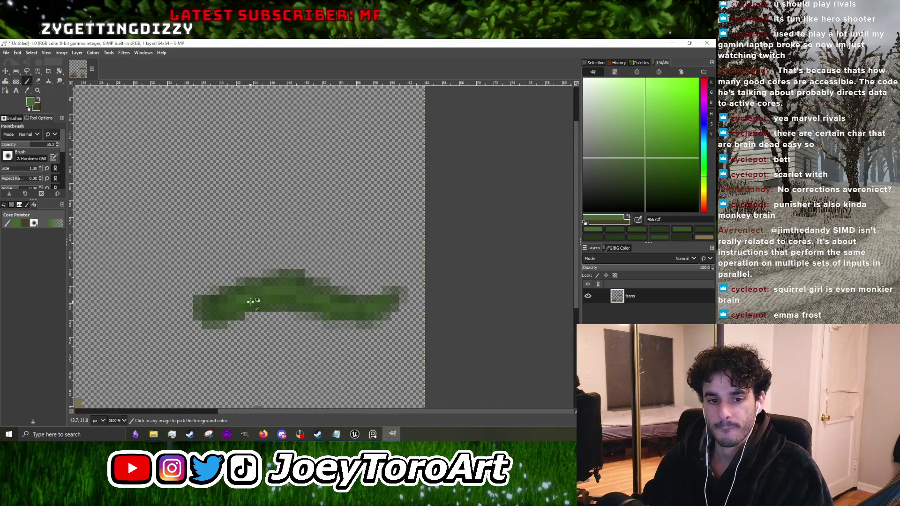
scroll(239, 305, "up", 2, "ctrl")
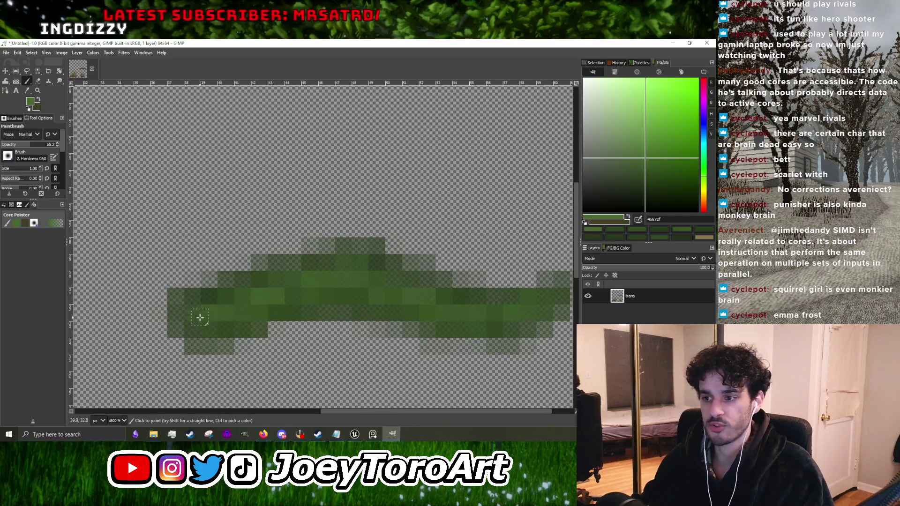
scroll(201, 305, "down", 2, "ctrl")
scroll(206, 323, "up", 3, "ctrl")
left_click(211, 327, "ctrl")
scroll(257, 313, "down", 3, "ctrl")
scroll(298, 296, "up", 2, "ctrl")
scroll(415, 318, "down", 3, "ctrl")
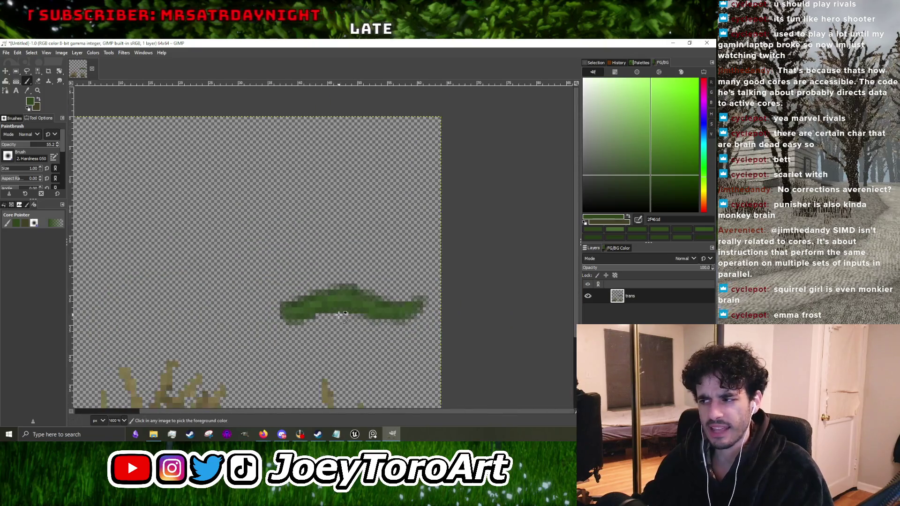
scroll(394, 316, "up", 4, "ctrl")
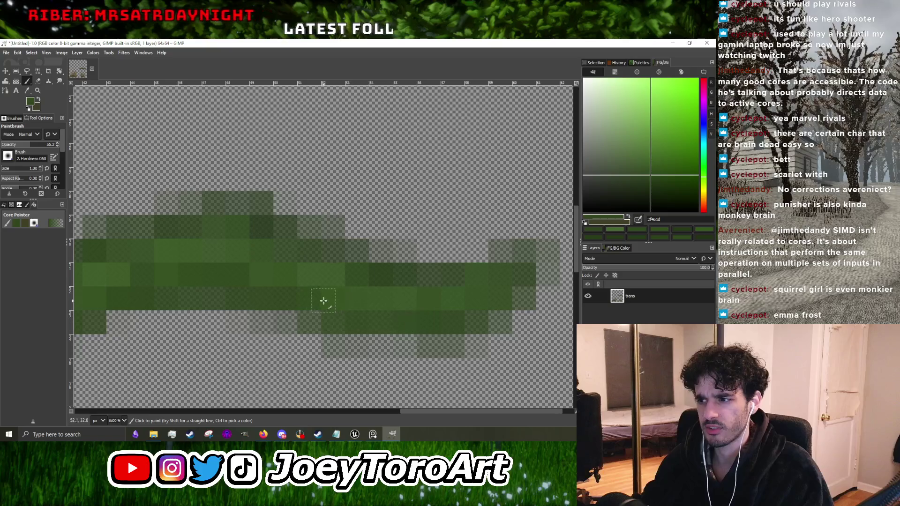
scroll(300, 298, "down", 3, "ctrl")
scroll(300, 286, "up", 3, "ctrl")
Step: Sample several greens, then paint a dark green (2a3f19) band along the clump's body
left_click(315, 290, "ctrl")
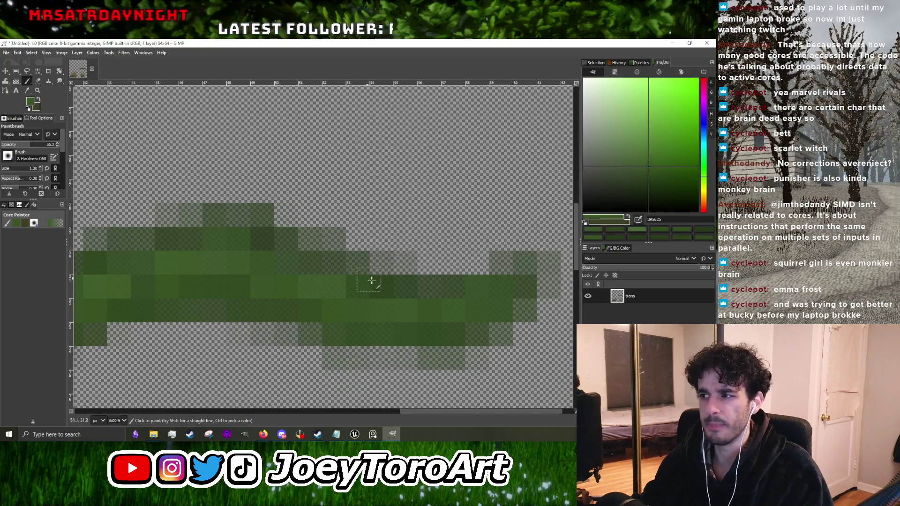
scroll(285, 299, "down", 3, "ctrl")
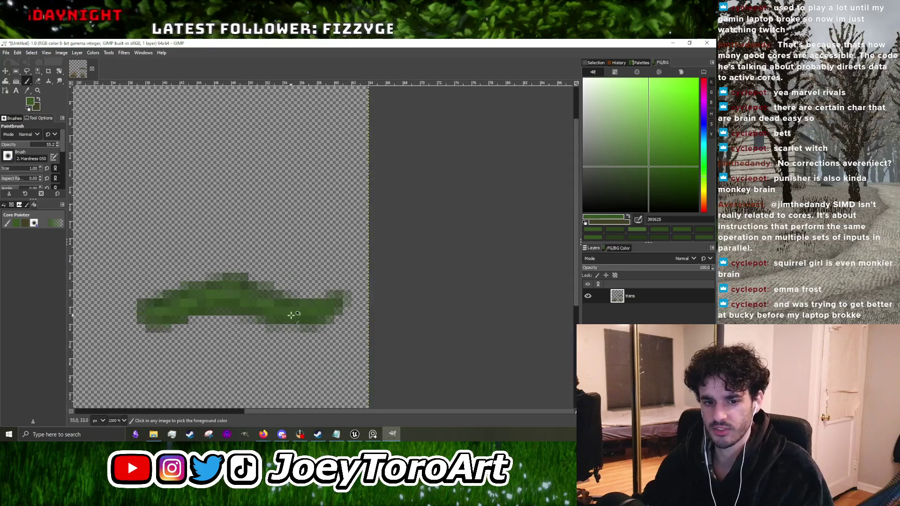
scroll(274, 309, "up", 3, "ctrl")
left_click(379, 301, "ctrl")
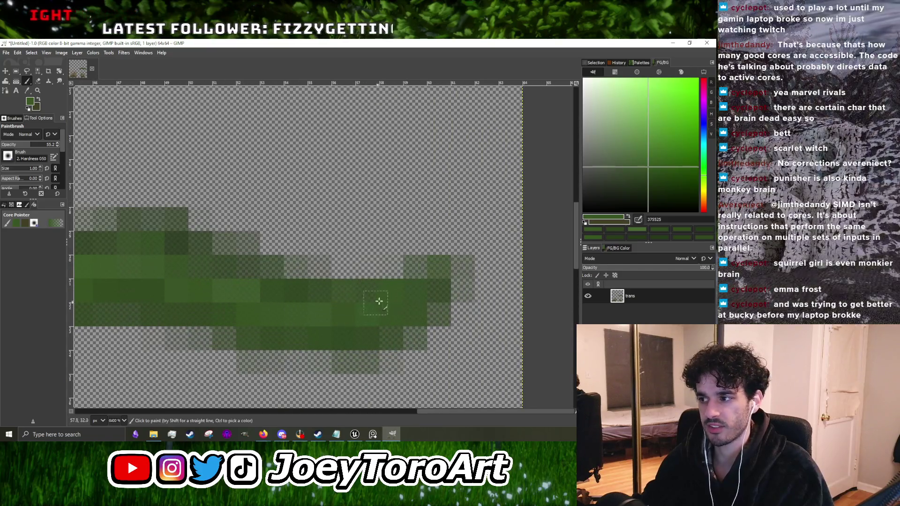
scroll(237, 288, "down", 5, "ctrl")
scroll(287, 316, "up", 5, "ctrl")
left_click(332, 321, "ctrl")
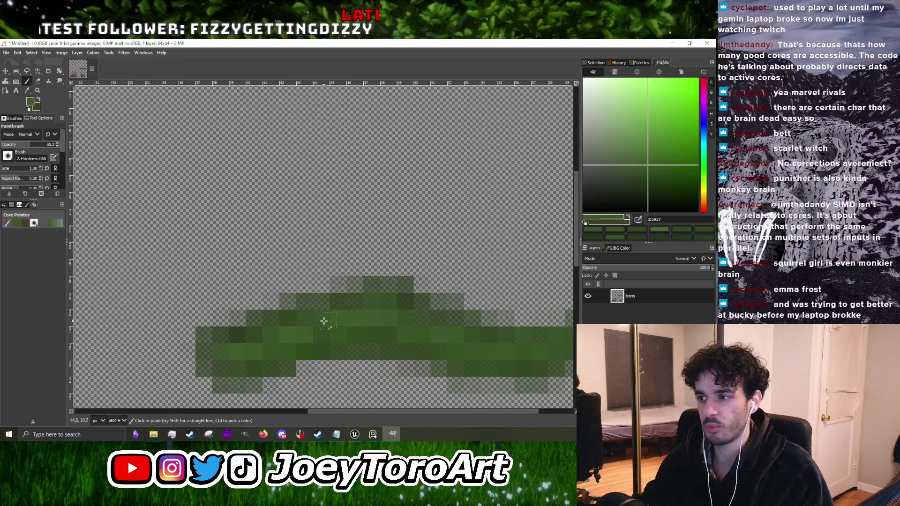
scroll(315, 321, "down", 4, "ctrl")
scroll(339, 322, "up", 3, "ctrl")
left_click(295, 321, "ctrl")
mouse_move(291, 321)
left_mouse_down()
mouse_move(235, 321)
mouse_move(193, 337)
left_mouse_up()
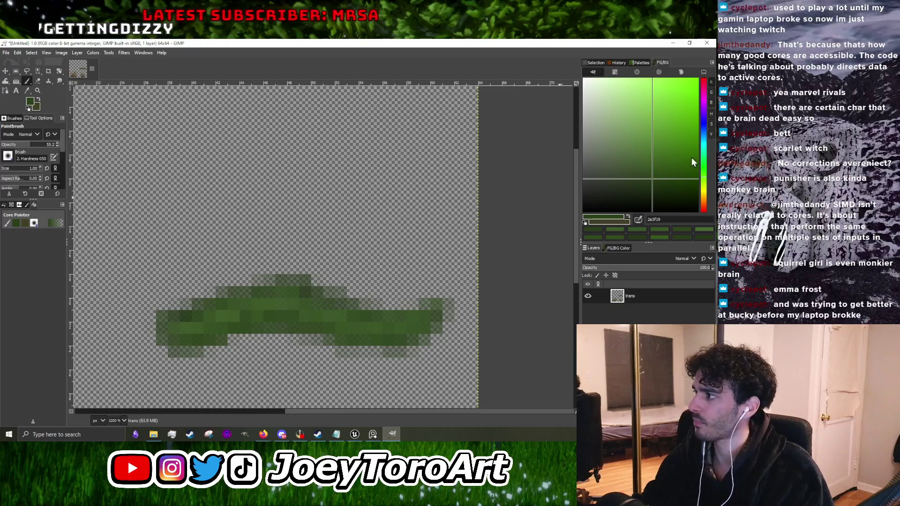
Step: Shift the hue toward green and paint a few teal-green accent pixels into the clump
left_click(704, 161)
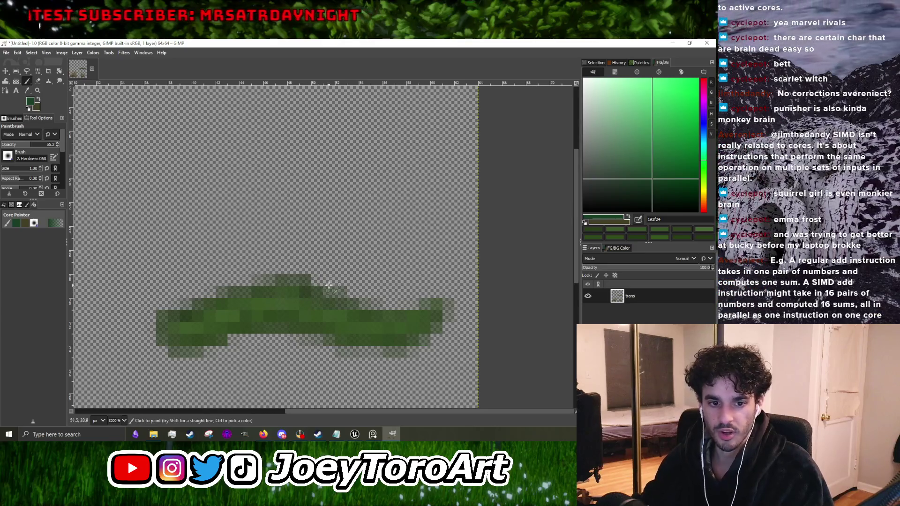
scroll(324, 295, "down", 2)
scroll(328, 302, "up", 3)
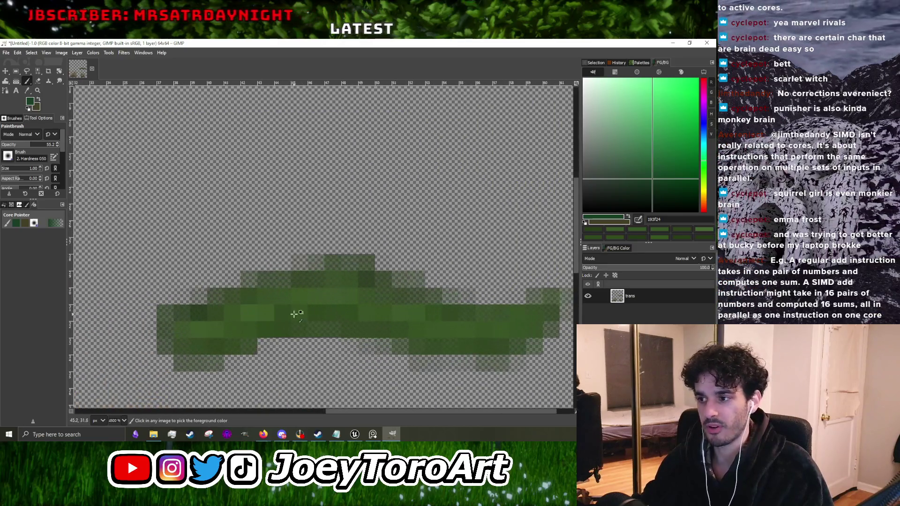
left_click(277, 313)
left_click(645, 156)
left_click(644, 157)
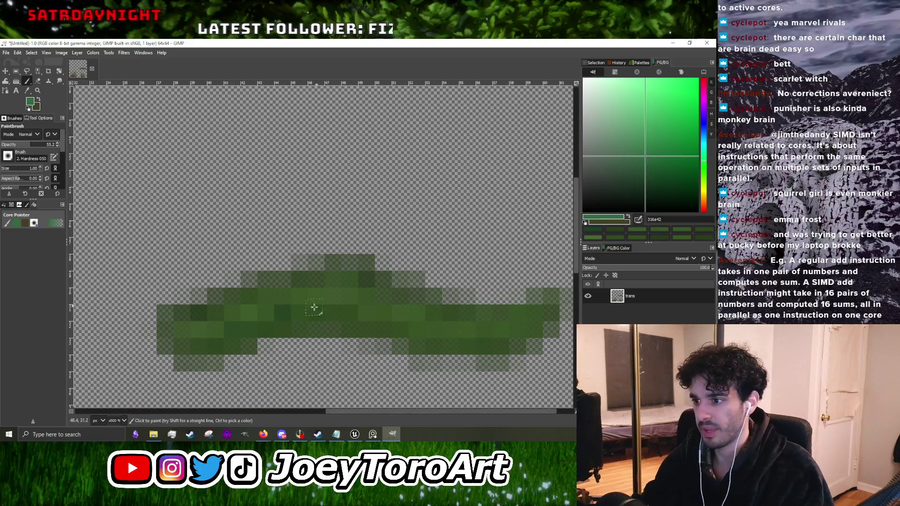
left_click(283, 314)
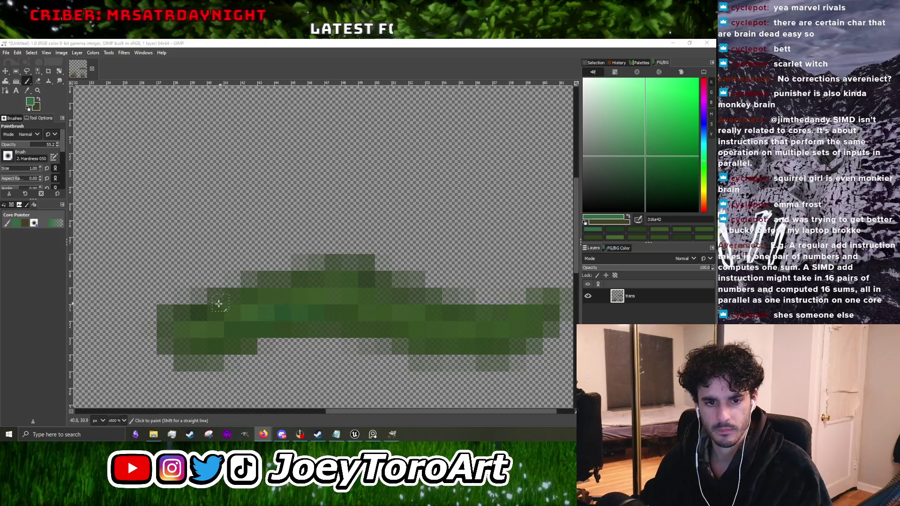
scroll(262, 303, "down", 2)
scroll(245, 306, "up", 2)
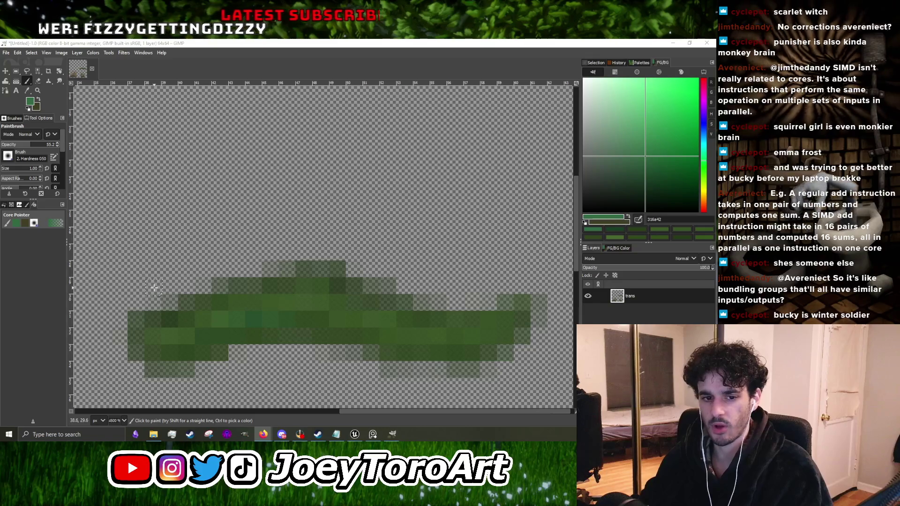
scroll(201, 298, "down", 2)
scroll(253, 318, "up", 2)
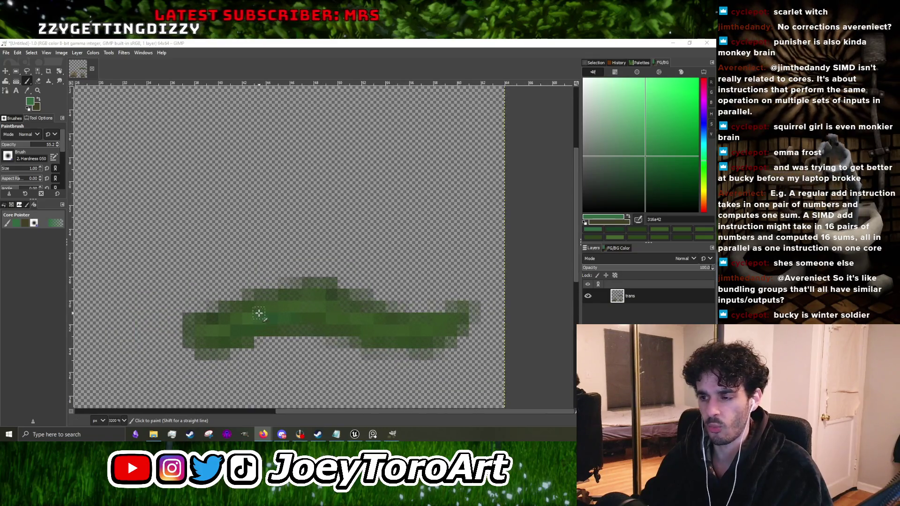
Step: Resample the clump's darker and mid greens from the canvas with Ctrl-click
left_click(262, 325, "ctrl")
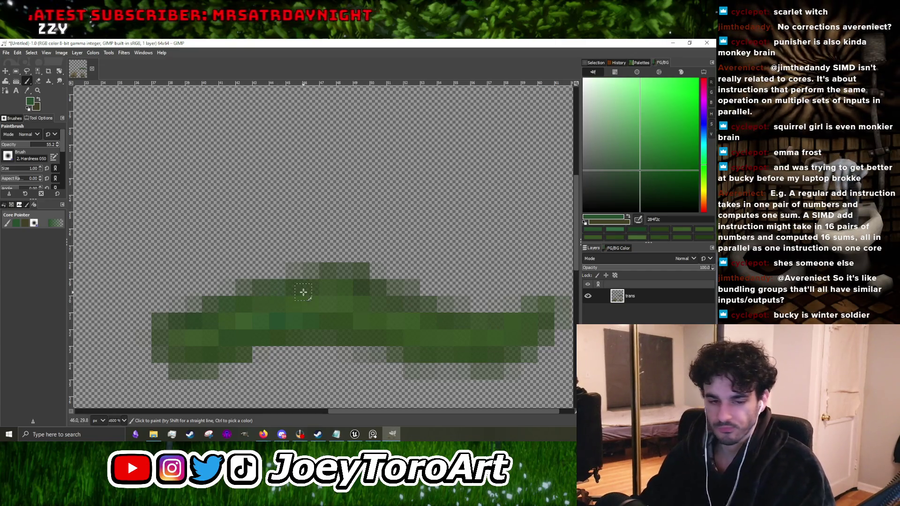
scroll(375, 290, "down", 2)
scroll(241, 276, "up", 2)
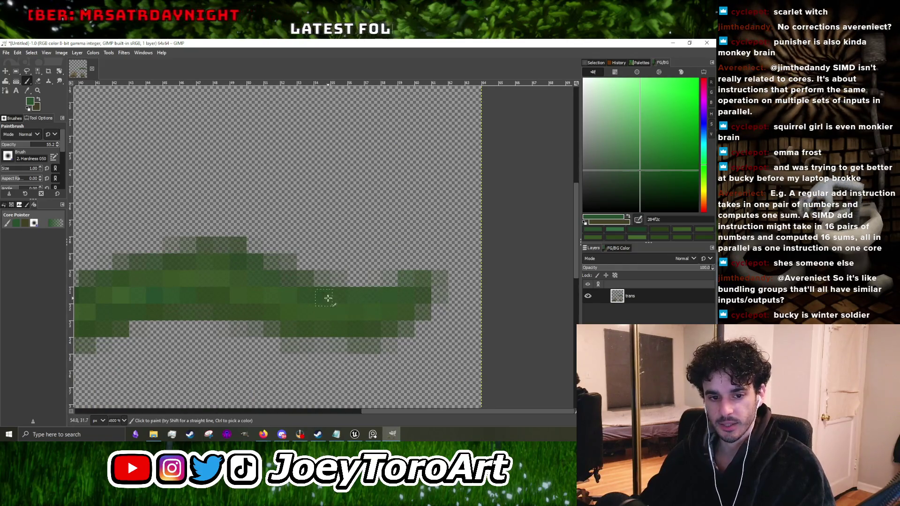
scroll(327, 306, "down", 2)
scroll(283, 303, "up", 1)
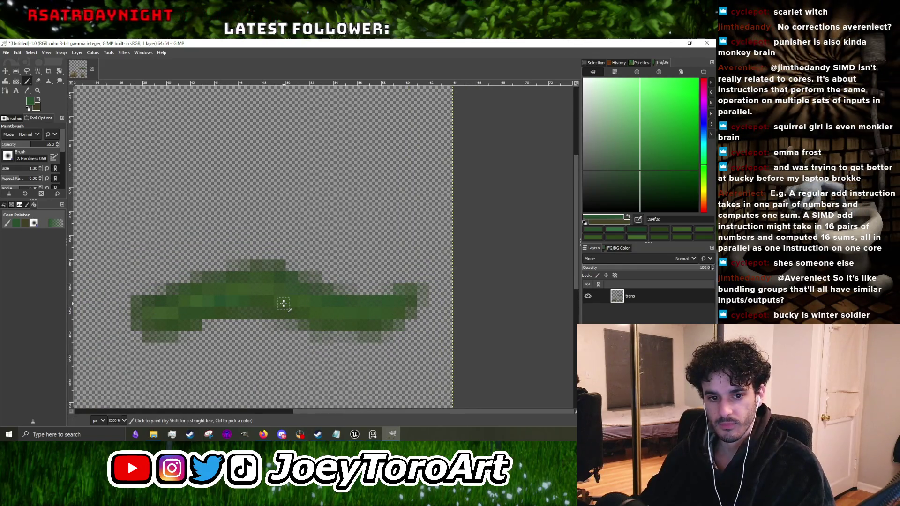
scroll(311, 331, "up", 3)
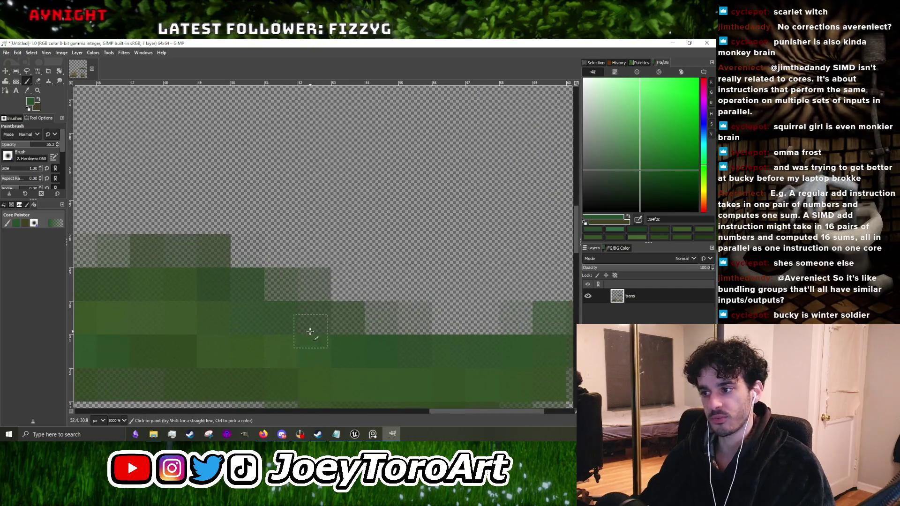
scroll(283, 316, "down", 2)
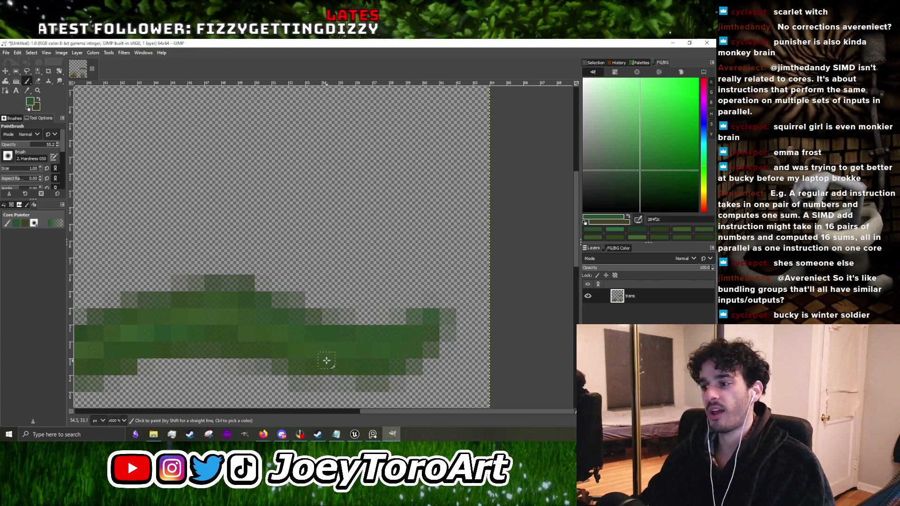
scroll(264, 349, "down", 2)
scroll(324, 308, "up", 2)
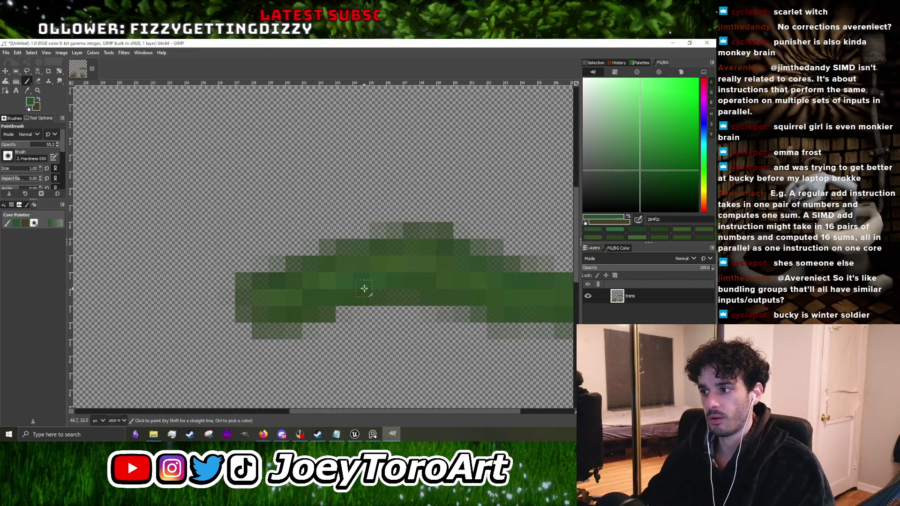
scroll(420, 293, "down", 3)
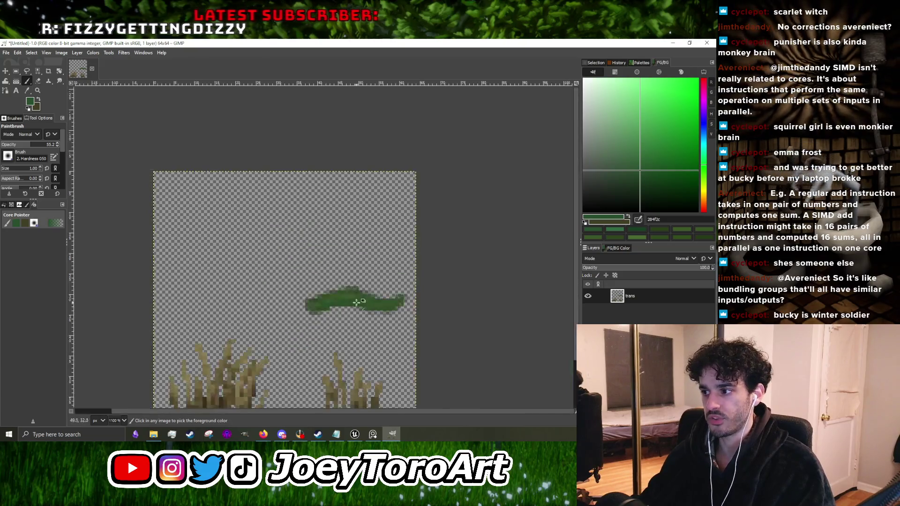
scroll(337, 295, "up", 4)
left_click(226, 343, "ctrl")
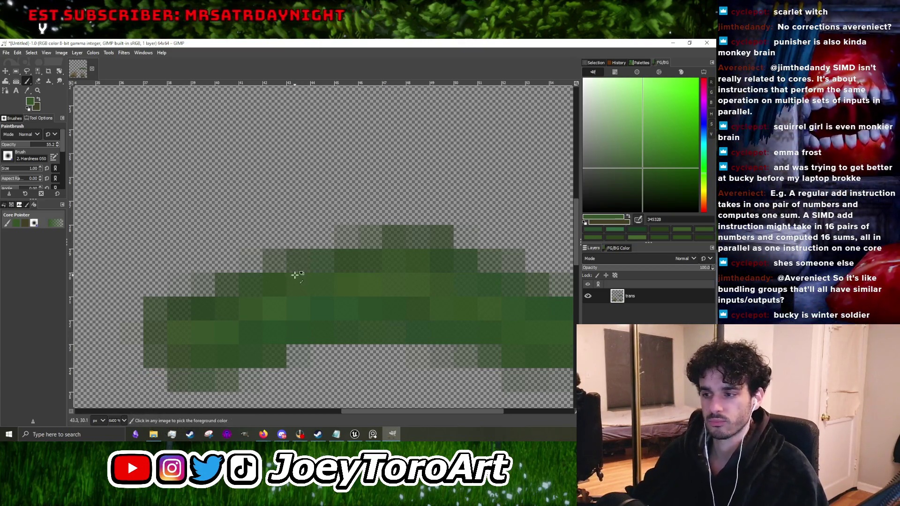
scroll(295, 272, "down", 4)
left_click(288, 294, "ctrl")
left_click(286, 296, "ctrl")
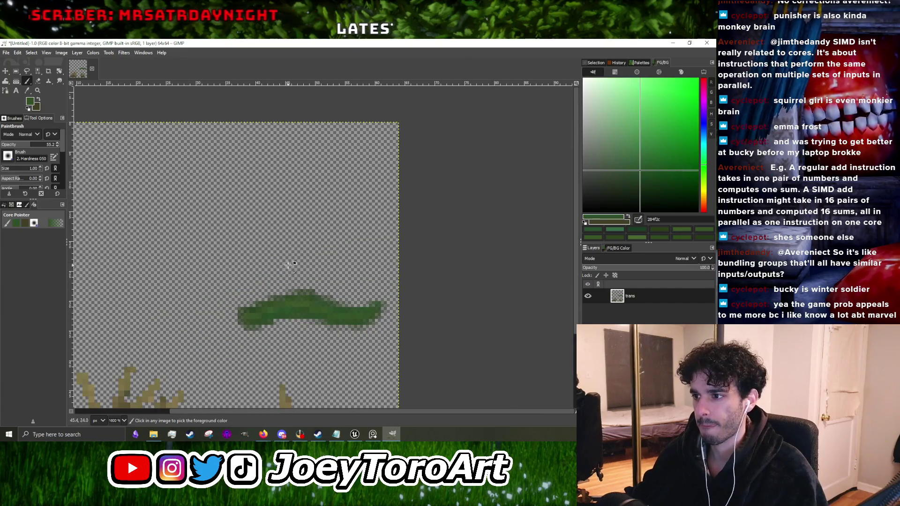
scroll(287, 261, "down", 3)
scroll(284, 253, "up", 5)
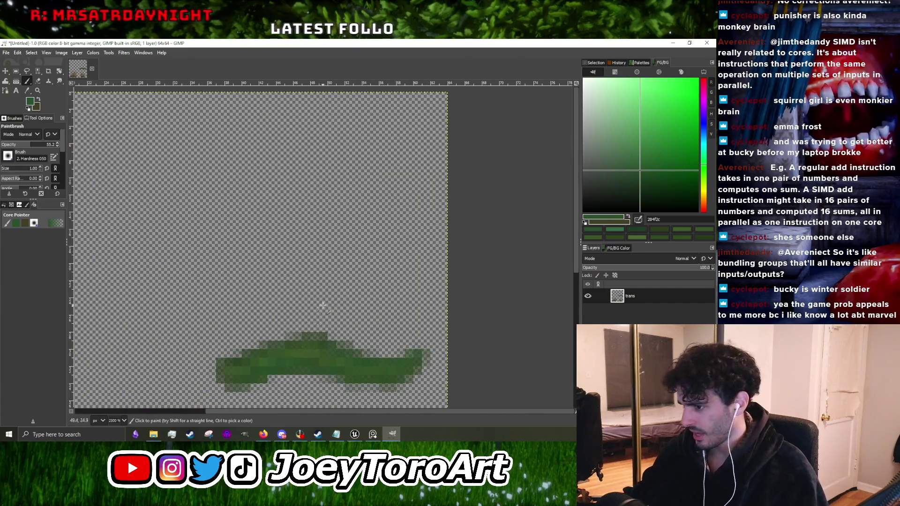
scroll(305, 256, "down", 3)
scroll(321, 257, "up", 4)
Step: Paint soft green Paintbrush strokes in two layered bands above the clump
mouse_move(176, 251)
left_mouse_down()
mouse_move(235, 249)
mouse_move(113, 255)
mouse_move(327, 249)
left_mouse_up()
scroll(328, 248, "down", 3)
scroll(339, 245, "up", 2)
mouse_move(228, 256)
left_mouse_down()
mouse_move(365, 246)
mouse_move(257, 247)
mouse_move(351, 230)
left_mouse_up()
left_click_drag(238, 233, 360, 234)
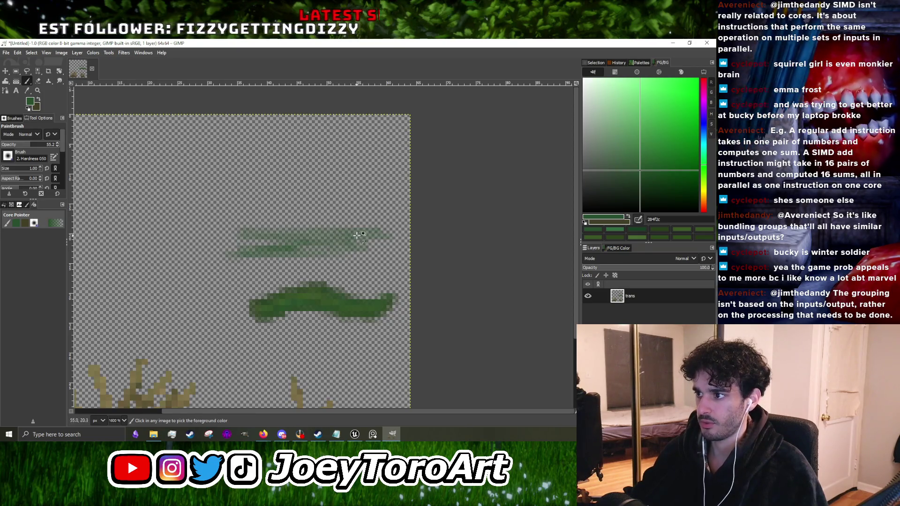
scroll(359, 234, "up", 1)
left_click_drag(185, 230, 380, 239)
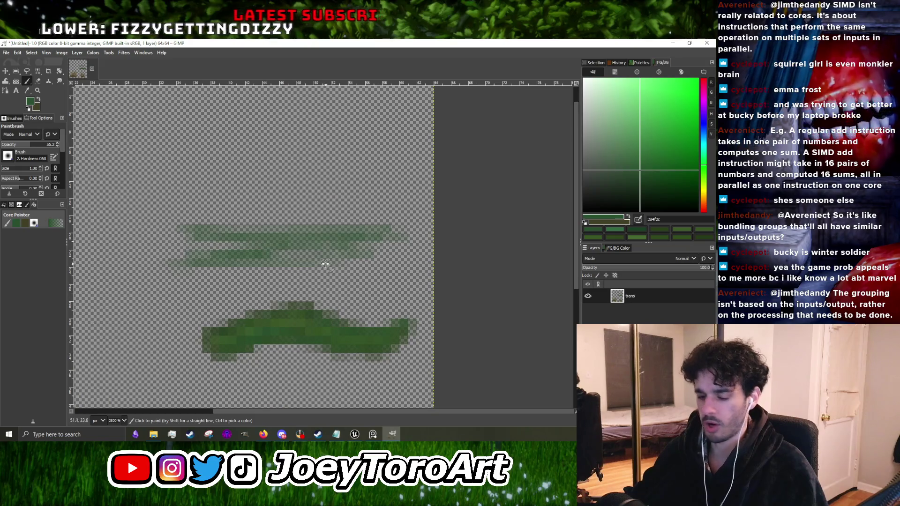
Step: Use the Eraser to lighten part of the lower-left stroke
key("shift+e")
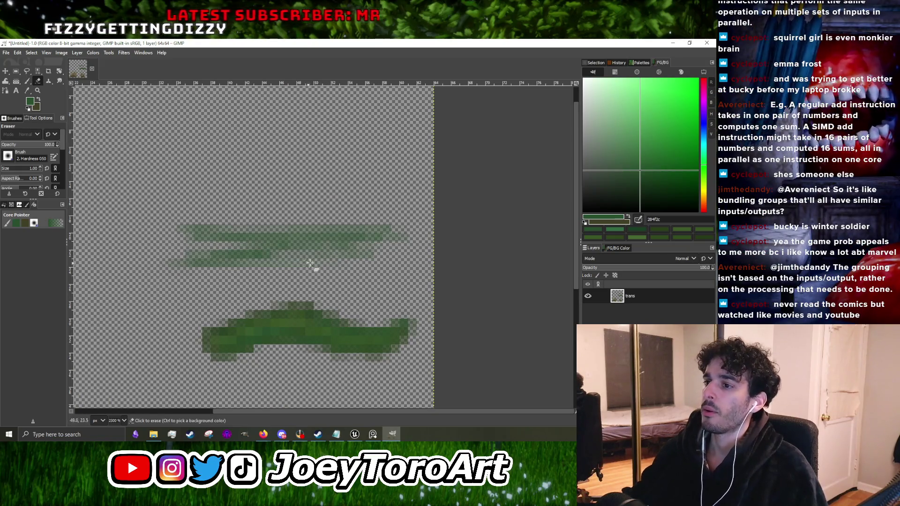
left_click_drag(275, 257, 171, 267)
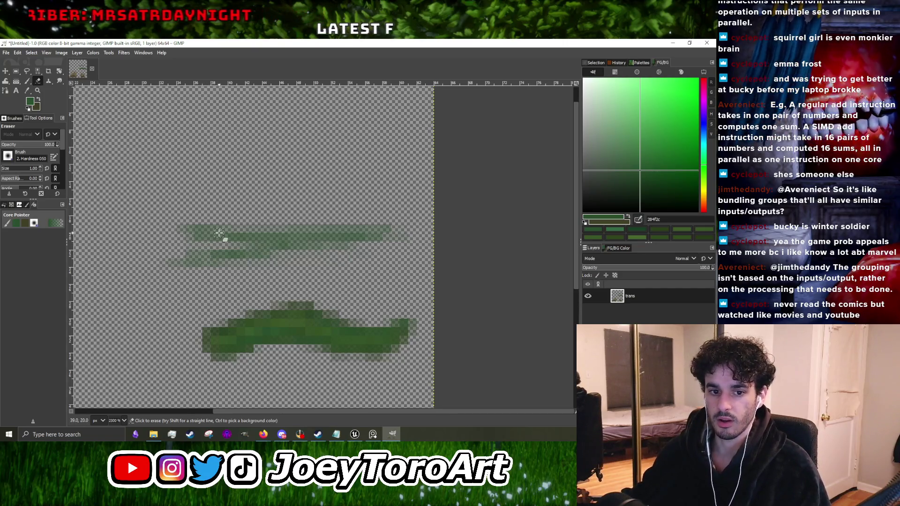
key("ctrl")
scroll(223, 163, "up", 2, "ctrl")
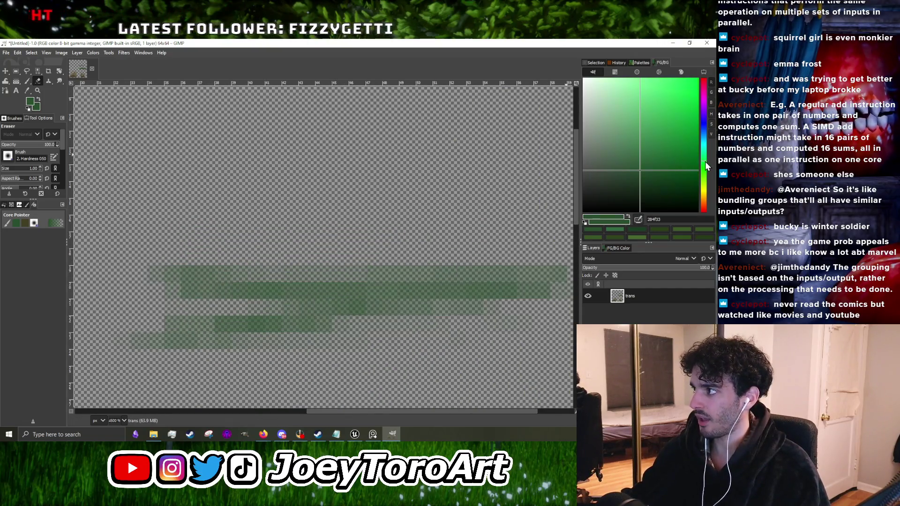
Step: Pick a blue-green shade and paint another row of strokes across the strand
left_click(628, 165)
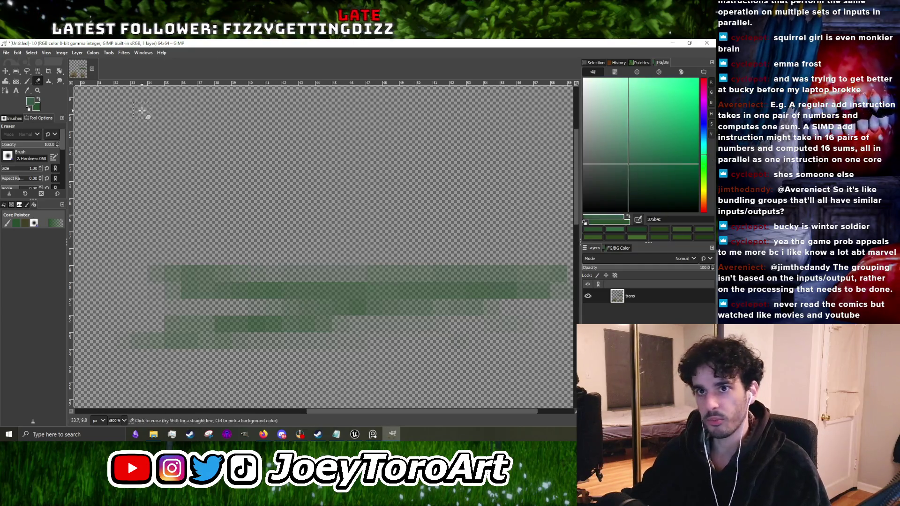
left_click(27, 82)
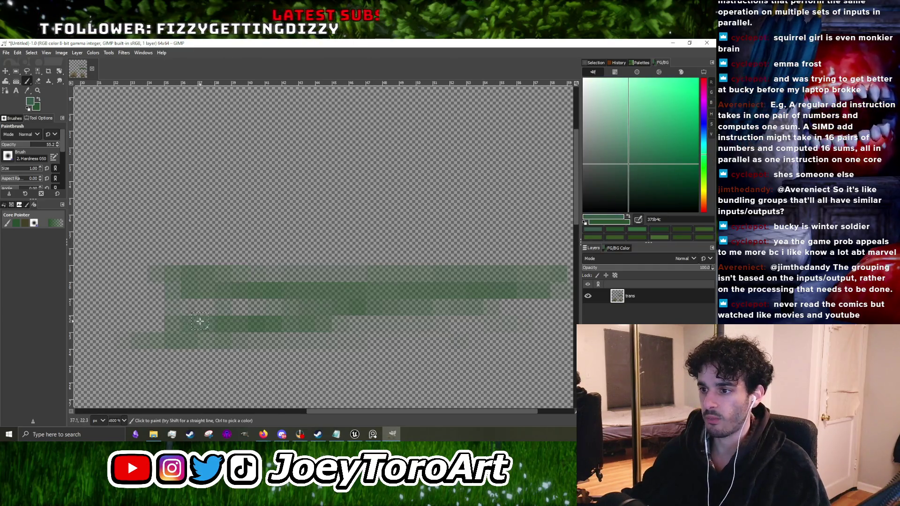
left_click_drag(203, 298, 185, 312)
mouse_move(131, 308)
left_mouse_down()
mouse_move(181, 311)
mouse_move(365, 287)
left_mouse_up()
scroll(427, 283, "down", 3)
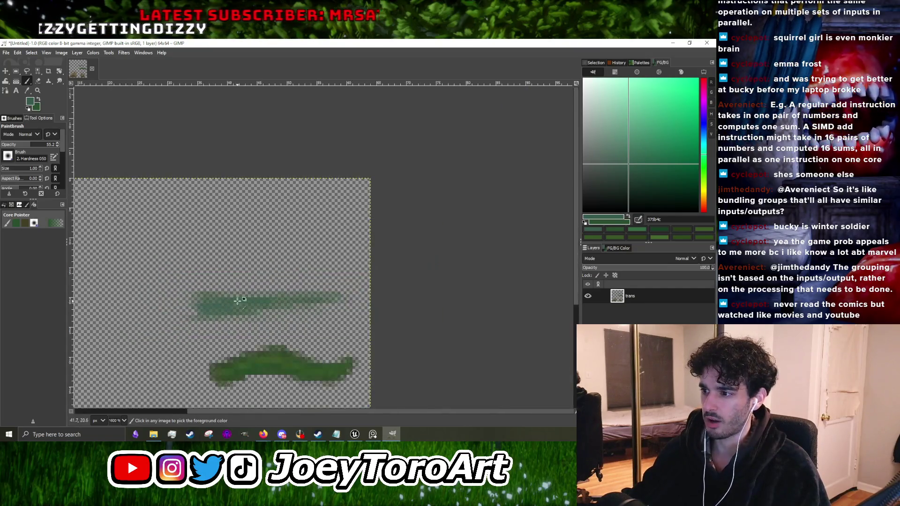
scroll(264, 334, "up", 2)
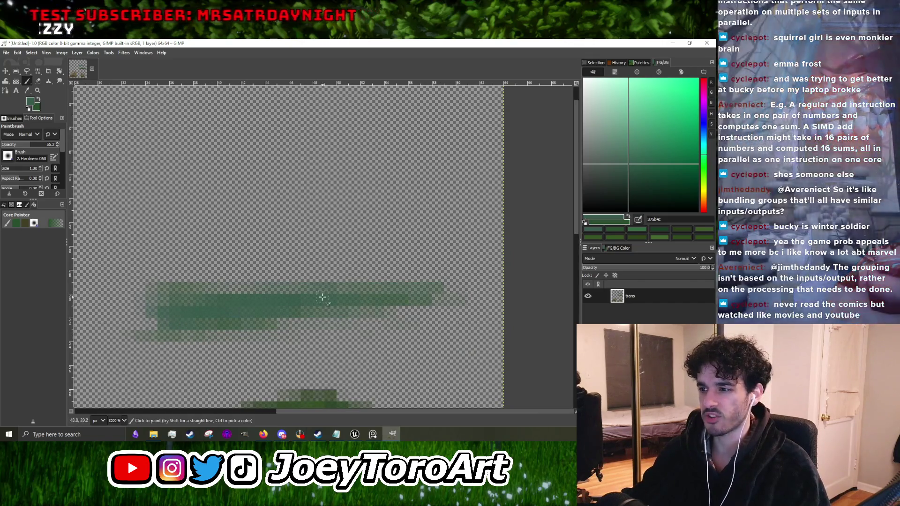
scroll(454, 300, "down", 5)
scroll(459, 324, "up", 5)
key("shift+e")
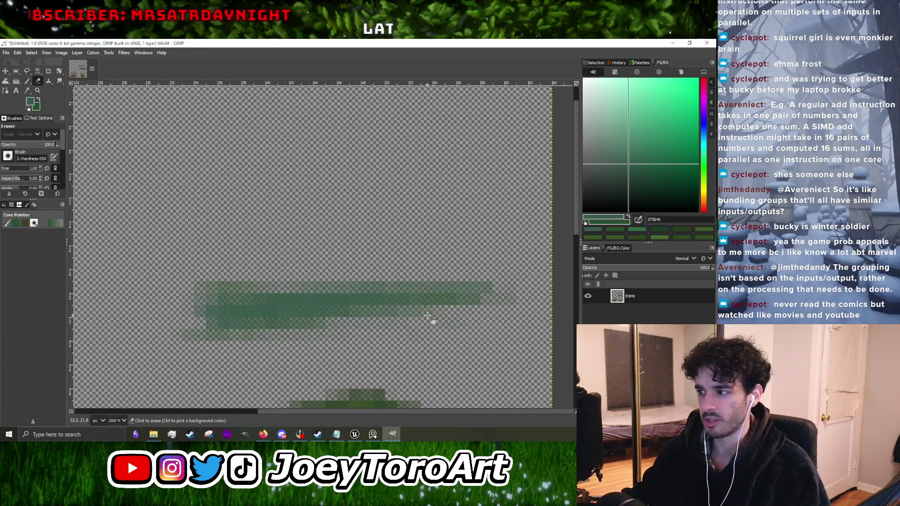
left_click(28, 81)
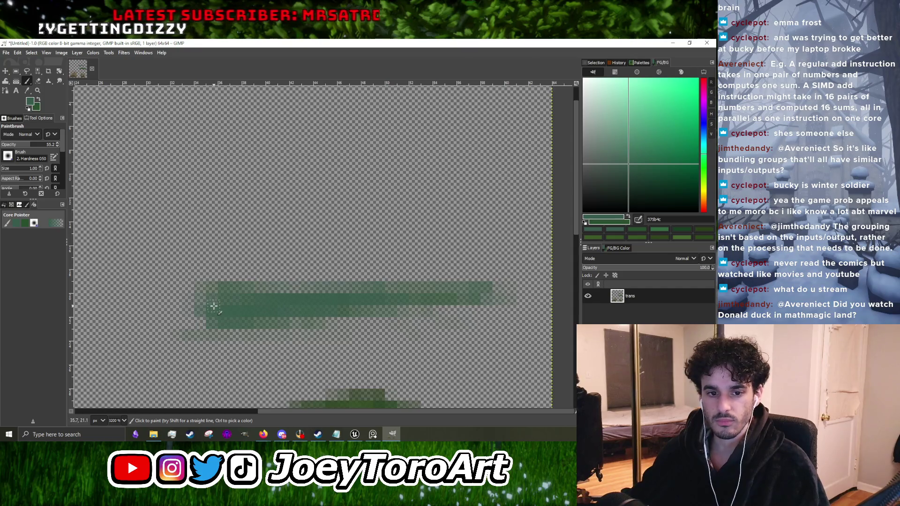
Step: Minimize GIMP to reveal the Unreal canyon level and select the canyon_head model
scroll(241, 296, "down", 3)
scroll(265, 301, "up", 3)
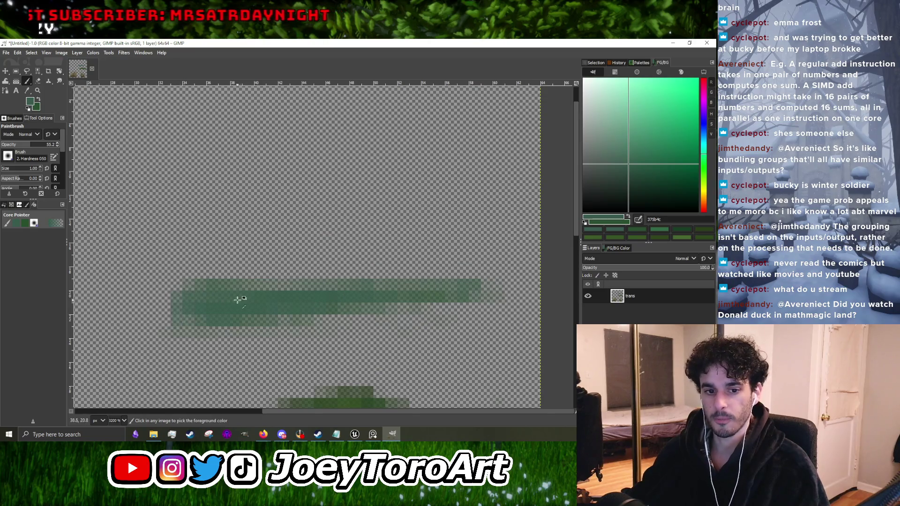
scroll(232, 300, "down", 2)
scroll(218, 312, "up", 2)
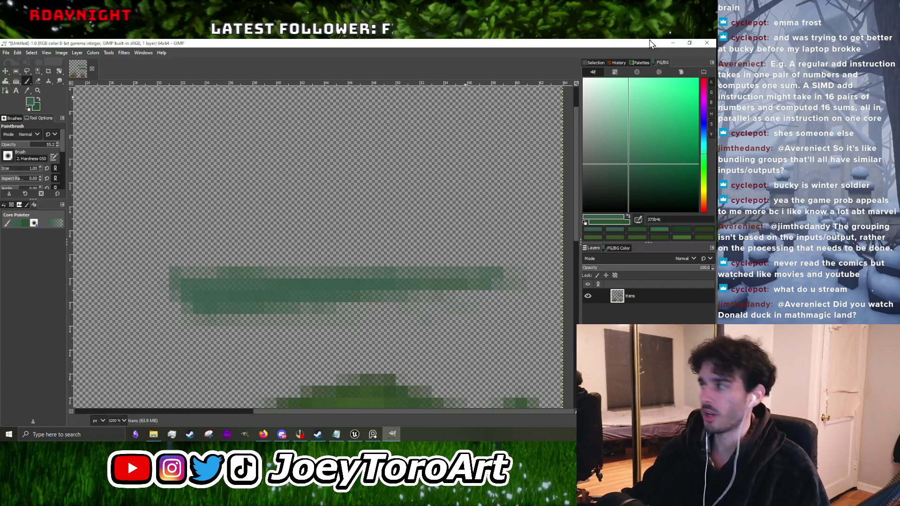
left_click(675, 43)
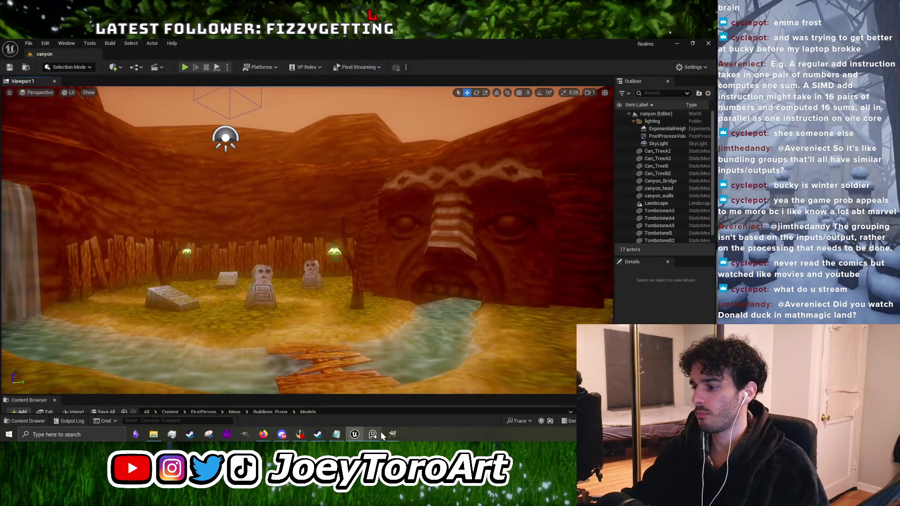
left_click(392, 434)
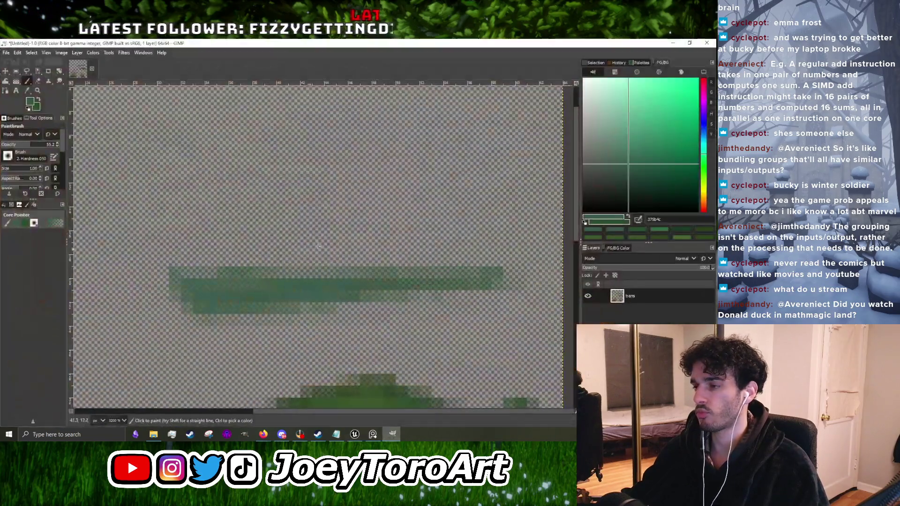
scroll(297, 219, "down", 4)
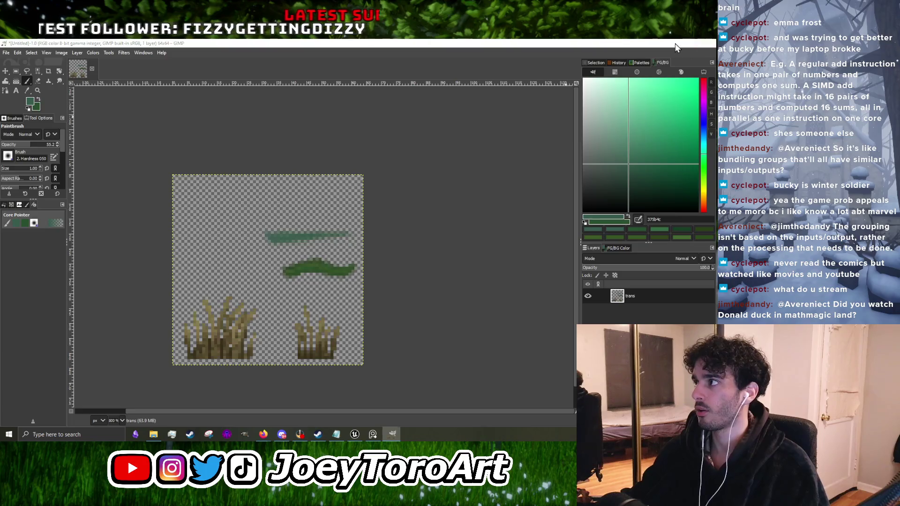
left_click(677, 45)
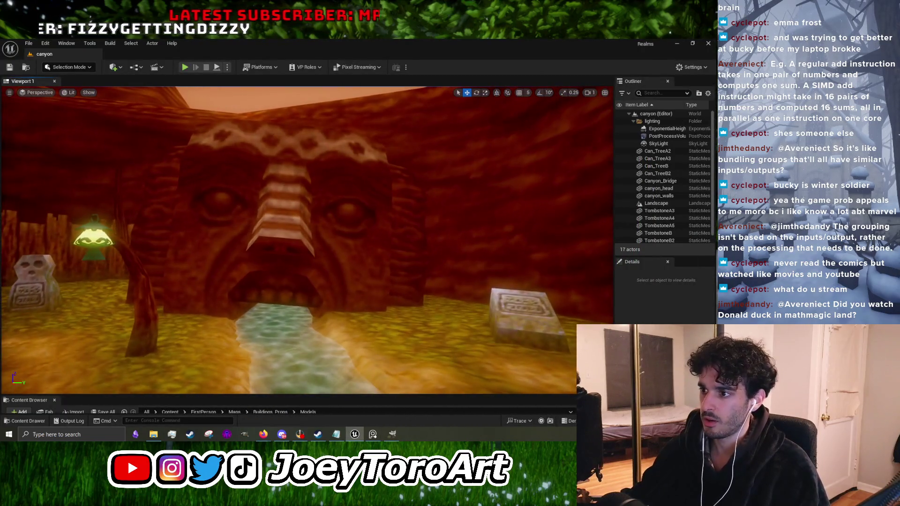
left_click(468, 211)
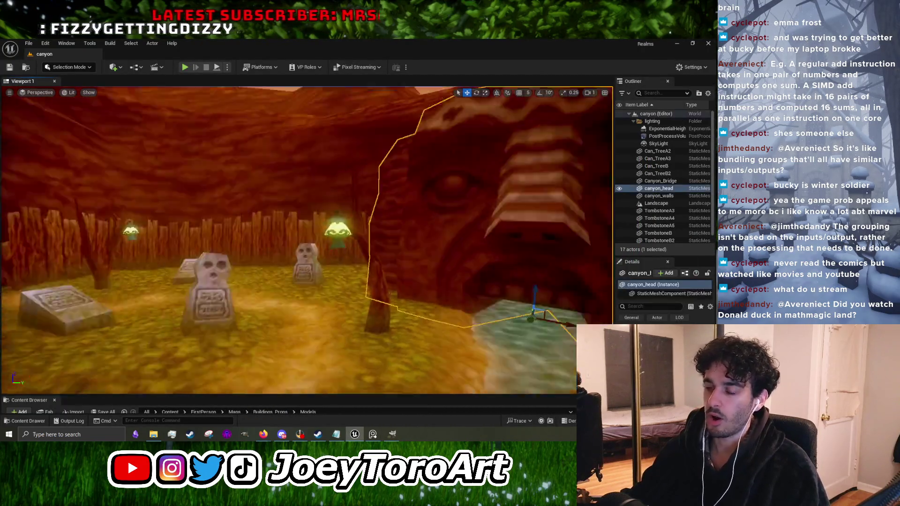
left_click(322, 438)
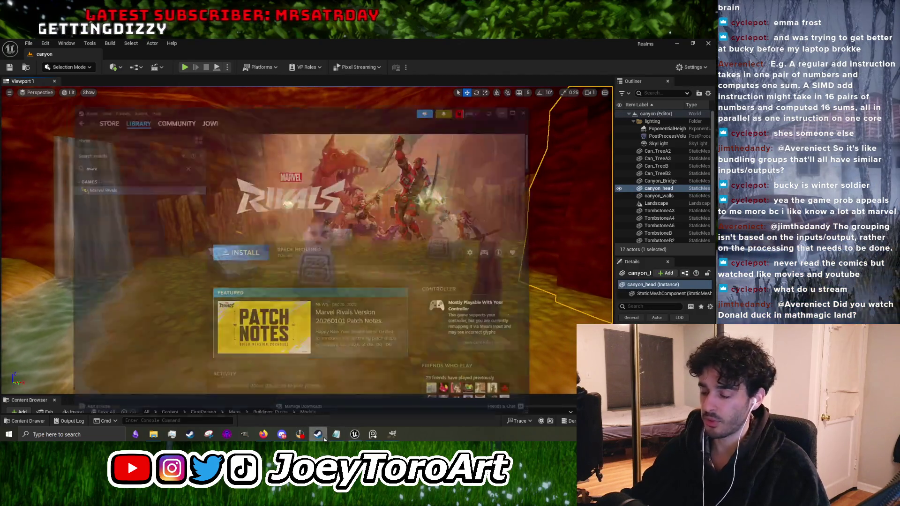
Step: Go to Steam's Library Home and open the UMIGARI game page
left_click(99, 72)
left_click(114, 83)
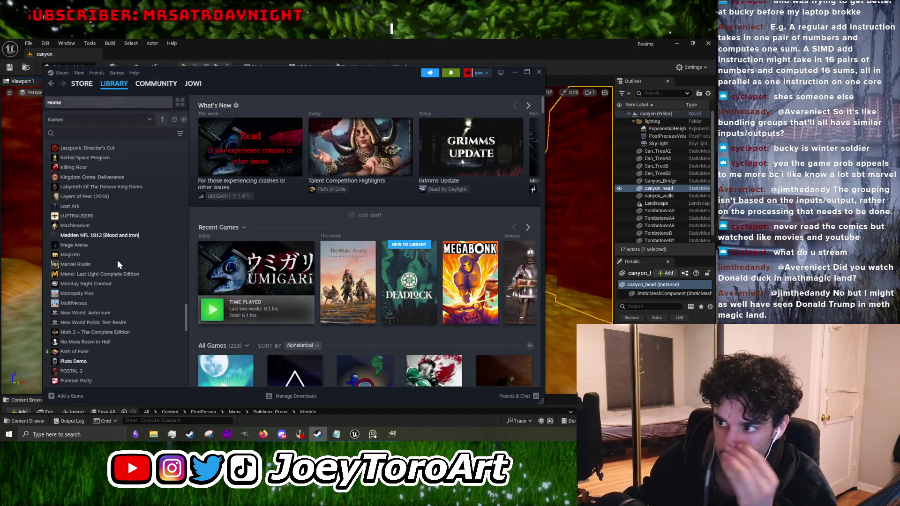
left_click(255, 267)
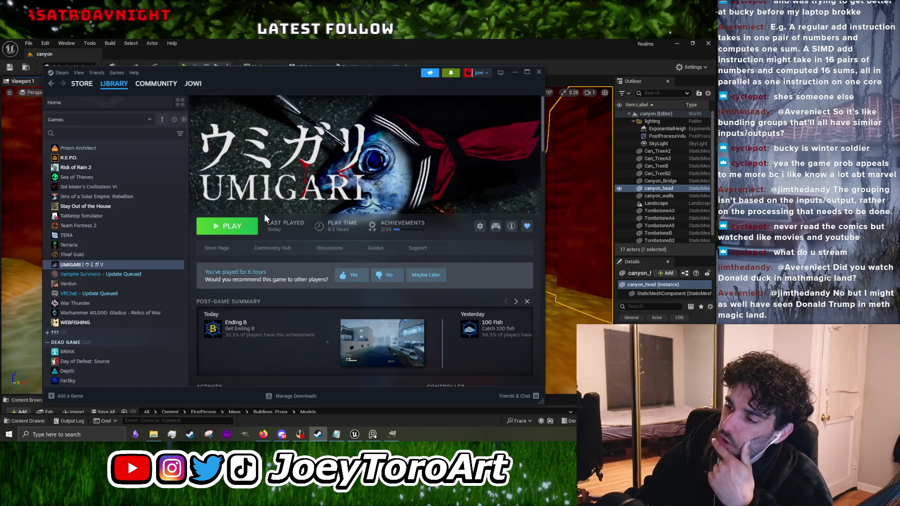
scroll(143, 237, "down", 4)
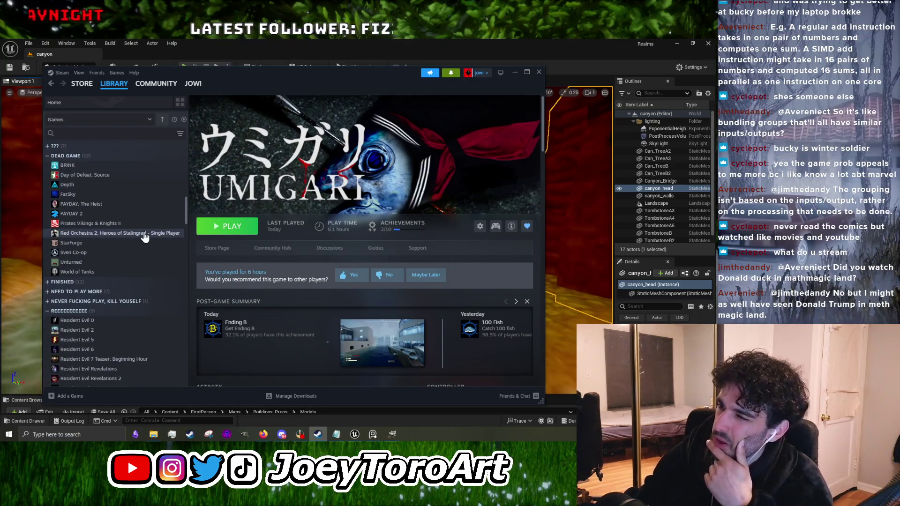
scroll(144, 237, "down", 5)
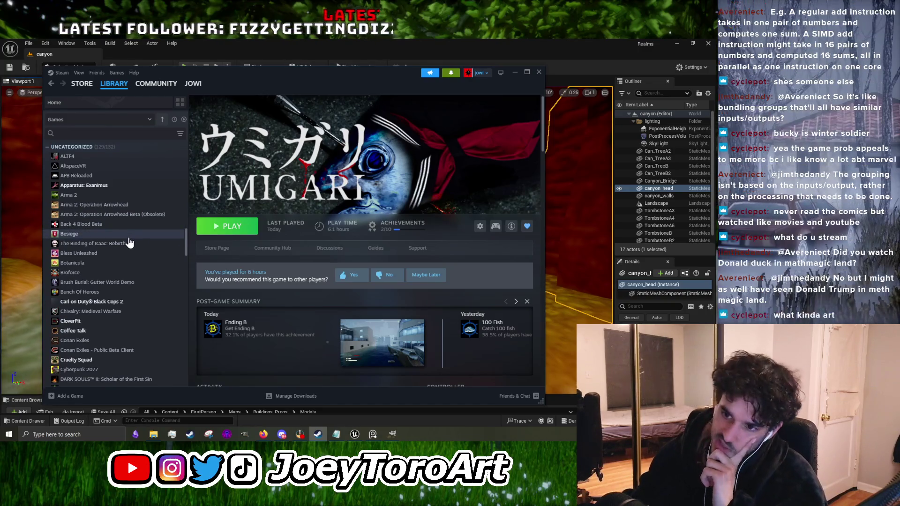
mouse_move(82, 84)
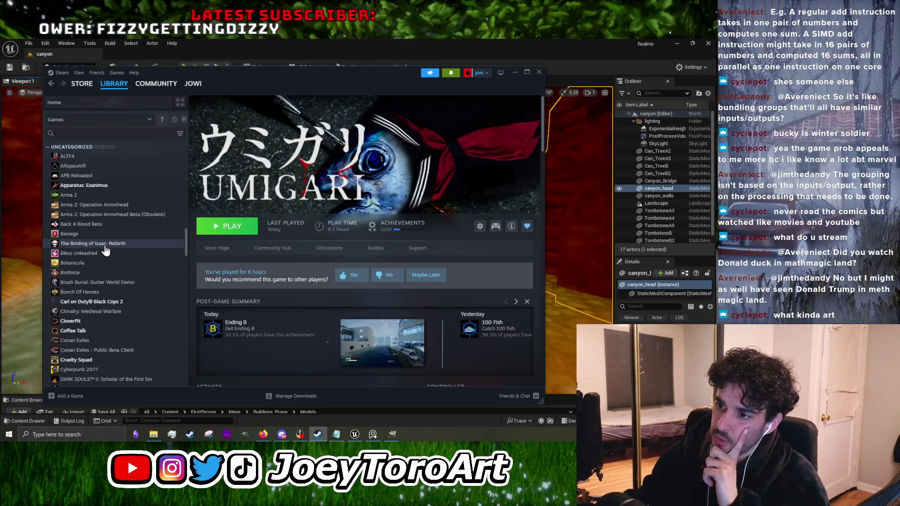
scroll(103, 252, "down", 10)
scroll(102, 281, "down", 5)
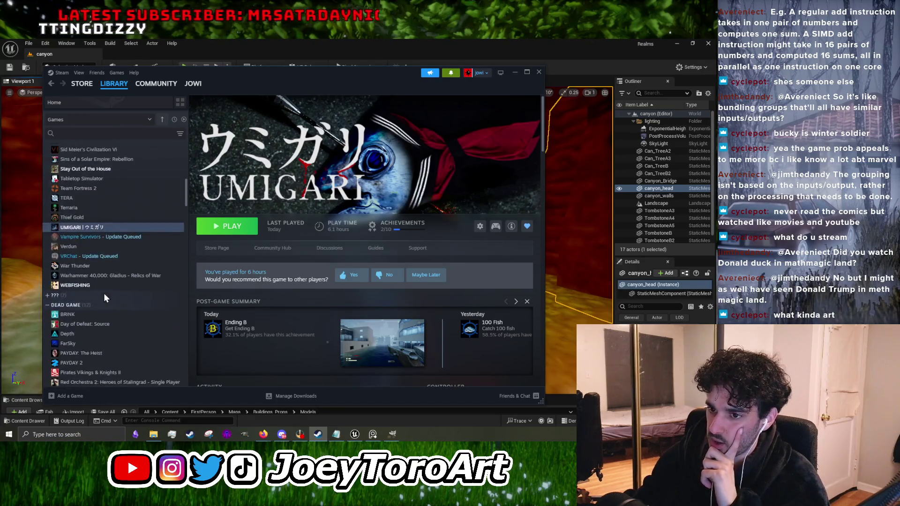
scroll(103, 292, "up", 4)
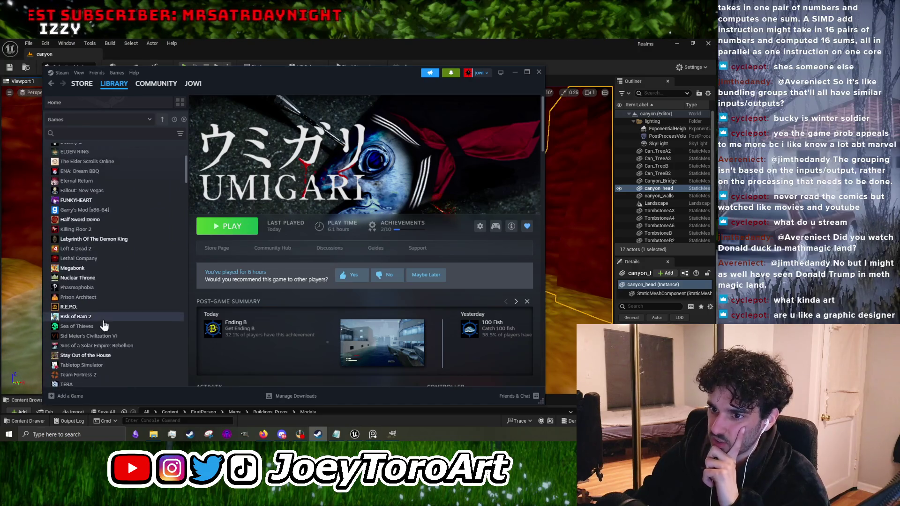
Step: Browse FUNKYHEART, BRINK, Civilization VI, R.E.P.O., Phasmophobia and Prison Architect, then minimize Steam
left_click(119, 200)
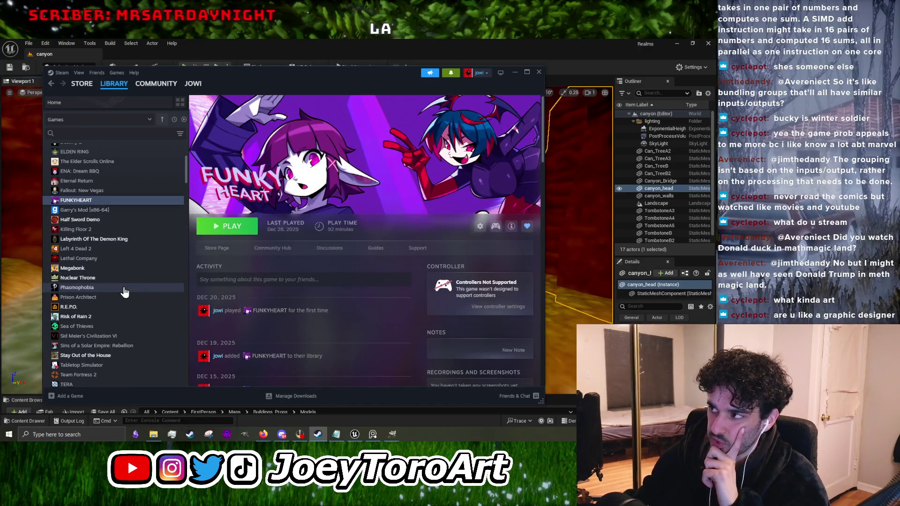
scroll(124, 292, "up", 5)
left_click(121, 293)
scroll(121, 288, "down", 5)
left_click(122, 301)
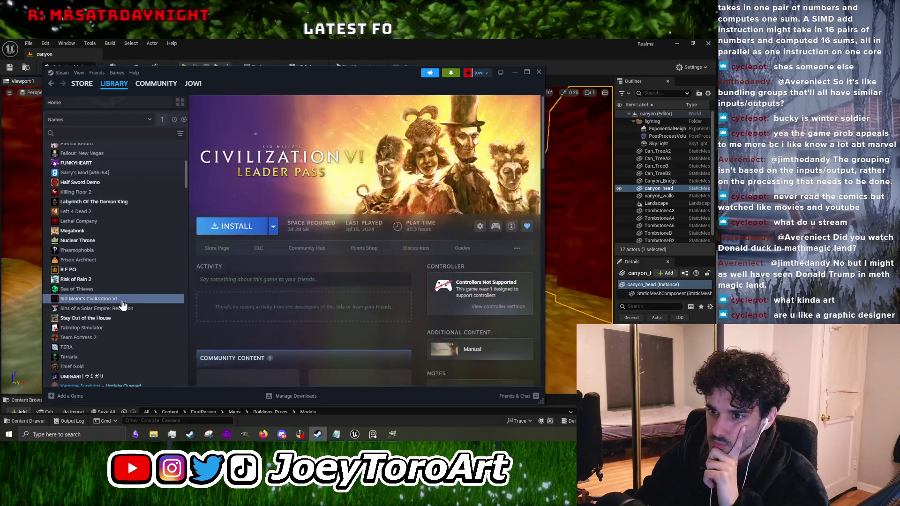
left_click(136, 271)
left_click(150, 250)
left_click(150, 260)
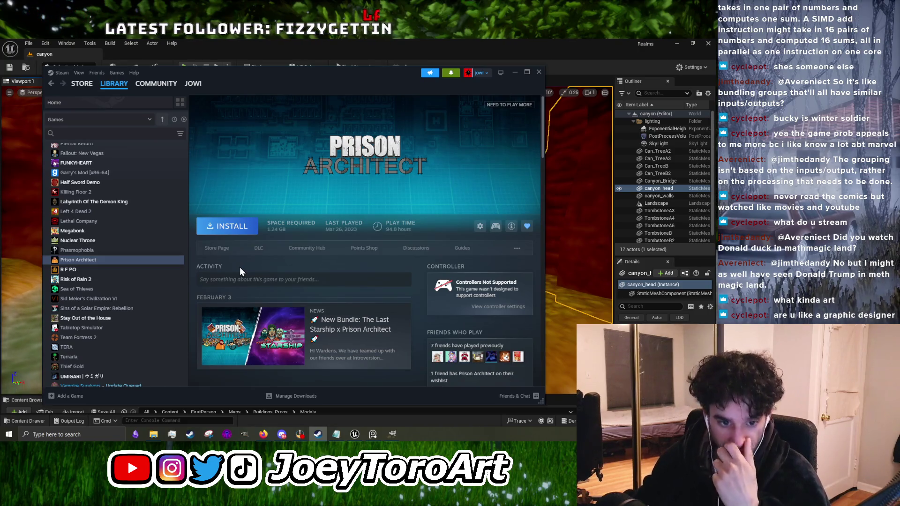
left_click(514, 73)
Step: Look around the canyon, frame canyon_head with F, pull back, then Alt+Tab to GIMP
mouse_move(280, 289)
left_mouse_down()
mouse_move(243, 288)
mouse_move(290, 272)
left_mouse_up()
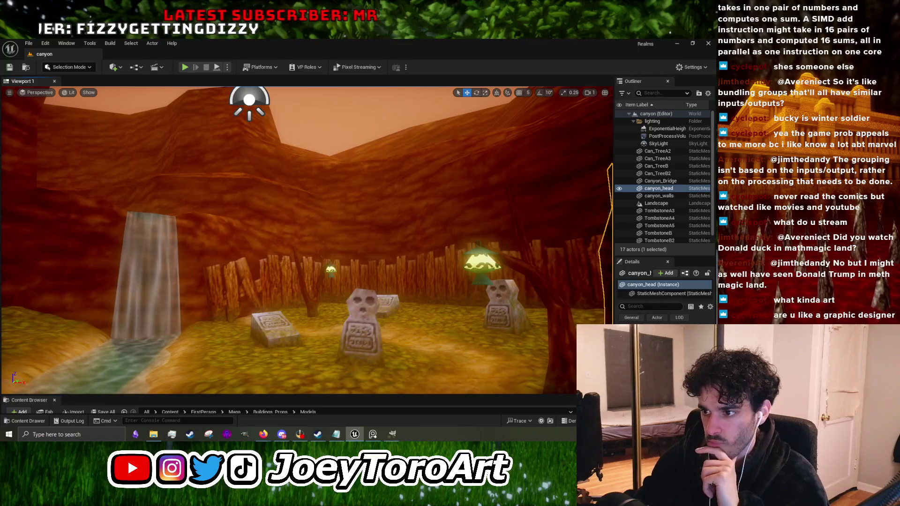
key("f")
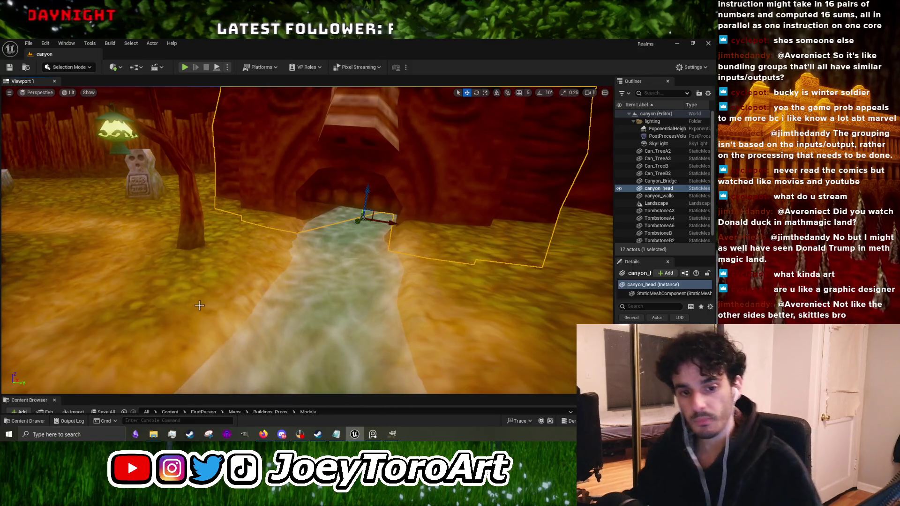
mouse_move(199, 306)
left_mouse_down()
mouse_move(141, 333)
mouse_move(140, 324)
left_mouse_up()
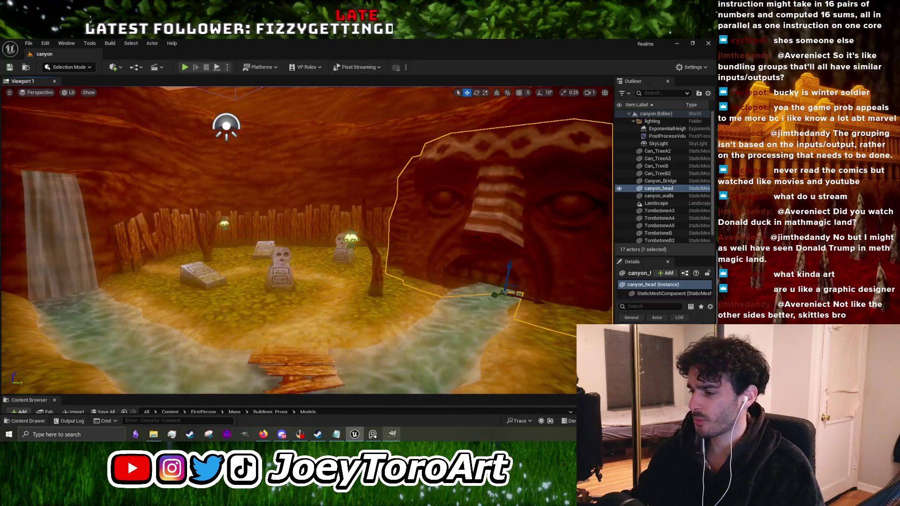
key("alt+Tab")
Step: Sample the teal 365a4b from the grass strand and switch to the Eraser
scroll(247, 282, "up", 4)
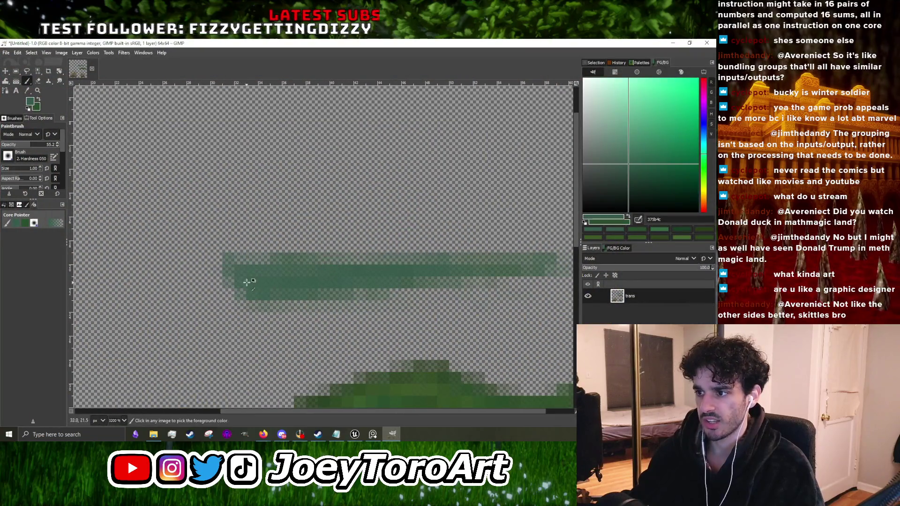
scroll(247, 282, "down", 4)
scroll(213, 268, "up", 3)
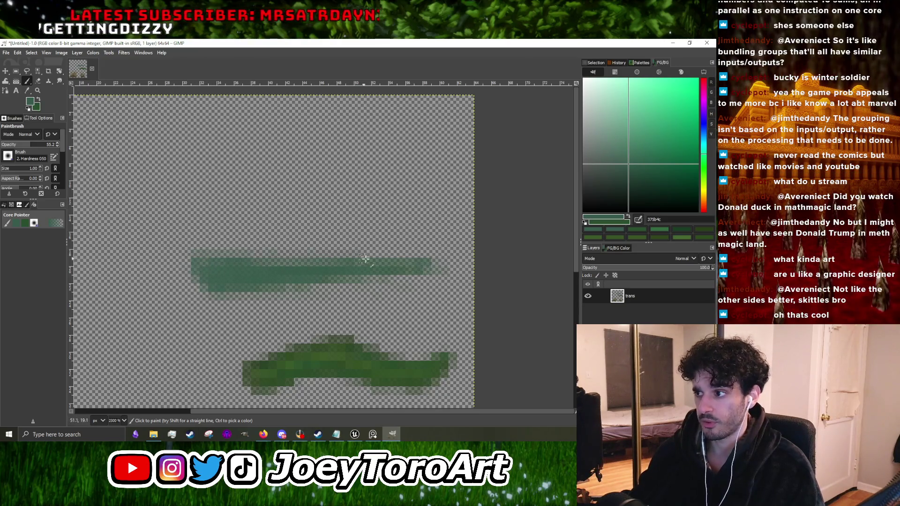
scroll(282, 265, "down", 3)
scroll(202, 269, "up", 4)
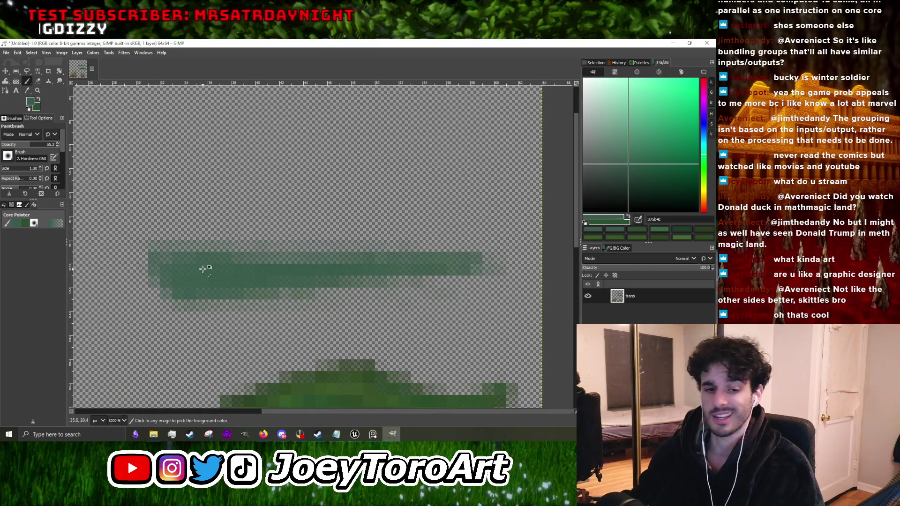
left_click(155, 268, "ctrl")
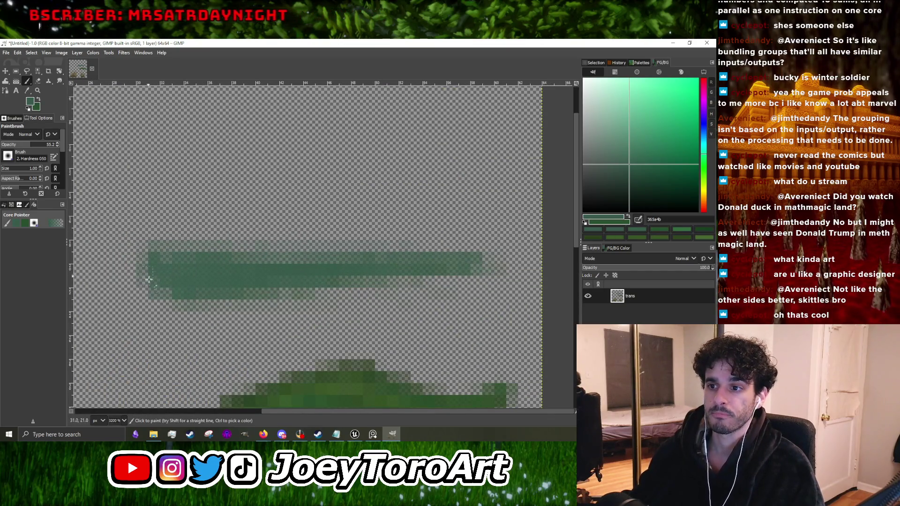
scroll(149, 271, "down", 1)
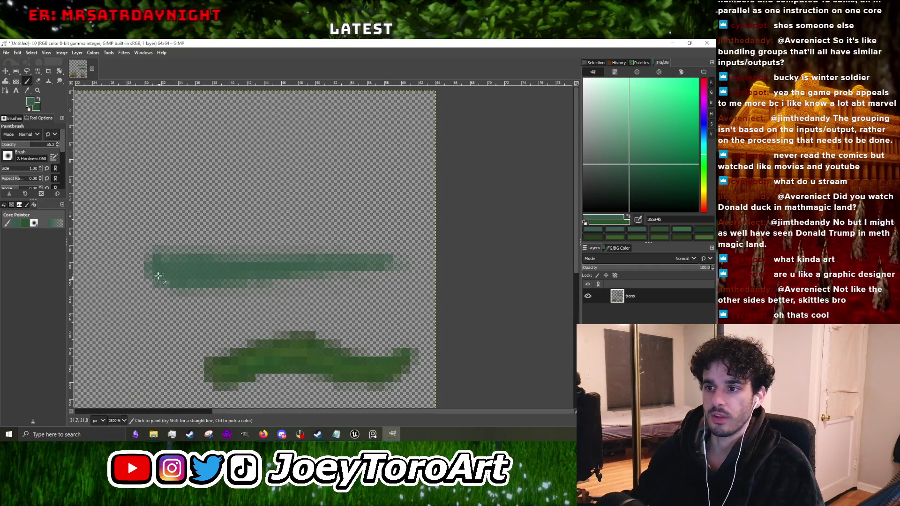
scroll(153, 284, "down", 3)
scroll(159, 262, "up", 3)
key("shift+e")
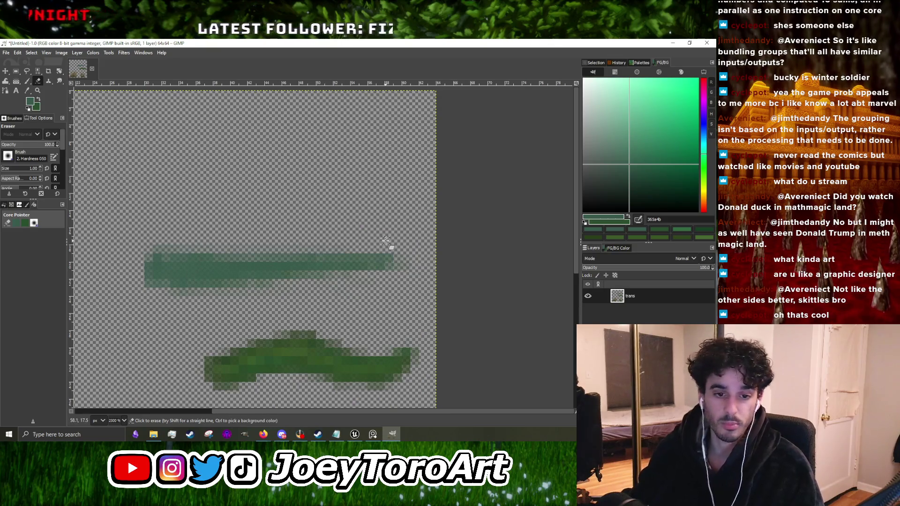
Step: Open as.PNG from the Desktop folder in File Explorer
key("alt+Tab")
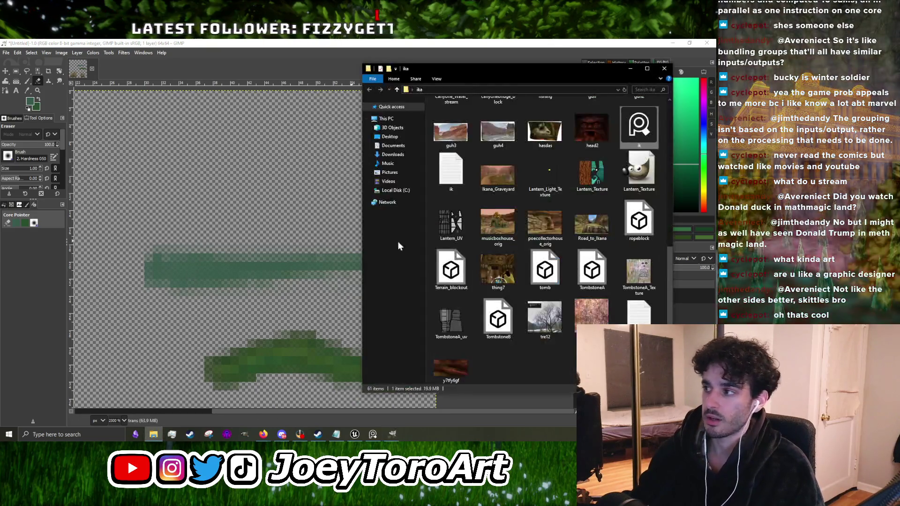
left_click(395, 140)
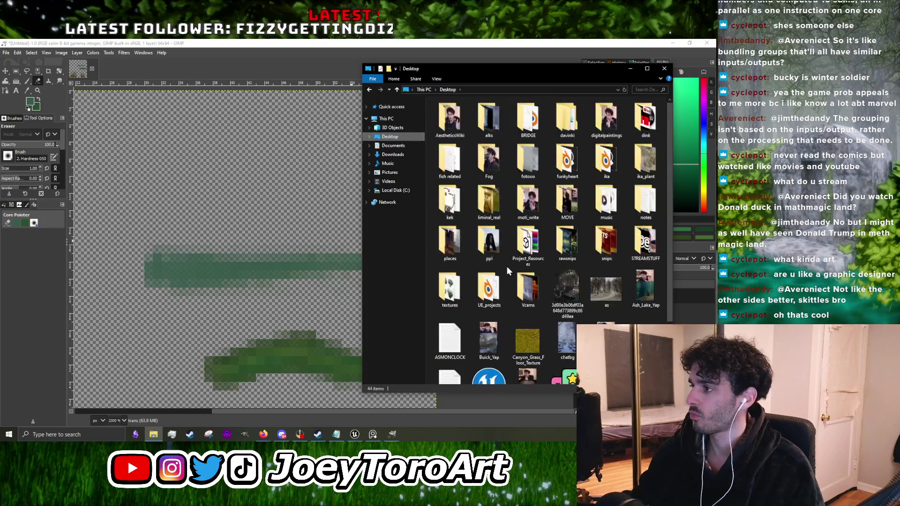
double_click(610, 212)
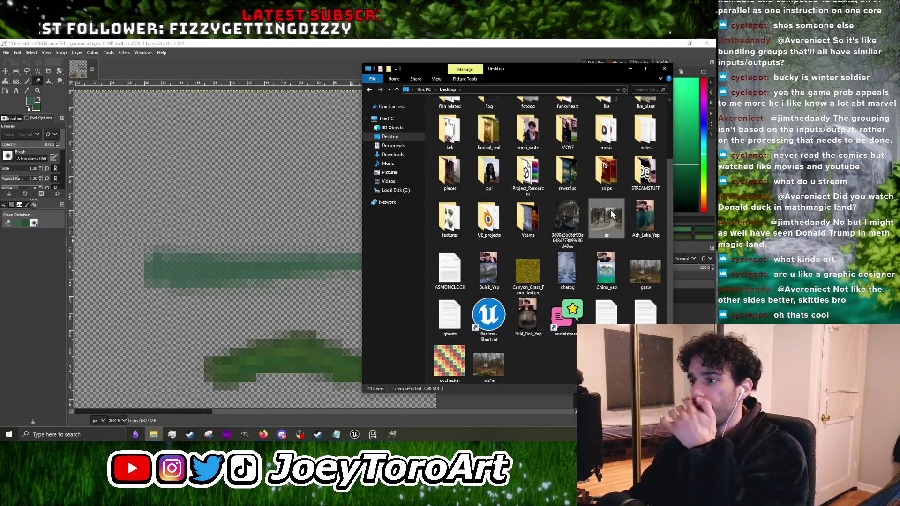
scroll(301, 263, "up", 10)
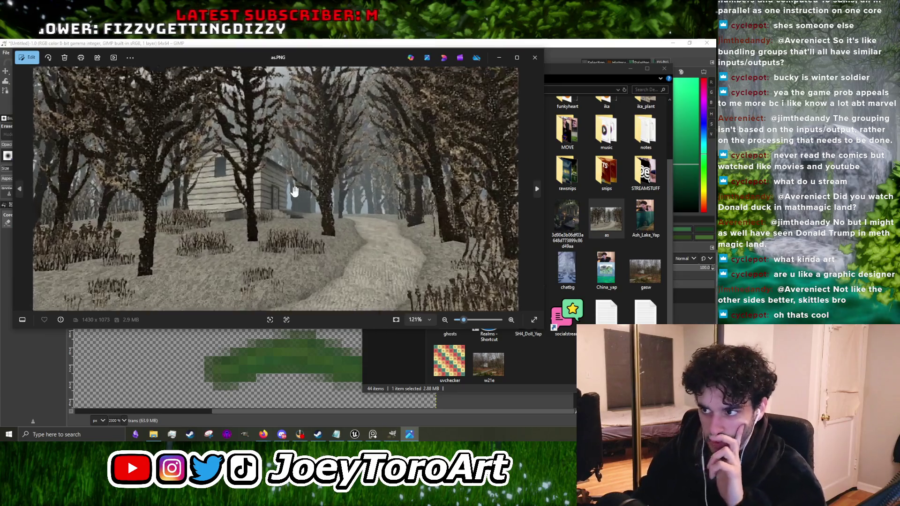
Step: Zoom around the as.PNG snowy forest image, then close the Photos viewer
scroll(301, 264, "down", 10)
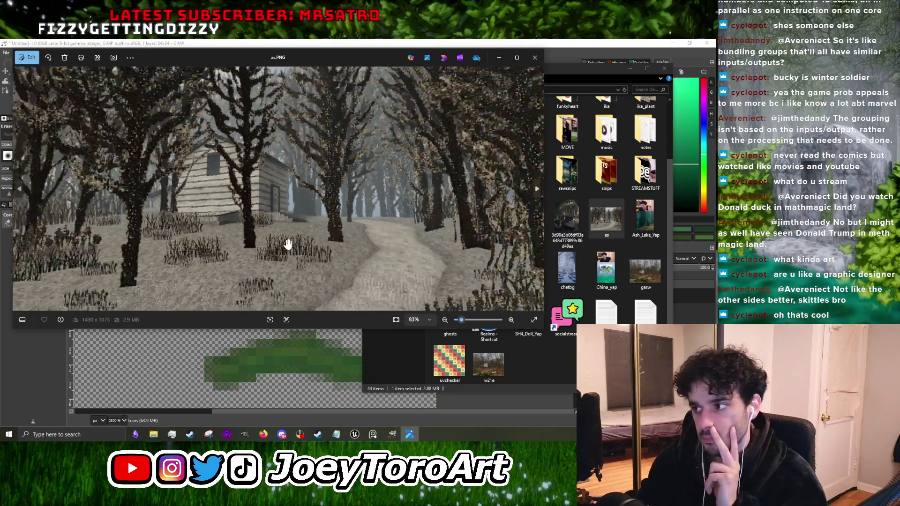
scroll(342, 283, "up", 6)
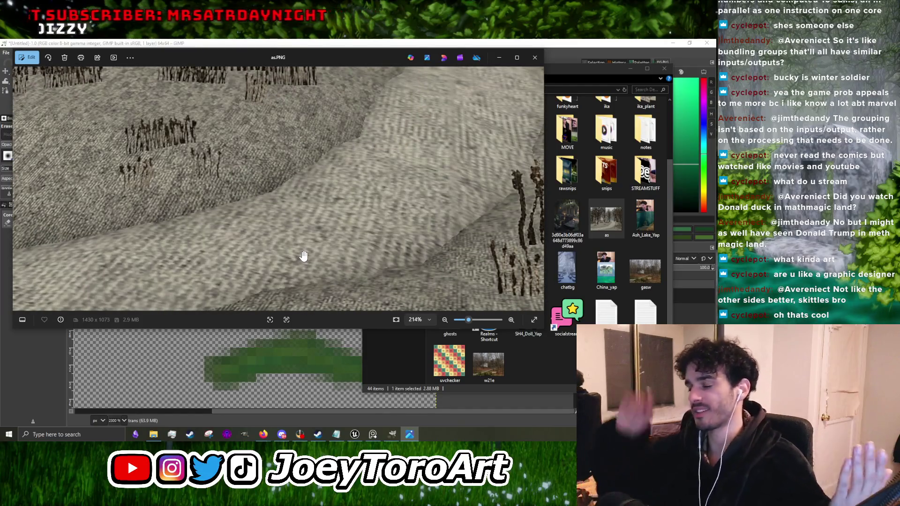
scroll(304, 263, "down", 4)
scroll(305, 265, "down", 2)
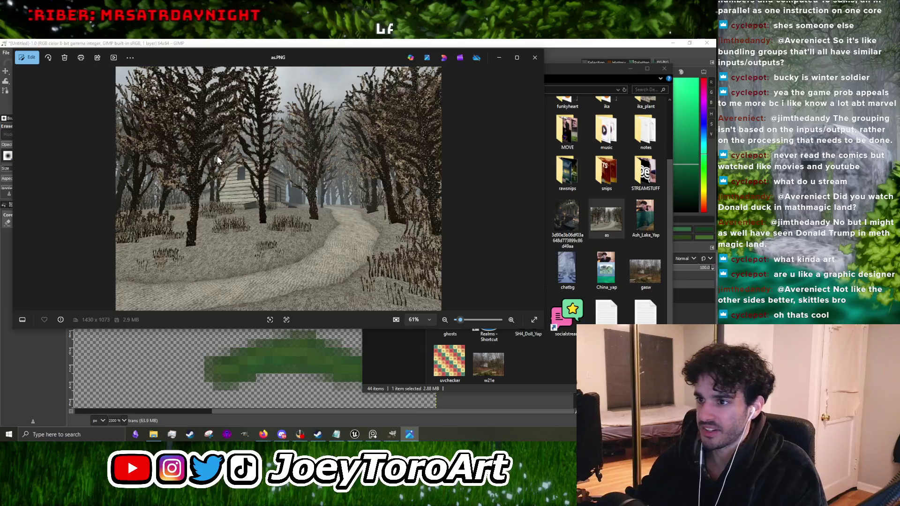
scroll(224, 158, "up", 5)
scroll(277, 214, "down", 3)
scroll(333, 187, "up", 3)
scroll(225, 195, "down", 4)
scroll(140, 169, "up", 3)
scroll(225, 213, "down", 5)
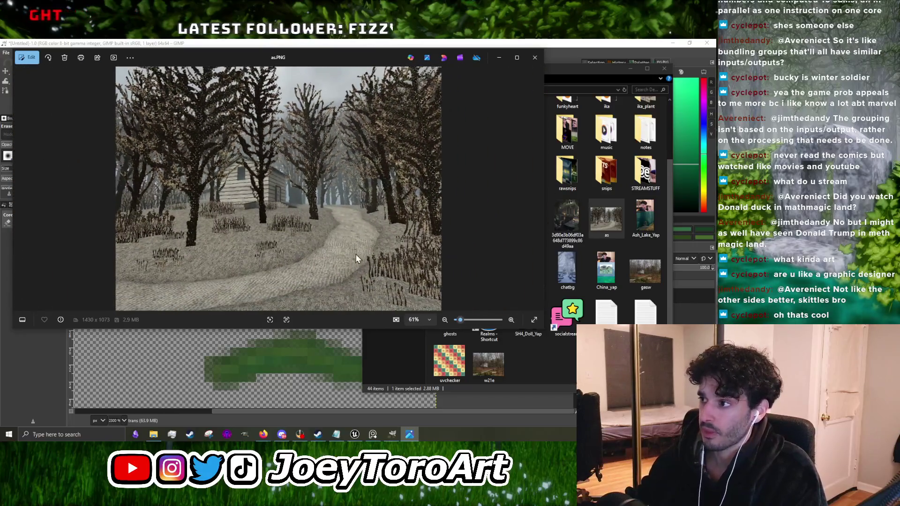
scroll(354, 257, "up", 3)
scroll(328, 246, "up", 2)
scroll(281, 252, "down", 2)
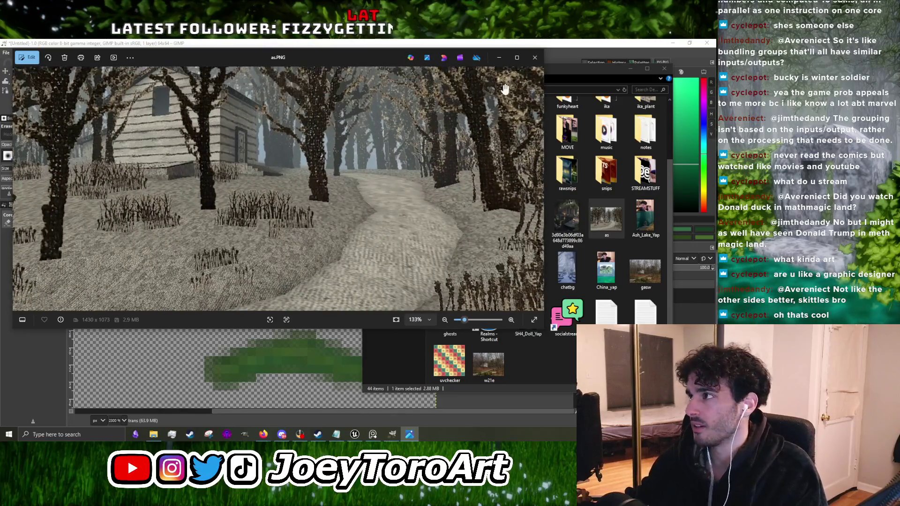
left_click(533, 58)
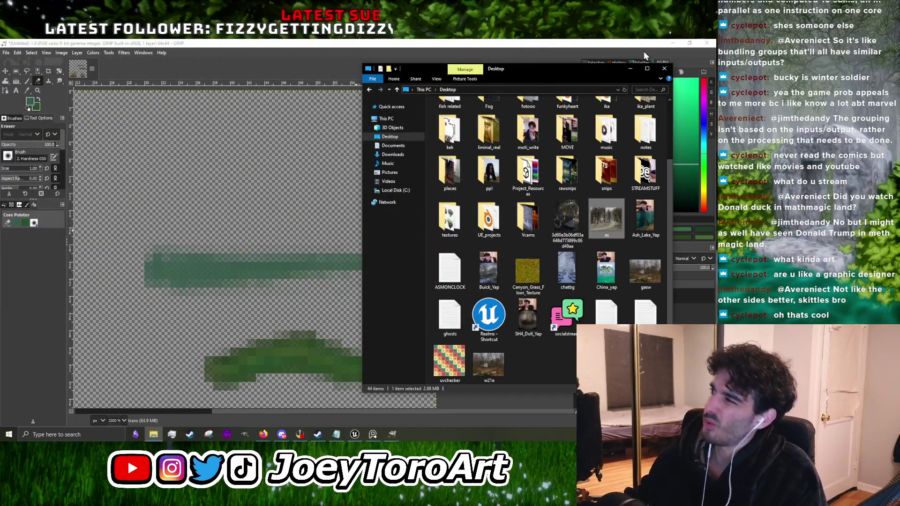
Step: Hide the Desktop folder window and switch from the eraser to the Paintbrush
left_click(631, 68)
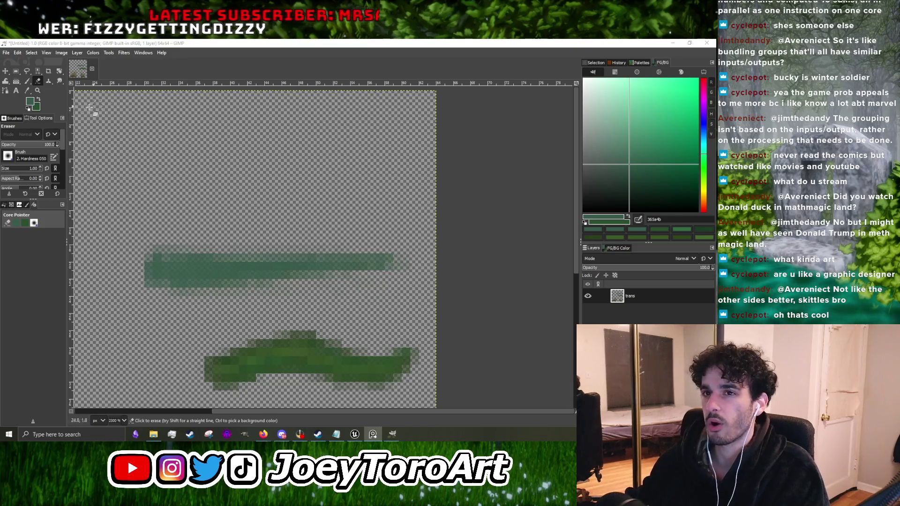
left_click(27, 80)
scroll(238, 283, "down", 3)
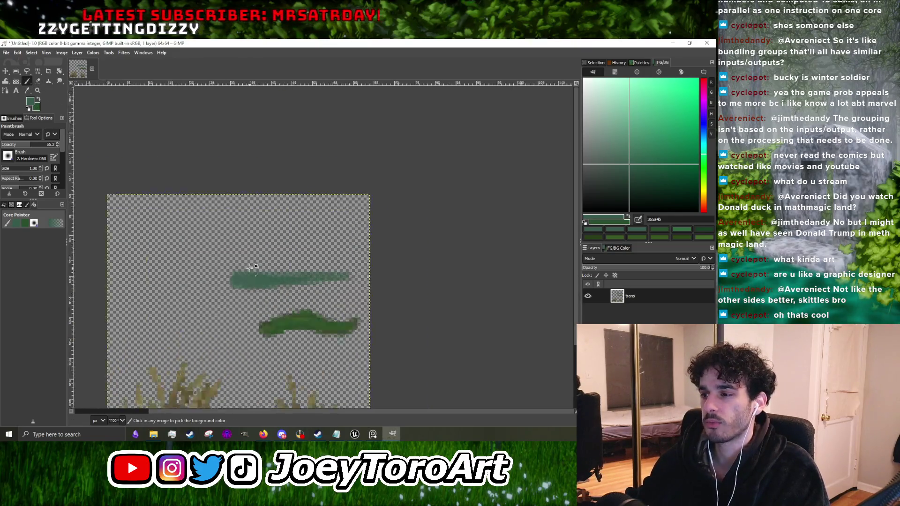
scroll(238, 283, "up", 4)
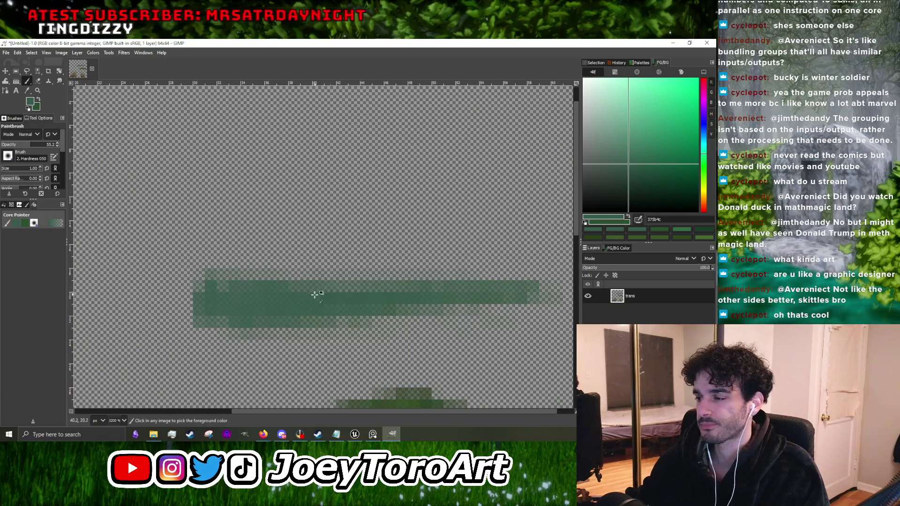
scroll(282, 293, "down", 3)
scroll(245, 298, "up", 3)
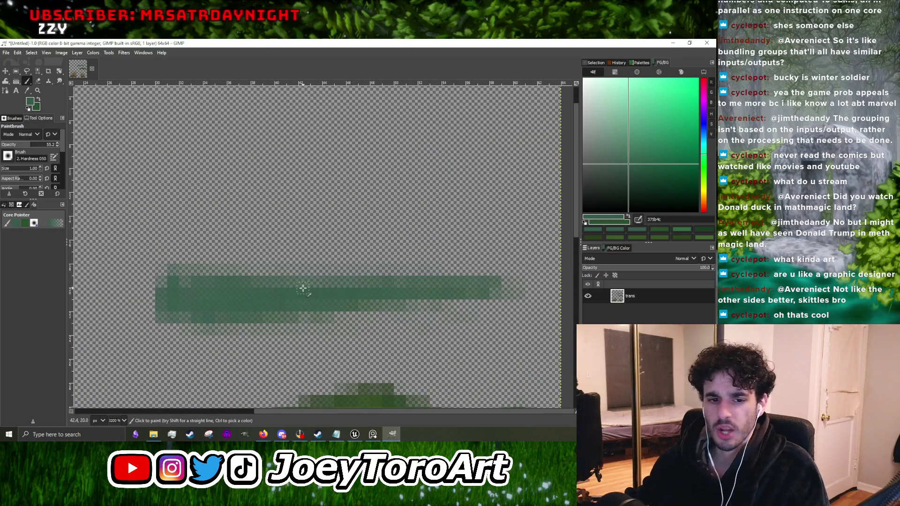
scroll(236, 287, "down", 2)
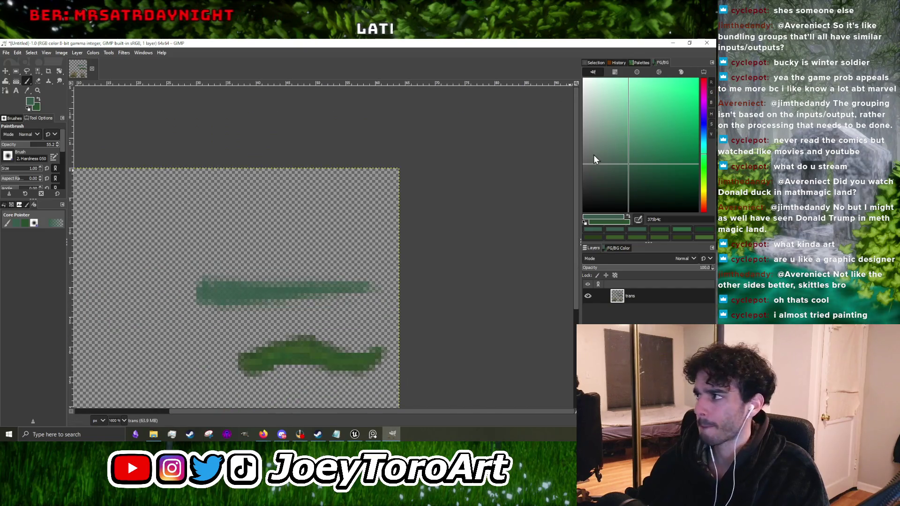
Step: Choose a lighter green, then darker and even darker shading greens as foreground colour
left_click_drag(620, 168, 619, 145)
scroll(324, 292, "up", 3)
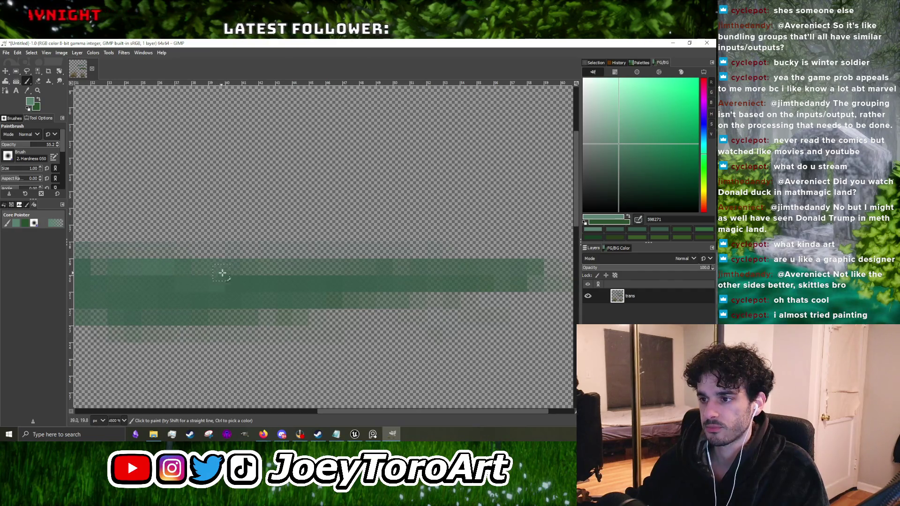
scroll(221, 273, "down", 5)
scroll(254, 272, "up", 4)
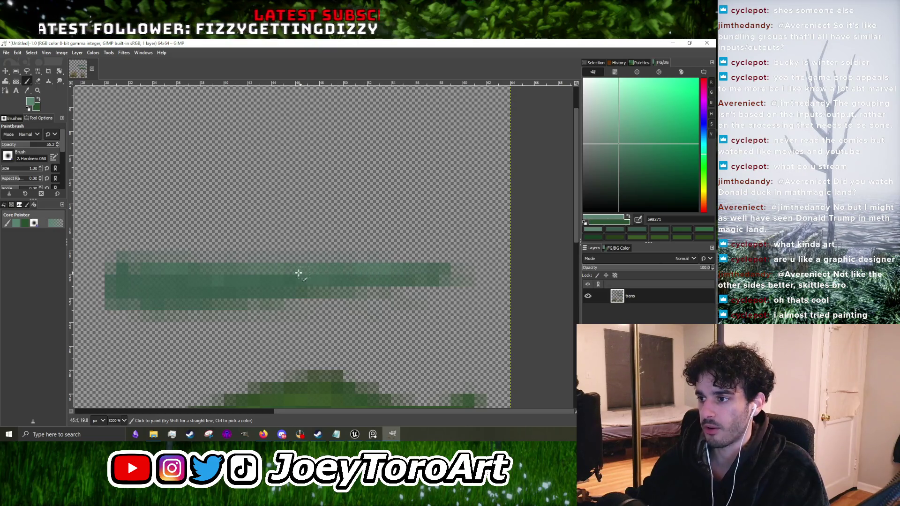
left_click(139, 277, "ctrl")
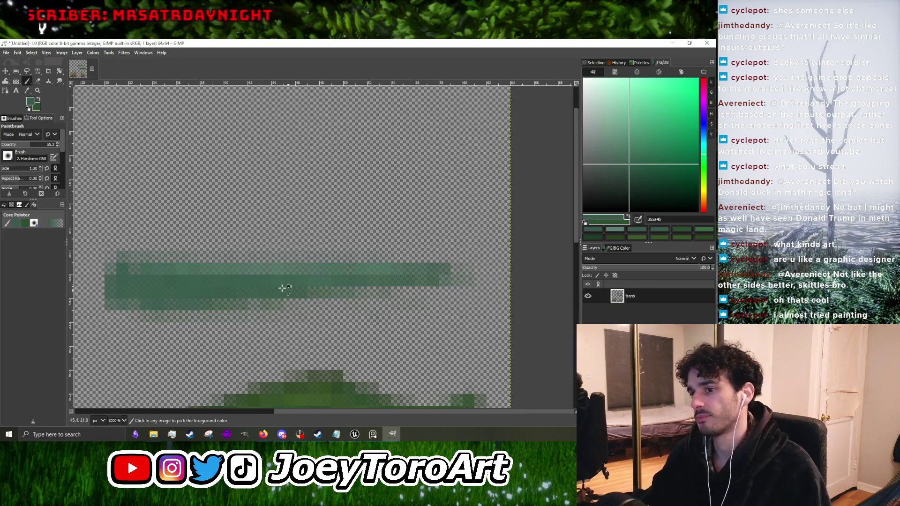
scroll(177, 273, "up", 1)
left_click(643, 183)
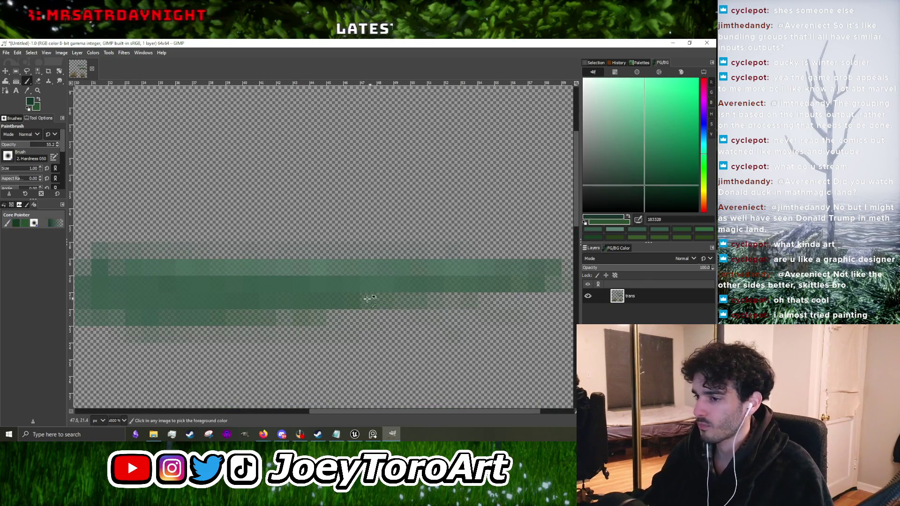
scroll(287, 297, "down", 1)
scroll(195, 291, "up", 1)
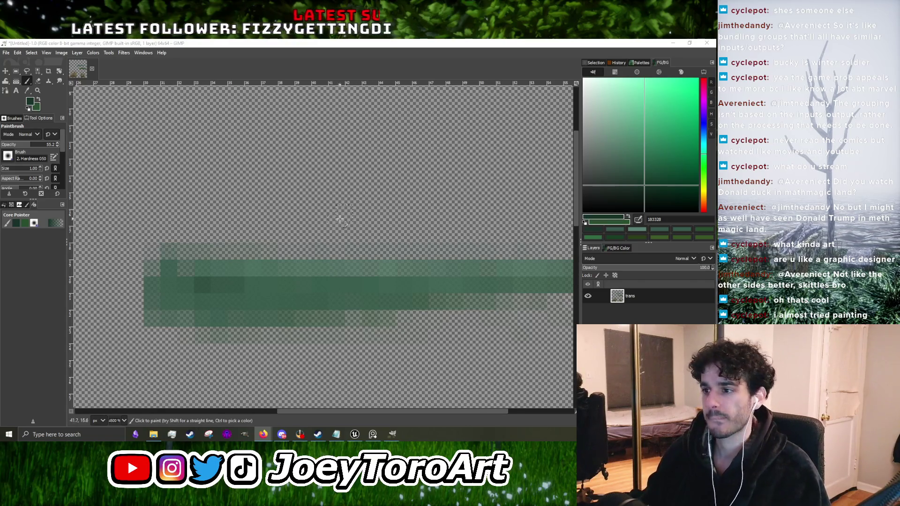
Step: Sample the strand's base green and a lighter green from the painted grass
left_click(186, 285, "ctrl")
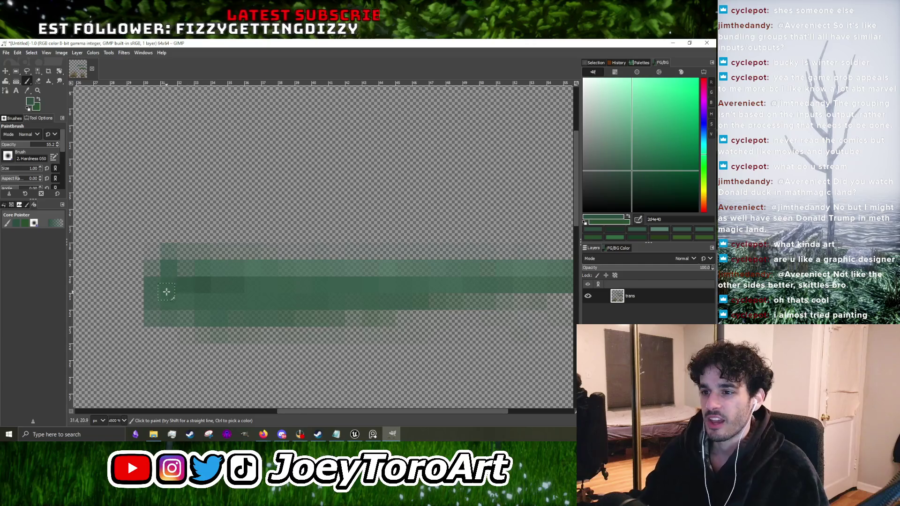
scroll(256, 282, "up", 1)
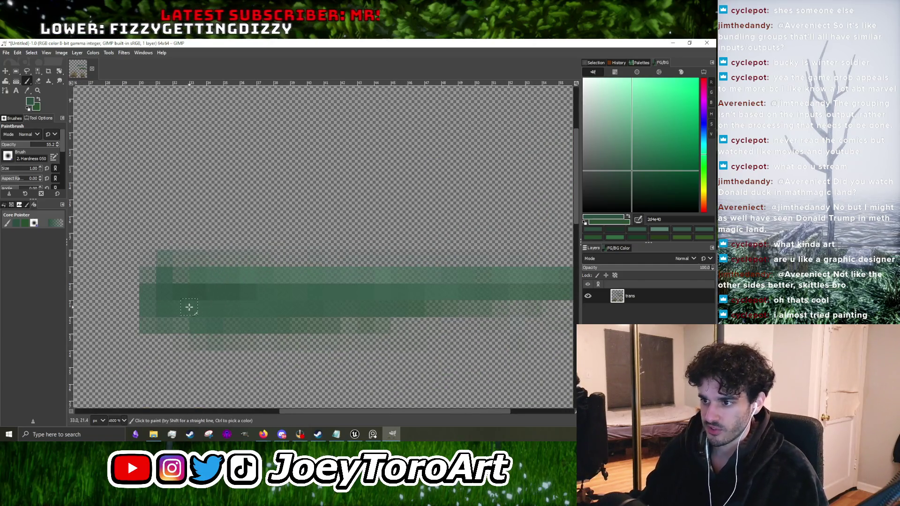
scroll(315, 297, "down", 5)
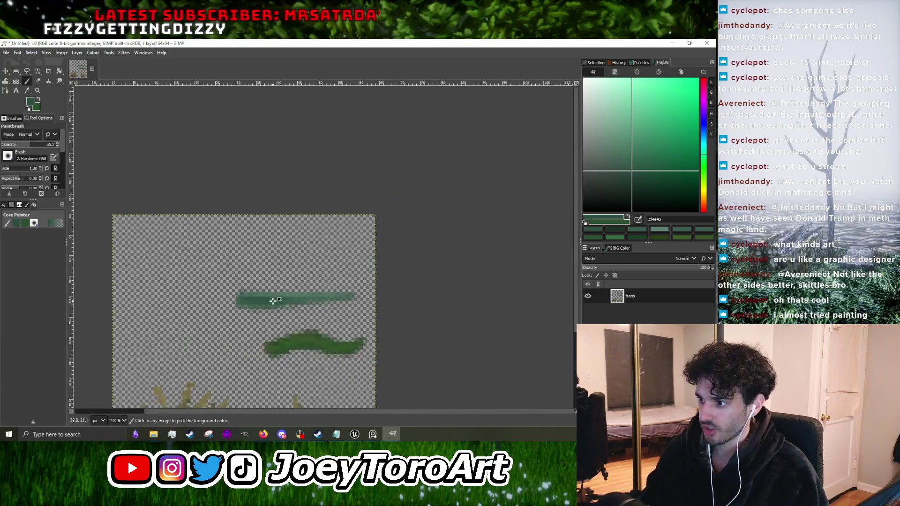
scroll(265, 299, "up", 4)
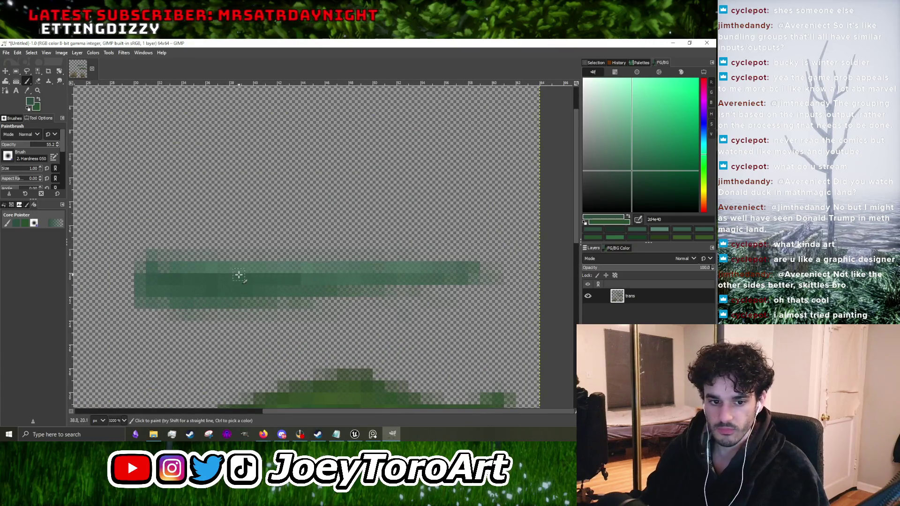
scroll(252, 285, "up", 2)
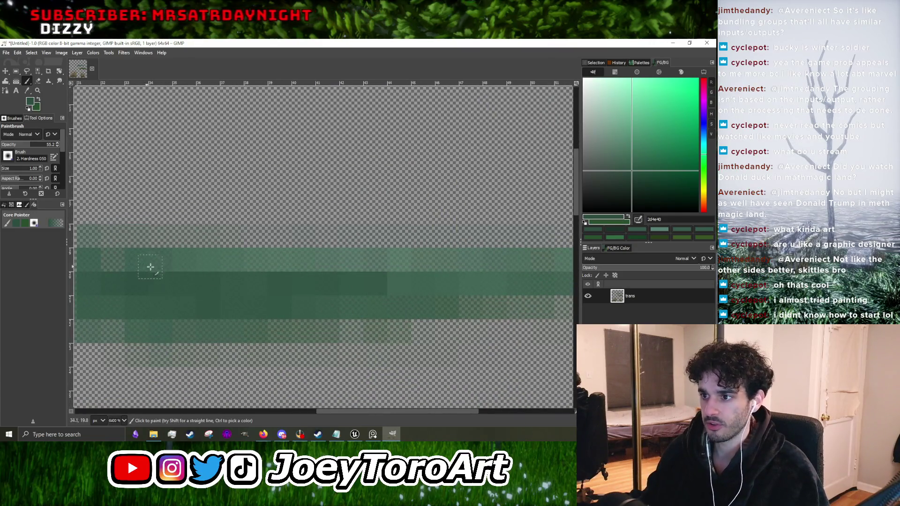
scroll(145, 266, "down", 5)
scroll(182, 269, "up", 4)
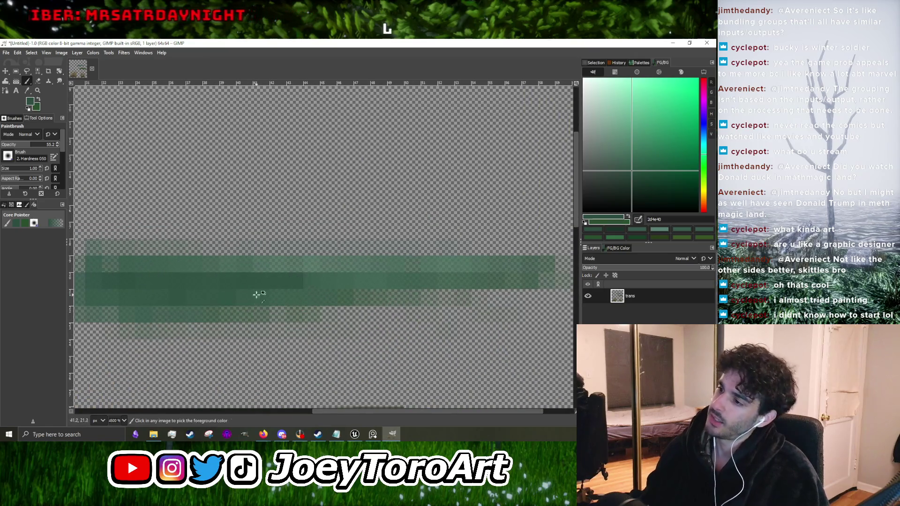
left_click(300, 288, "ctrl")
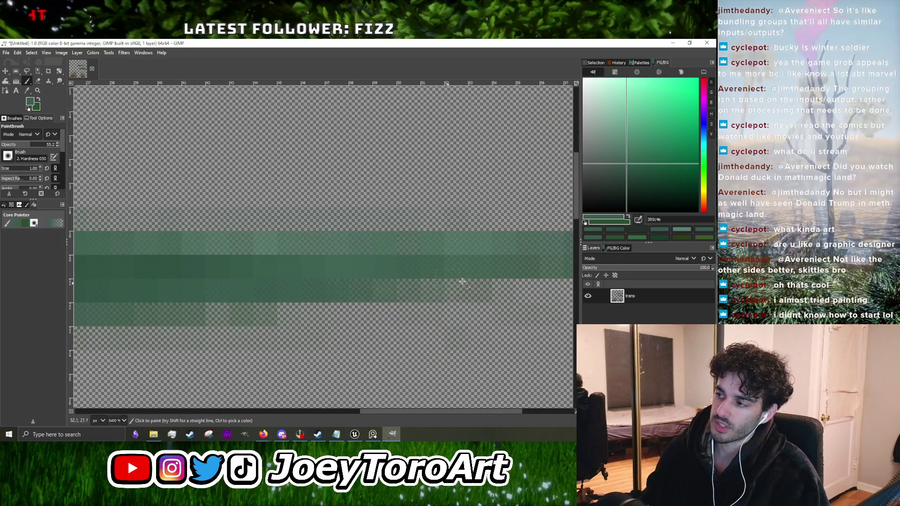
scroll(378, 293, "down", 5)
scroll(308, 287, "up", 5)
scroll(293, 287, "down", 5)
scroll(324, 280, "up", 4)
Step: Re-sample the darker and lighter greens from the grass strand
left_click(325, 280, "ctrl")
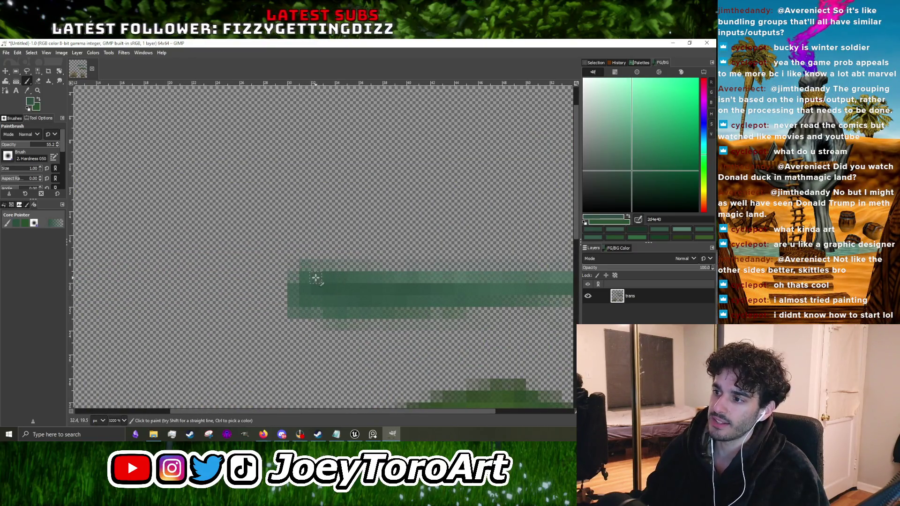
scroll(316, 278, "down", 5)
scroll(304, 281, "up", 5)
left_click(299, 284, "ctrl")
scroll(300, 284, "down", 5)
scroll(287, 280, "up", 4)
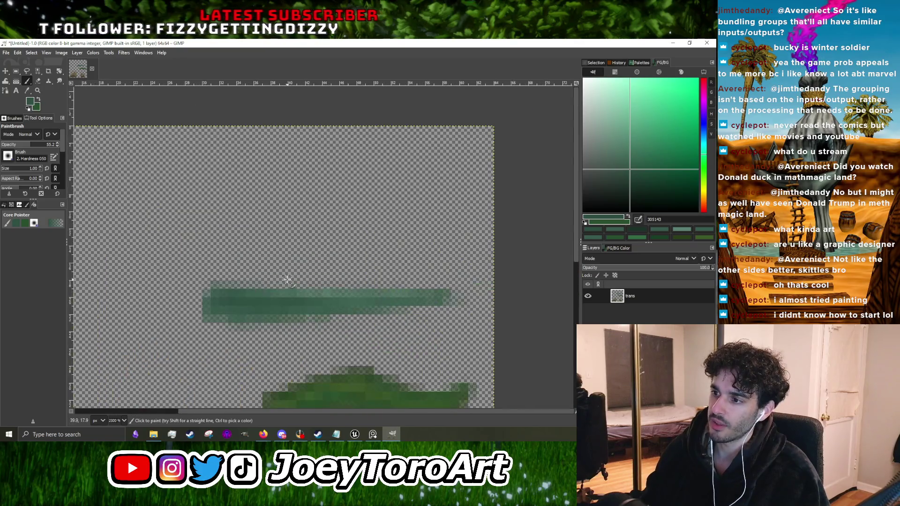
scroll(330, 303, "up", 2)
left_click(328, 288, "ctrl")
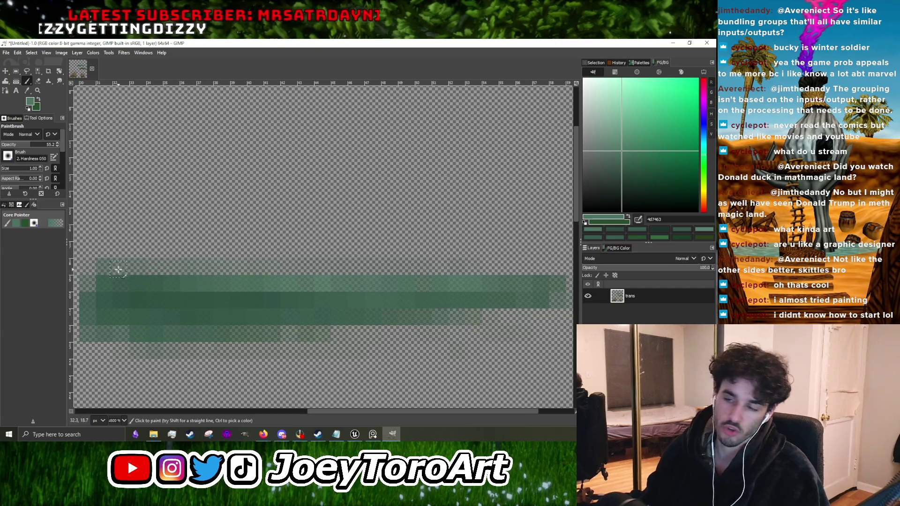
Step: Search Windows for 'paint' to find the Paint app
left_click(112, 435)
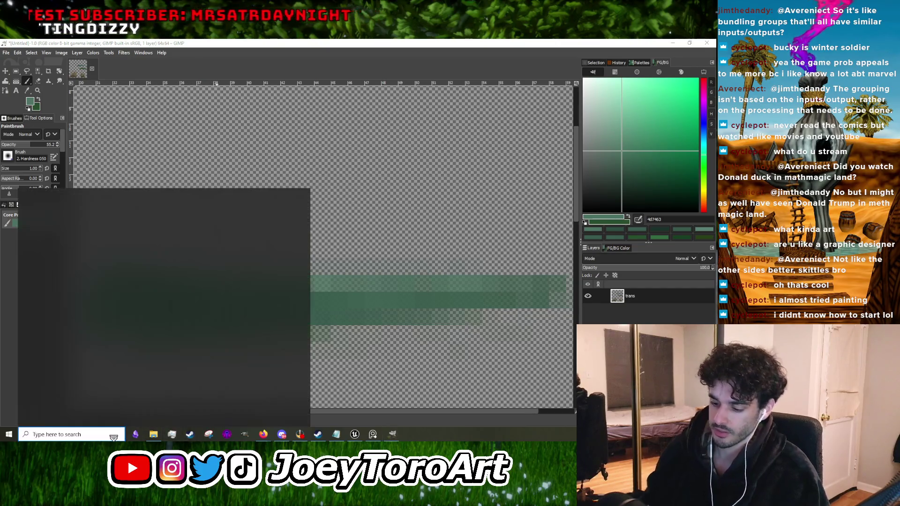
type("paint")
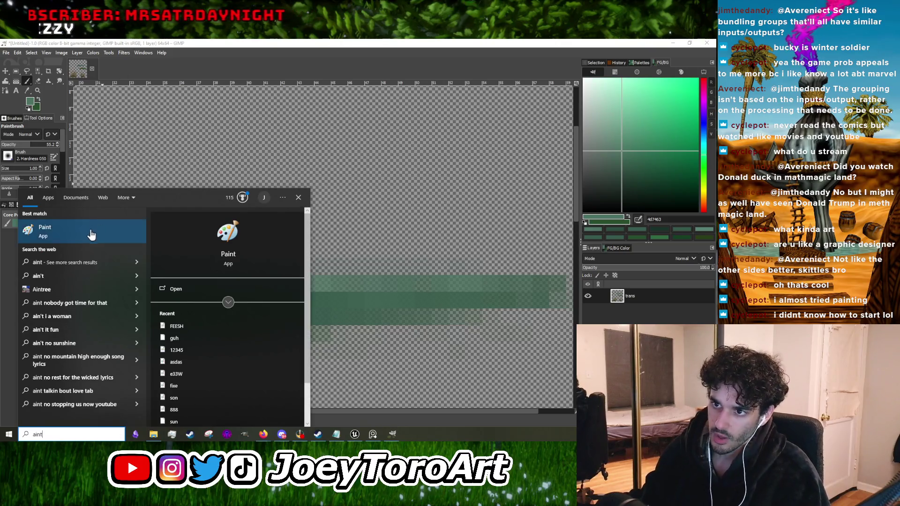
key("Escape")
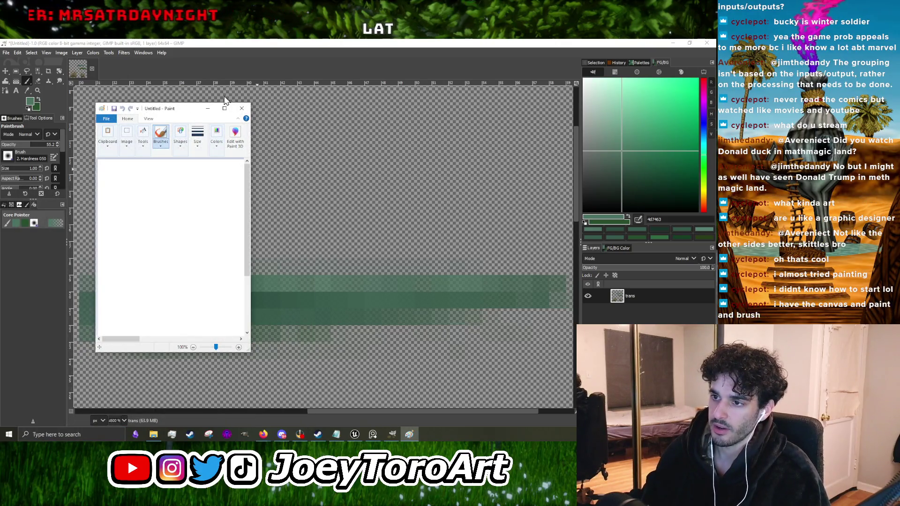
Step: Widen the Paint window and sketch a cat's leg, foot and nose in black
left_click_drag(252, 181, 325, 183)
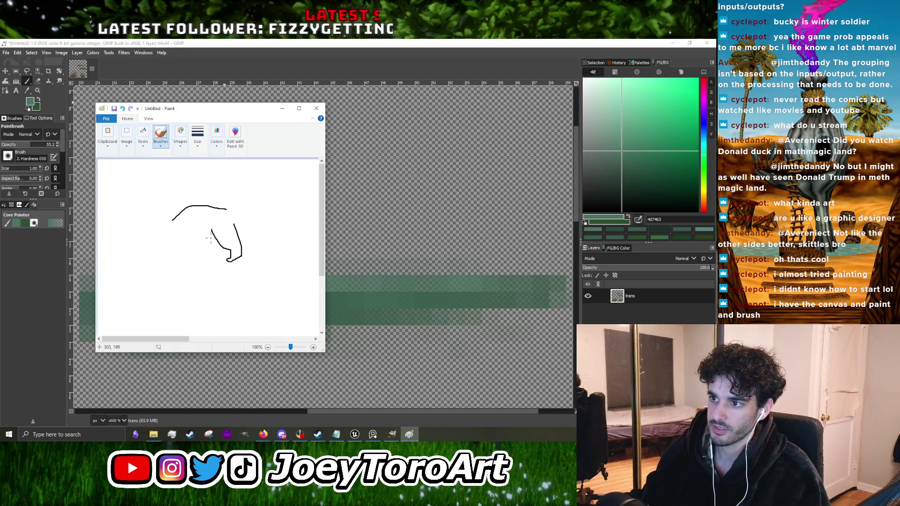
left_click_drag(203, 253, 186, 271)
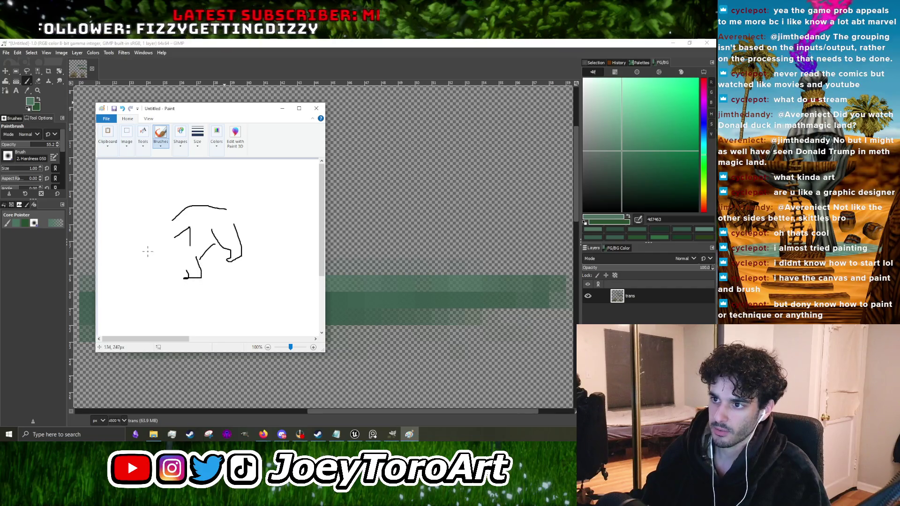
mouse_move(165, 253)
left_mouse_down()
mouse_move(174, 260)
mouse_move(169, 269)
mouse_move(191, 275)
mouse_move(195, 266)
left_mouse_up()
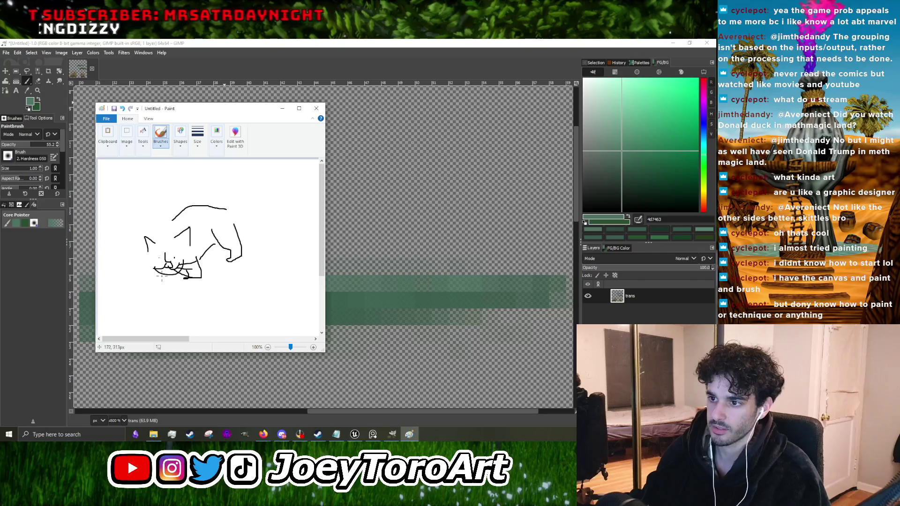
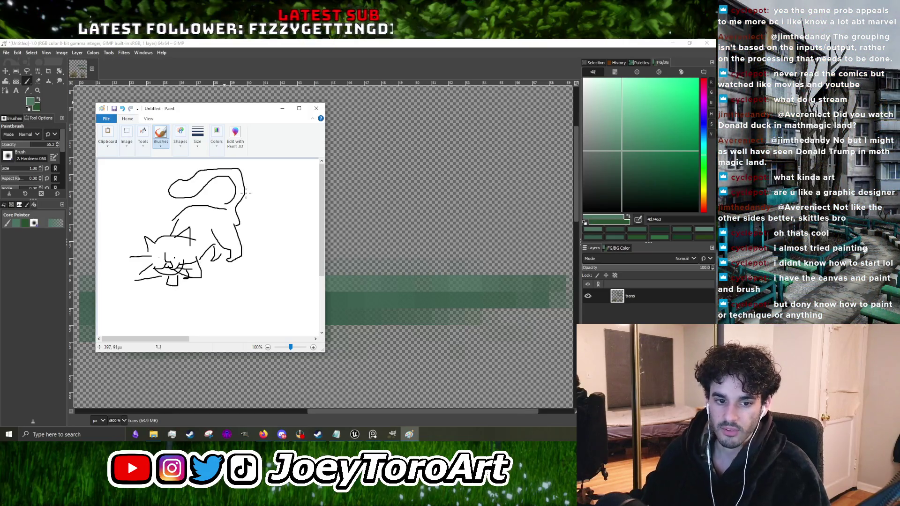
Step: Close Microsoft Paint and discard the cat doodle with Don't Save
left_click(317, 109)
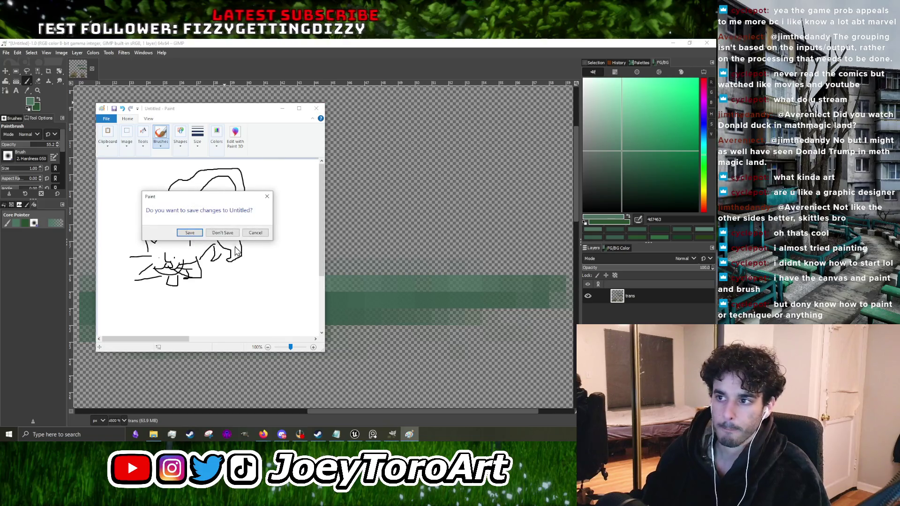
left_click(222, 232)
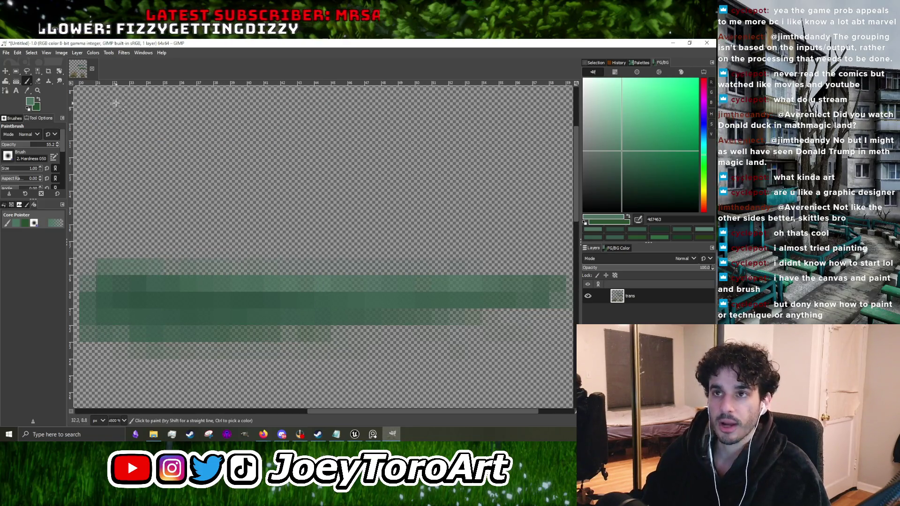
Step: Sample muted and darker greens from the blade and paint along its dark middle row
scroll(253, 272, "down", 3)
scroll(260, 290, "up", 5)
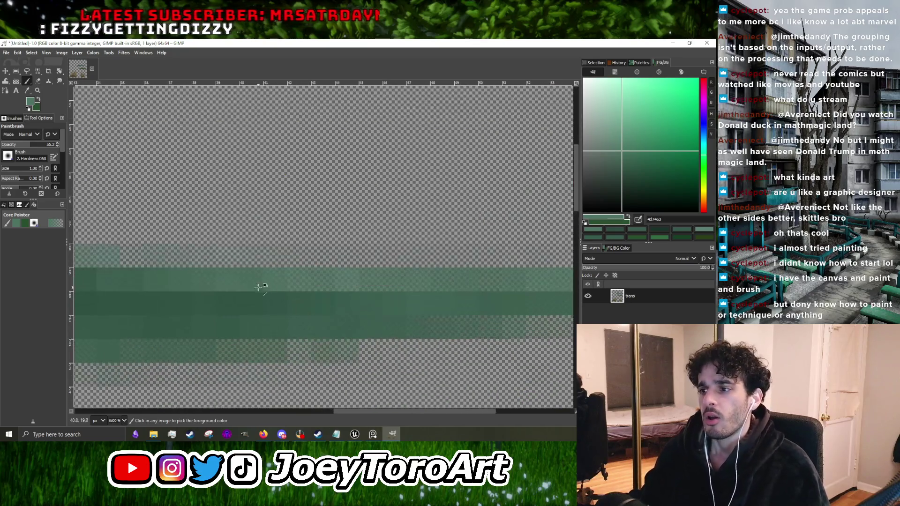
left_click(260, 290, "ctrl")
scroll(260, 291, "down", 3)
scroll(213, 251, "up", 3)
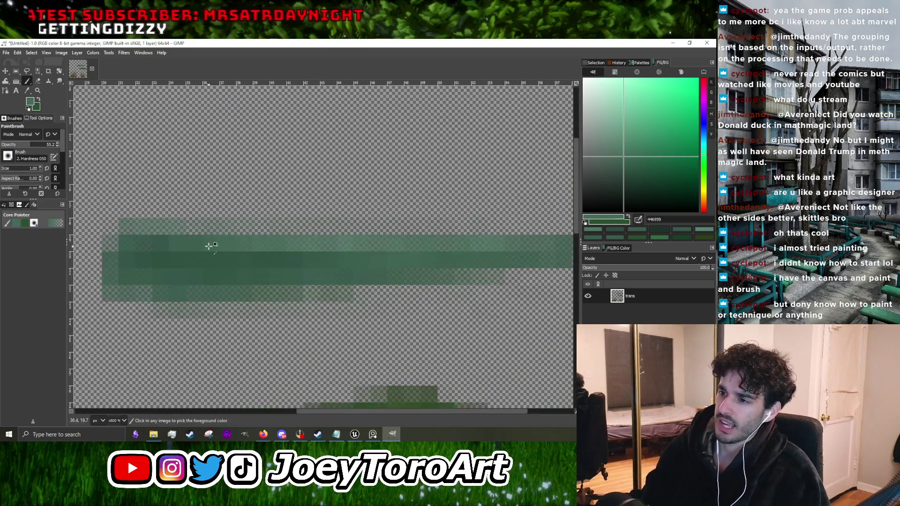
scroll(214, 252, "down", 3)
scroll(214, 256, "up", 3)
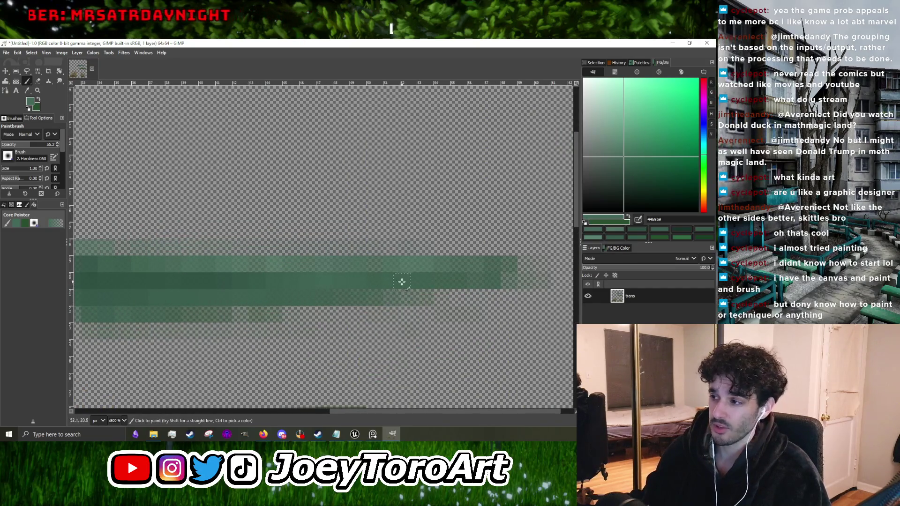
scroll(464, 271, "down", 3)
scroll(437, 283, "up", 3)
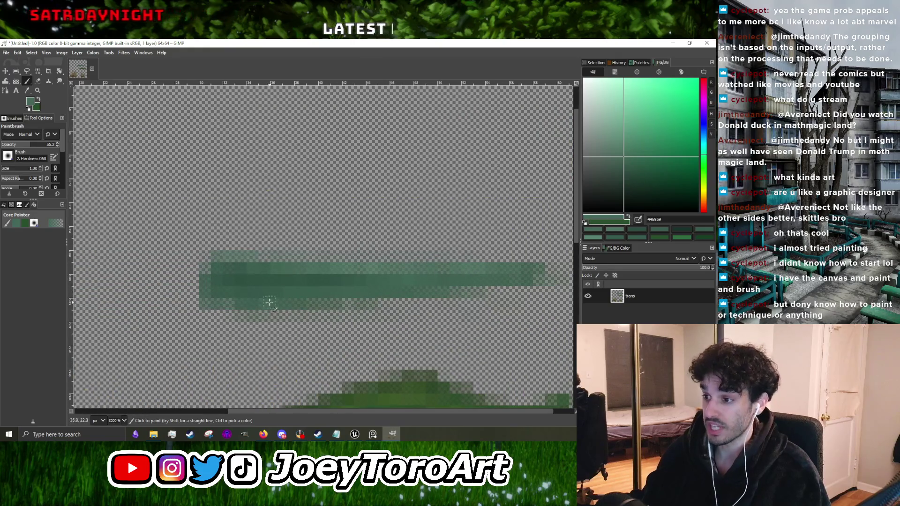
scroll(345, 297, "up", 1)
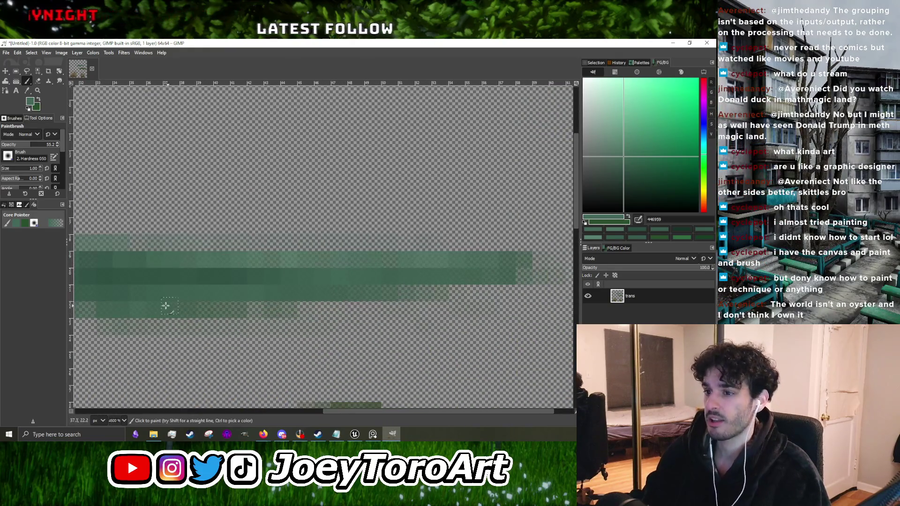
scroll(328, 298, "down", 3)
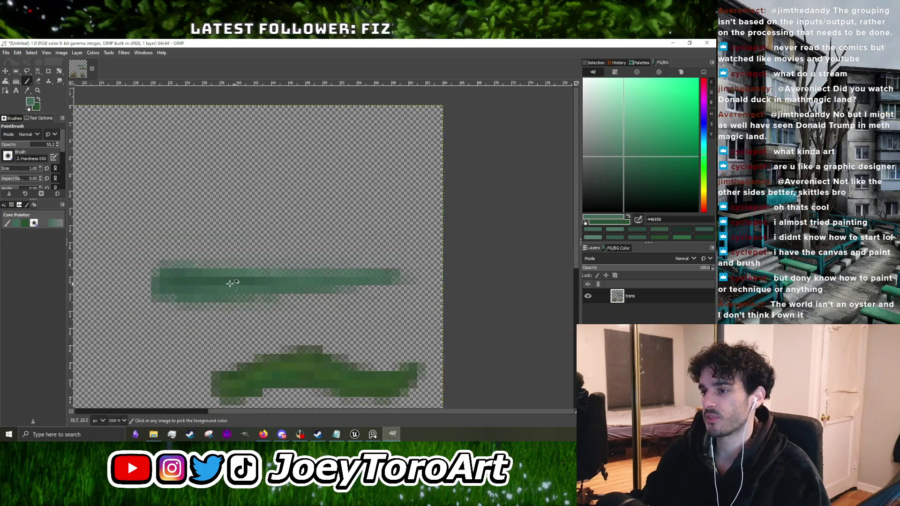
scroll(235, 283, "up", 3)
left_click(191, 282, "ctrl")
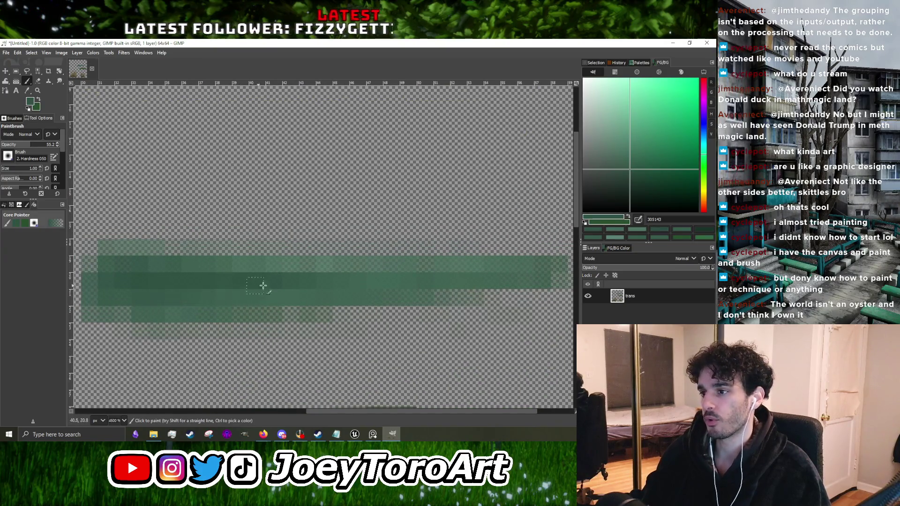
left_click_drag(277, 285, 388, 279)
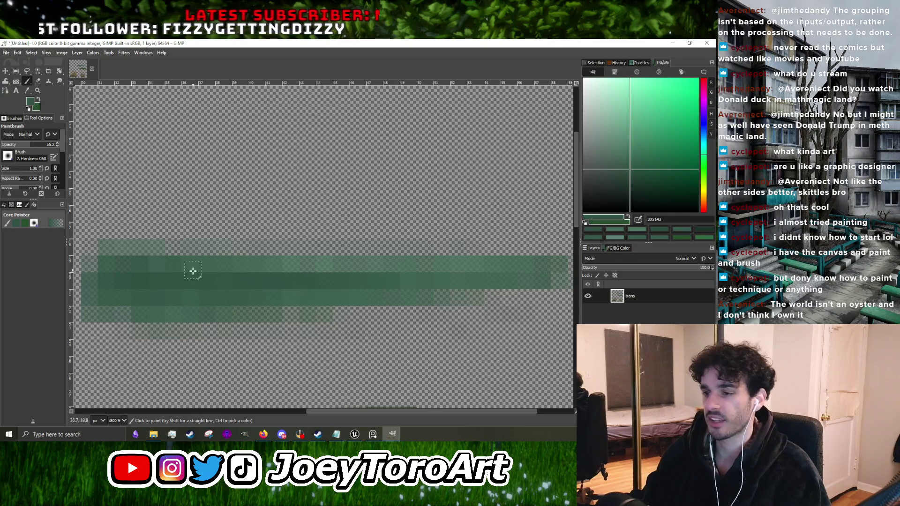
Step: Sample several lighter and darker green shades from the horizontal blade
scroll(201, 277, "down", 3)
scroll(271, 283, "up", 3)
left_click(201, 281, "ctrl")
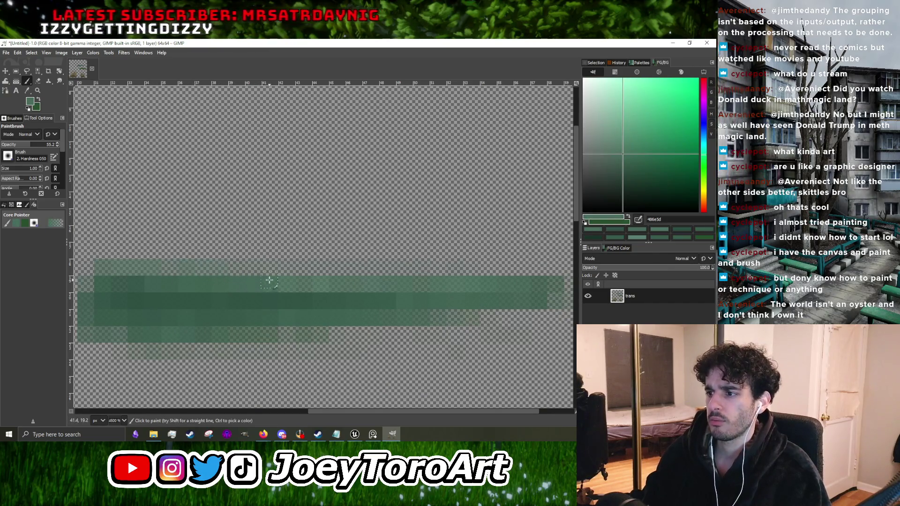
scroll(281, 281, "down", 3)
scroll(291, 285, "up", 3)
left_click(246, 305, "ctrl")
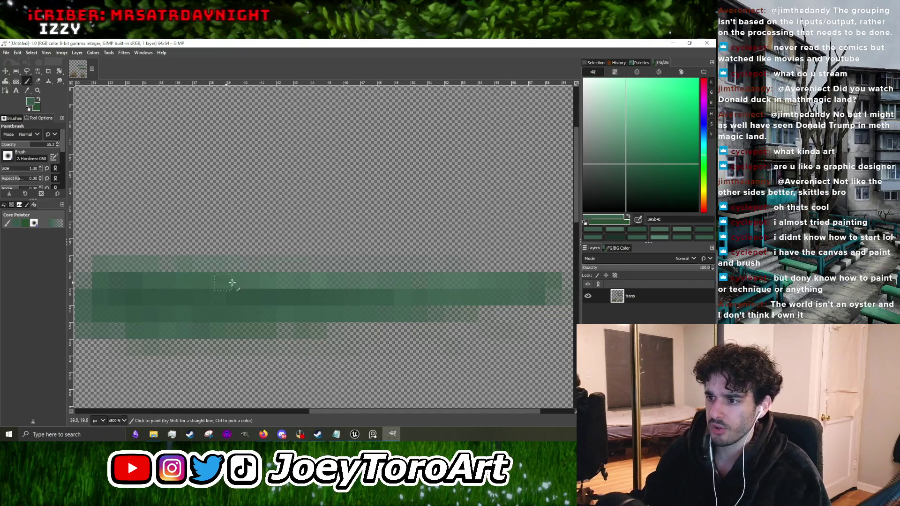
scroll(325, 301, "down", 3)
scroll(327, 302, "up", 4)
left_click(281, 300, "ctrl")
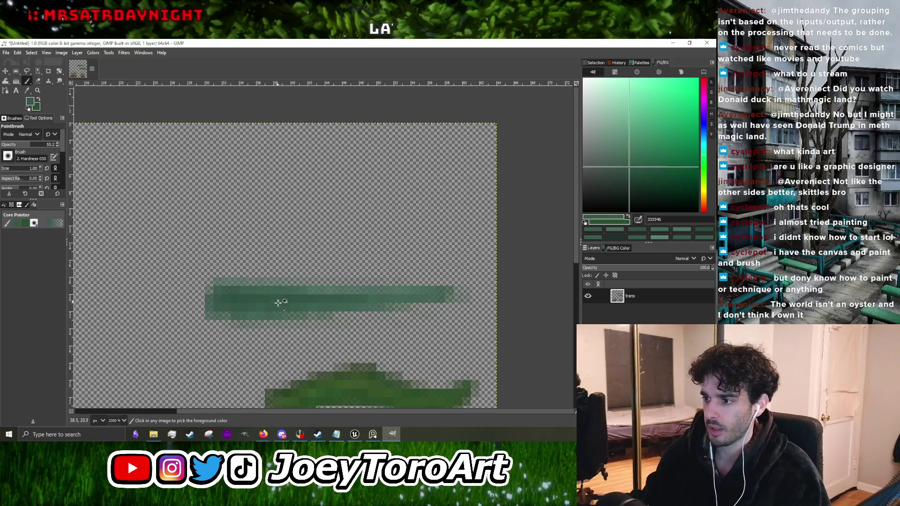
left_click(309, 309, "ctrl")
scroll(225, 316, "down", 3)
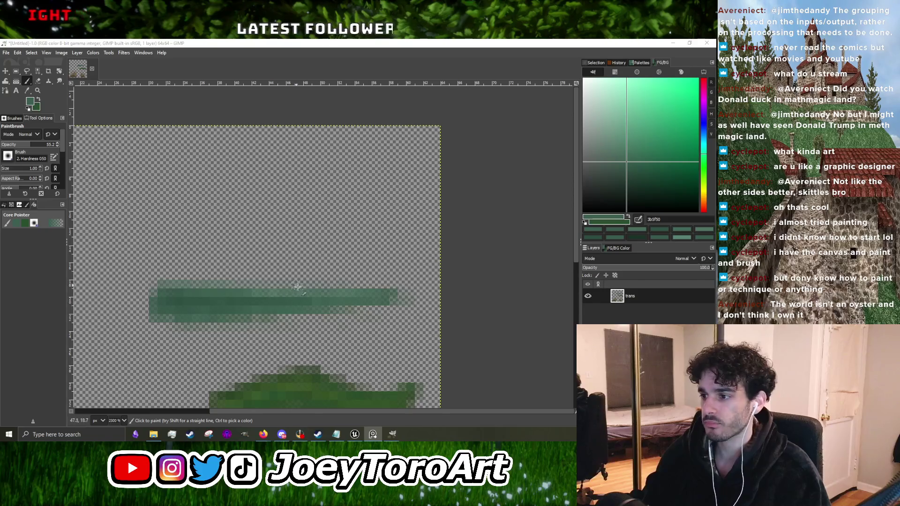
Step: Return to the Paintbrush and sample the dark green of the lower stroke
left_click(26, 83)
scroll(241, 311, "up", 2)
left_click(219, 269, "ctrl")
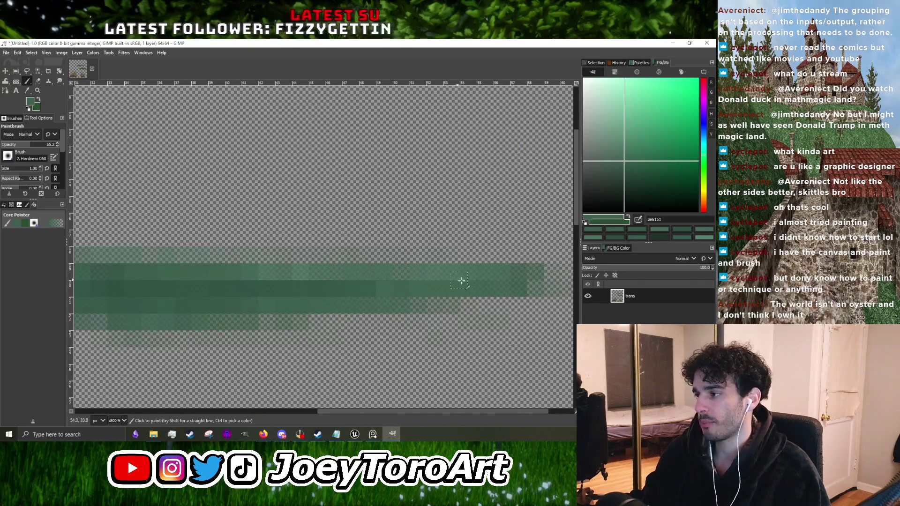
scroll(281, 307, "down", 2)
scroll(280, 307, "down", 1)
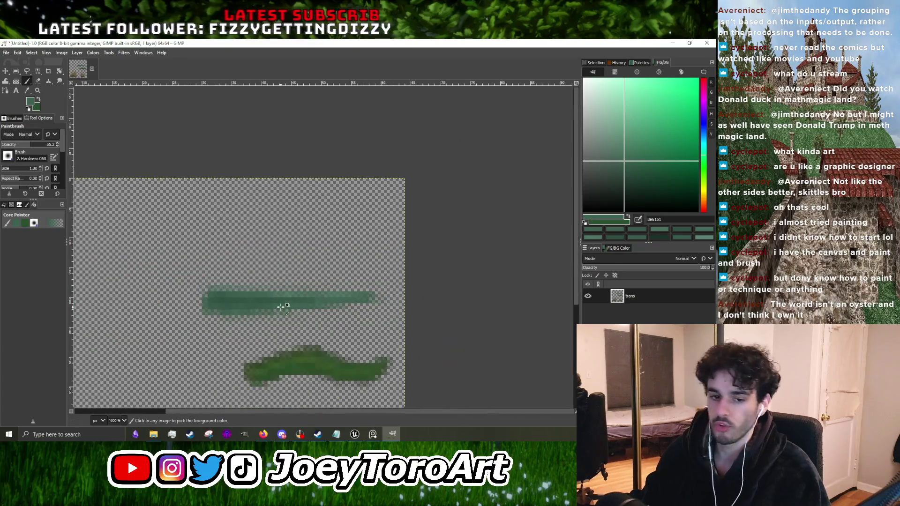
scroll(263, 315, "up", 3)
left_click(263, 315, "ctrl")
scroll(262, 315, "down", 3)
scroll(211, 329, "up", 2)
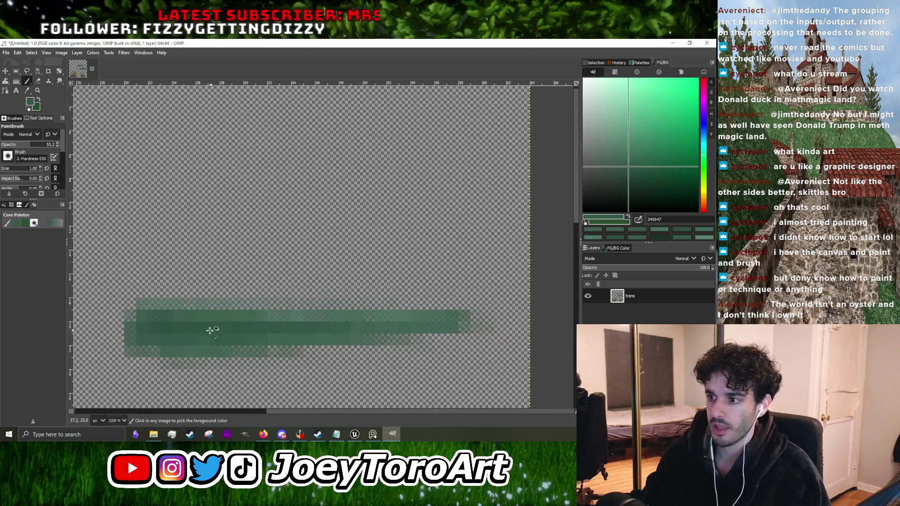
left_click(195, 319, "ctrl")
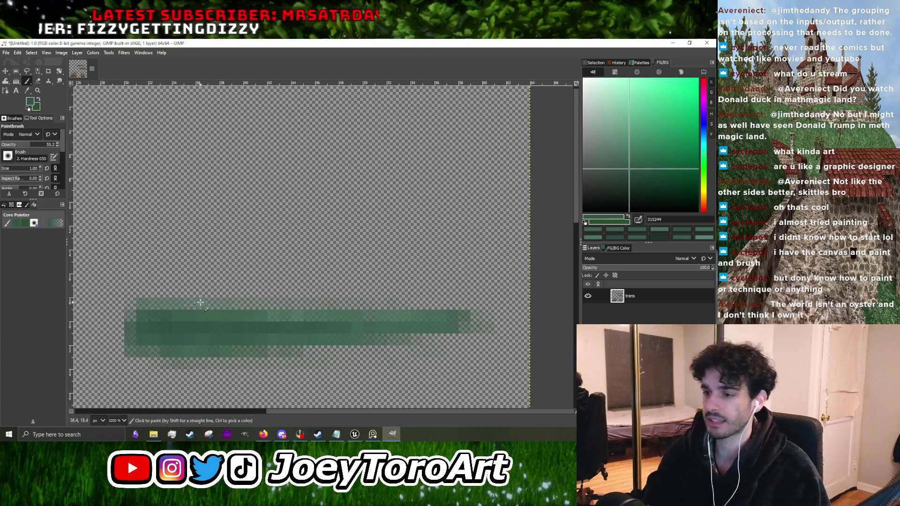
Step: Paint a faint green line above the blade and a new blade stroke higher up
left_click_drag(133, 207, 472, 207)
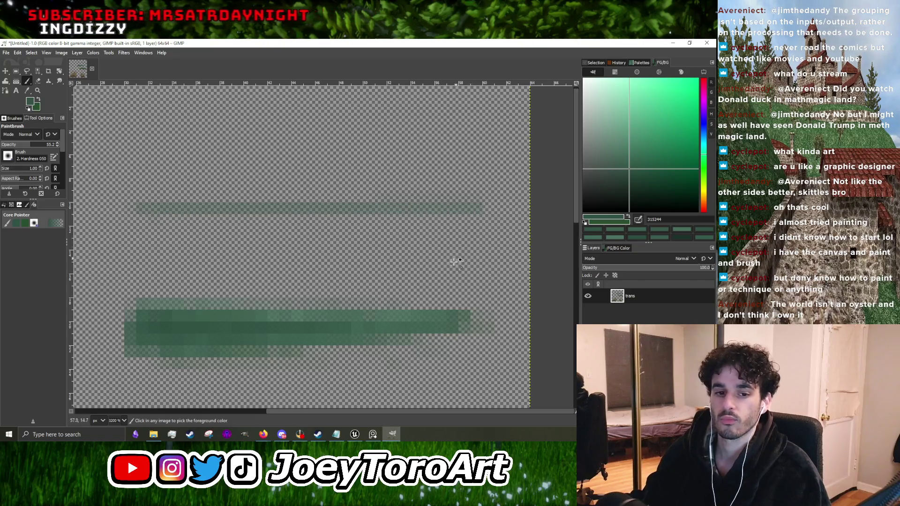
scroll(431, 290, "down", 2)
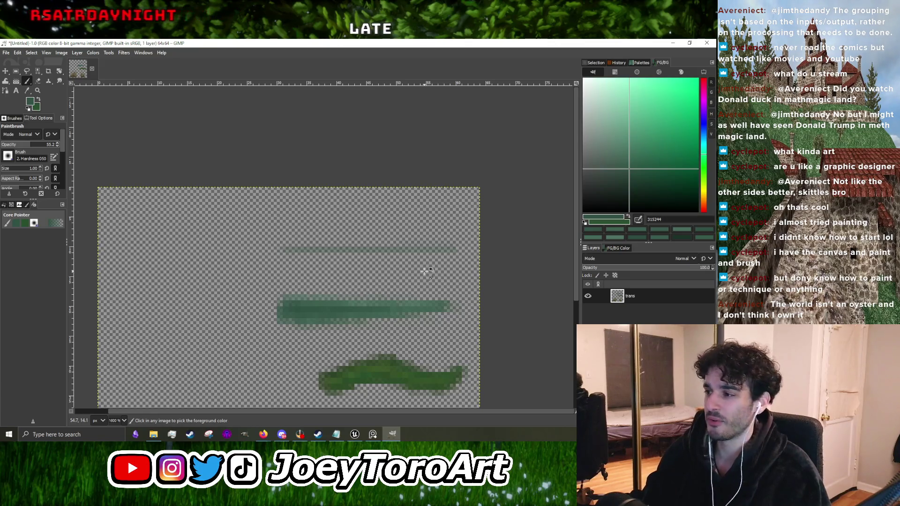
scroll(427, 271, "up", 2)
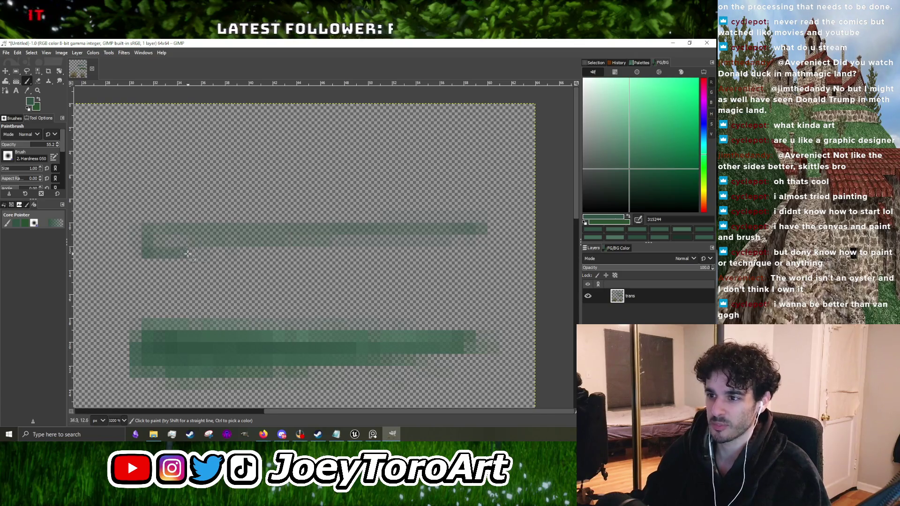
left_click_drag(180, 254, 325, 239)
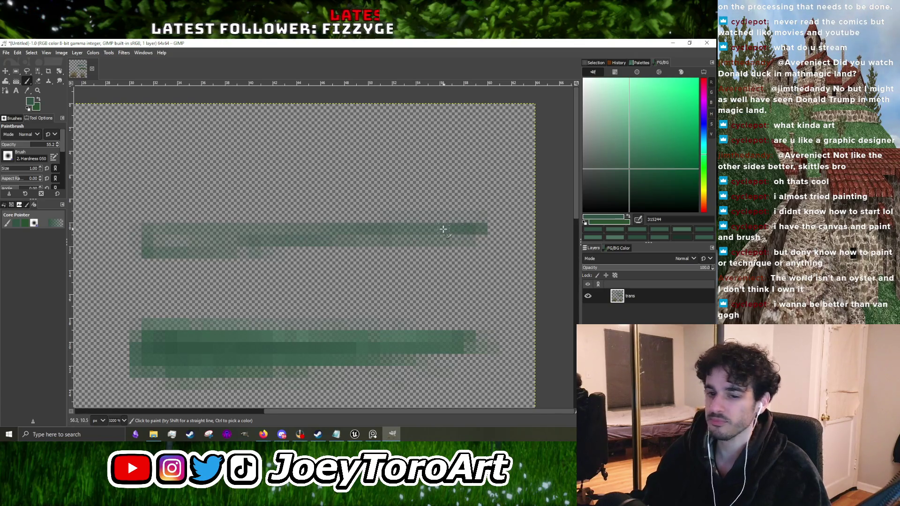
scroll(437, 230, "down", 2)
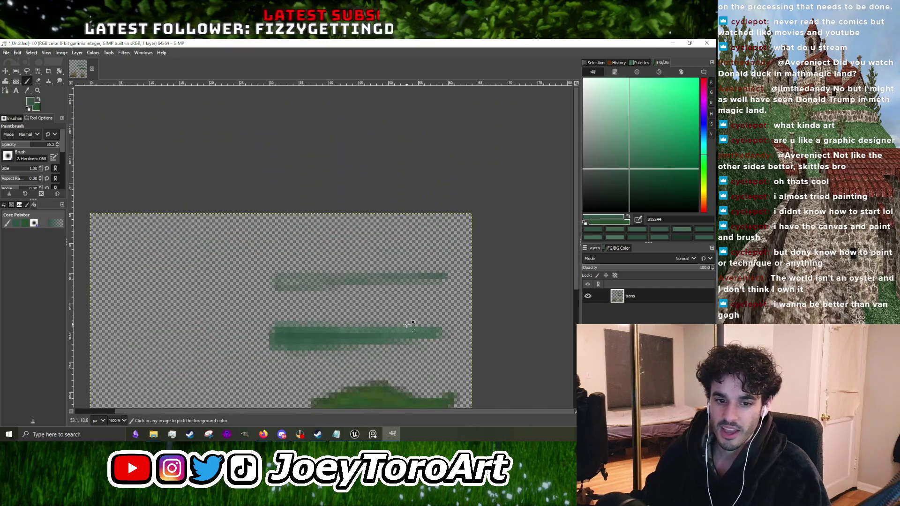
scroll(414, 268, "up", 3)
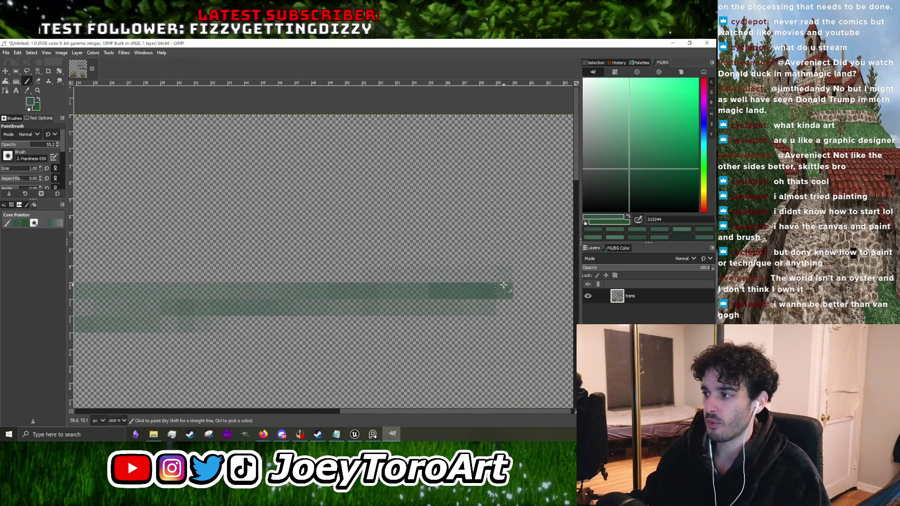
scroll(274, 288, "down", 1)
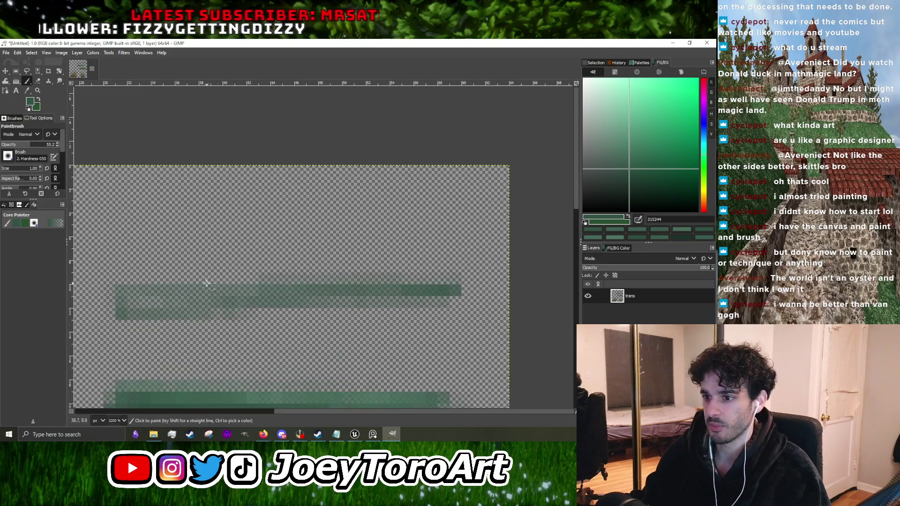
Step: Paint a darker green line along the upper blade, extending it left from the right tip
left_click_drag(209, 281, 452, 289)
left_click(451, 287)
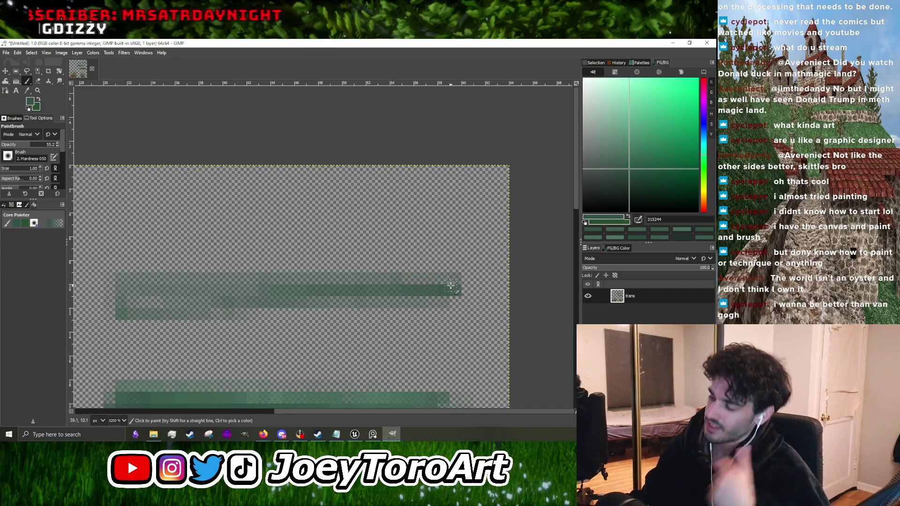
left_click_drag(391, 288, 223, 290)
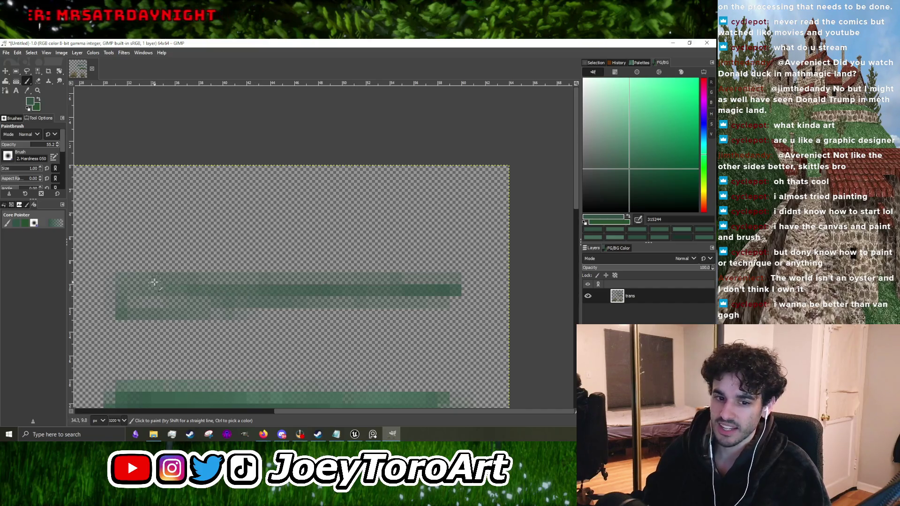
scroll(145, 284, "down", 2)
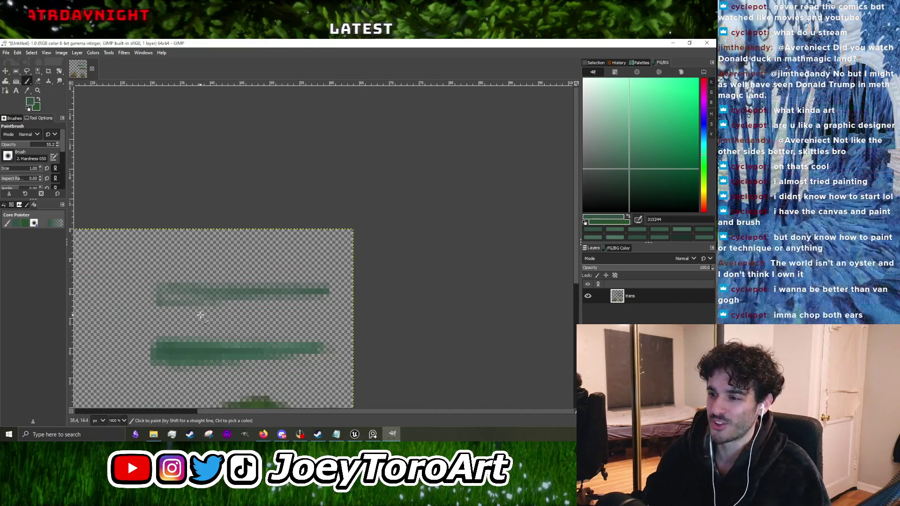
scroll(179, 309, "up", 2)
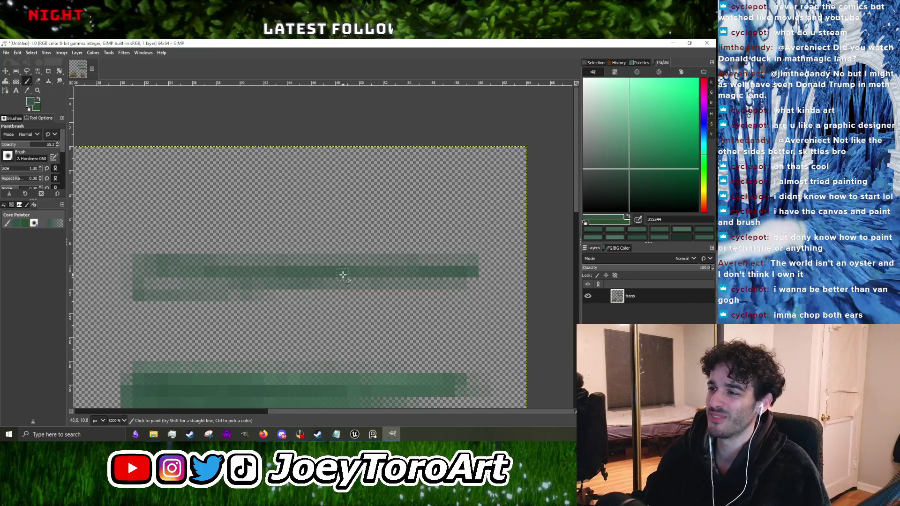
key("shift+e")
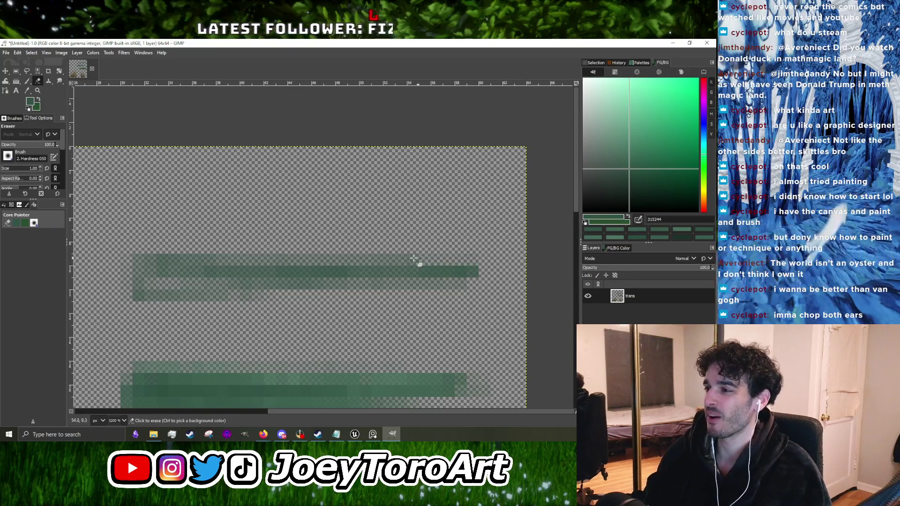
Step: Sample the blade's green, choose a darker green, and paint dabs on the blade's left end
key("p")
left_click(452, 257, "ctrl")
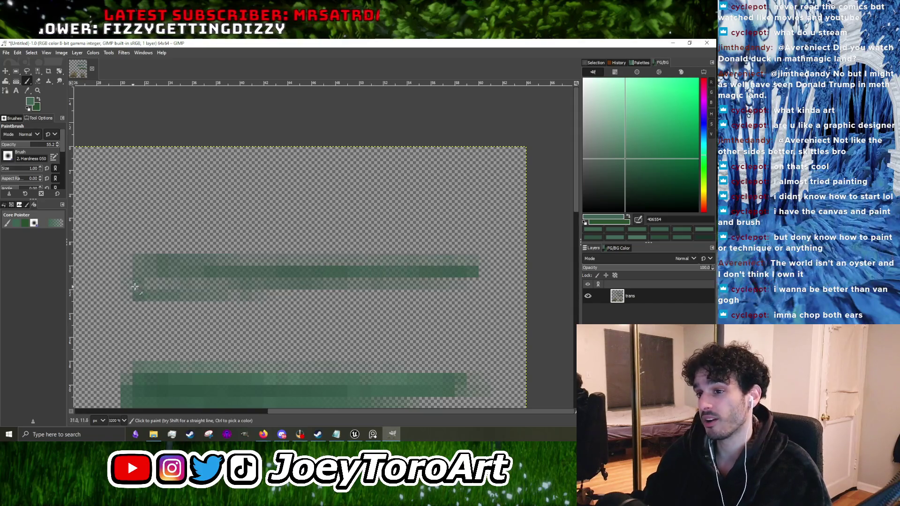
left_click(155, 295)
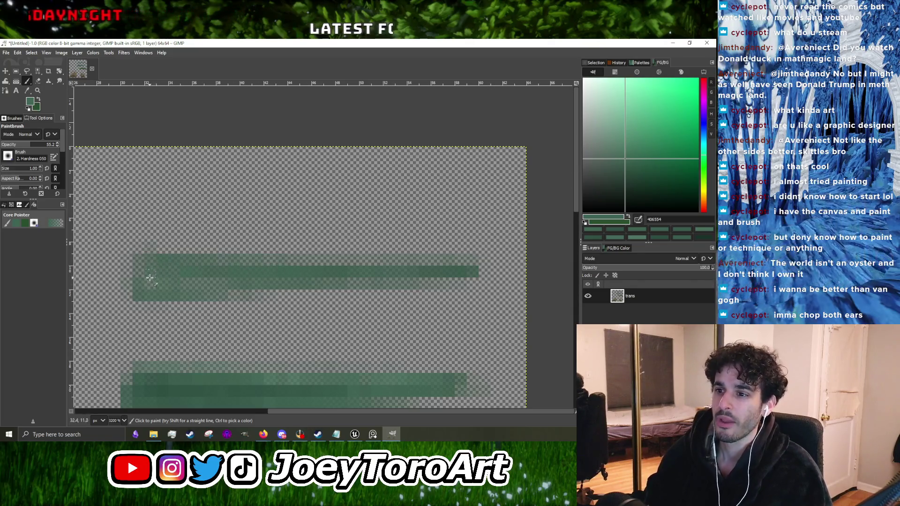
left_click_drag(643, 164, 655, 179)
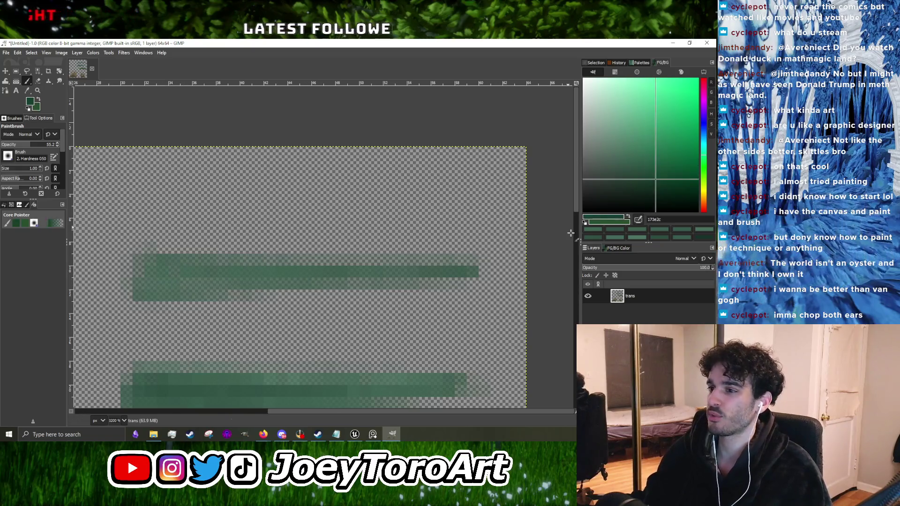
left_click_drag(150, 271, 178, 271)
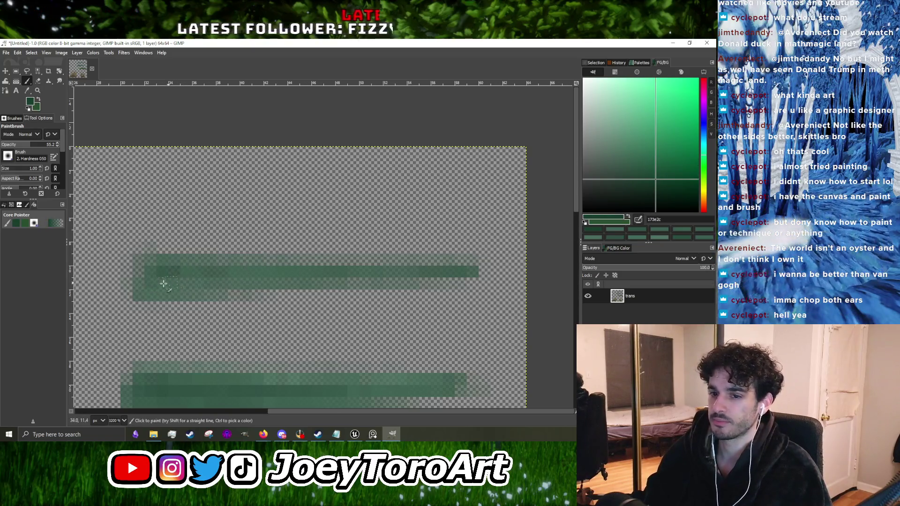
Step: Paint a darker stroke along the upper blade and sample a mid-dark green from it
left_click_drag(138, 271, 269, 271)
scroll(266, 251, "down", 4)
scroll(265, 251, "up", 4)
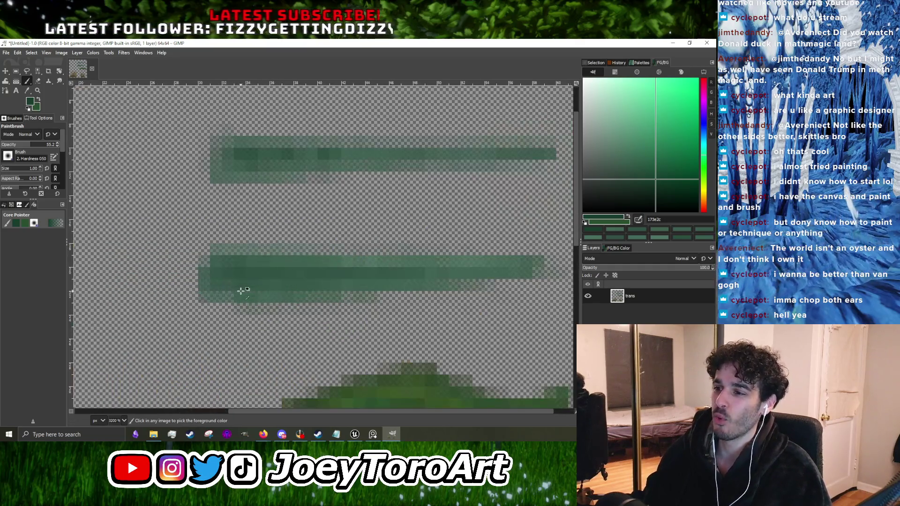
scroll(273, 279, "down", 4)
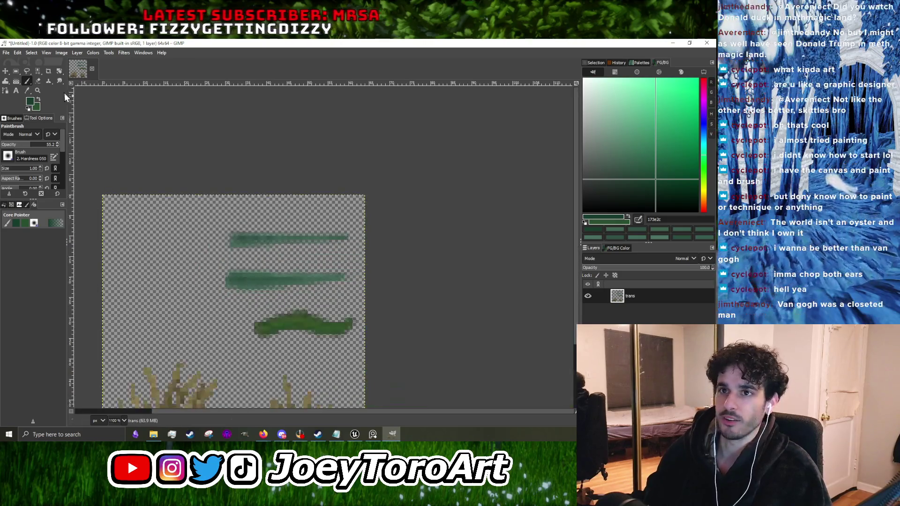
scroll(273, 259, "up", 3)
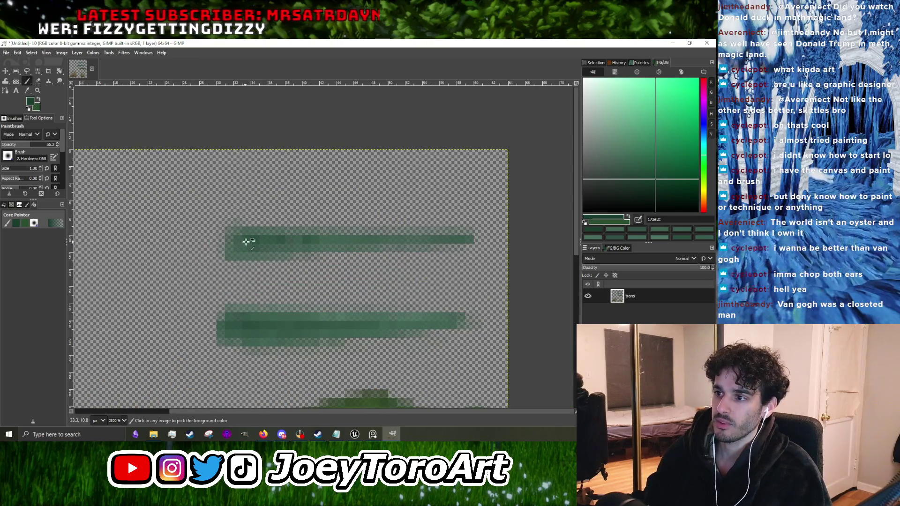
left_click(241, 237, "ctrl")
scroll(281, 235, "up", 2)
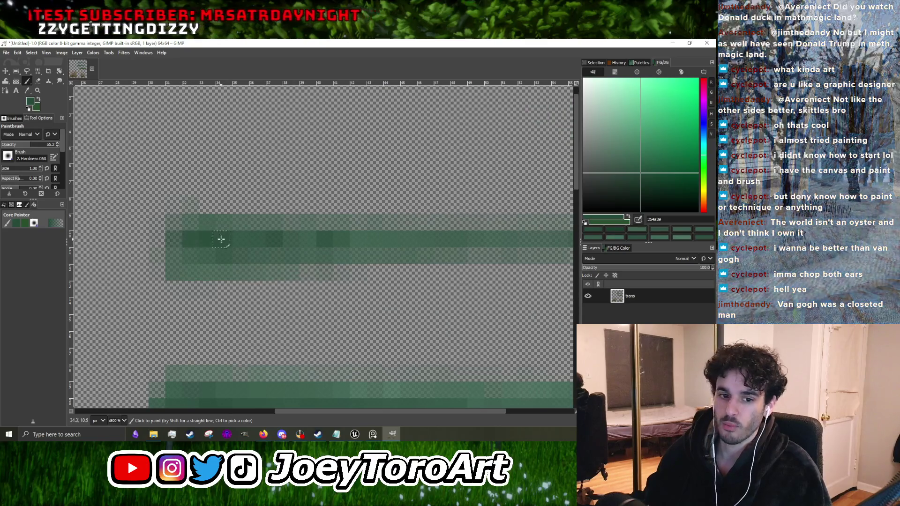
scroll(182, 242, "down", 2)
scroll(217, 246, "up", 1)
scroll(217, 246, "up", 2)
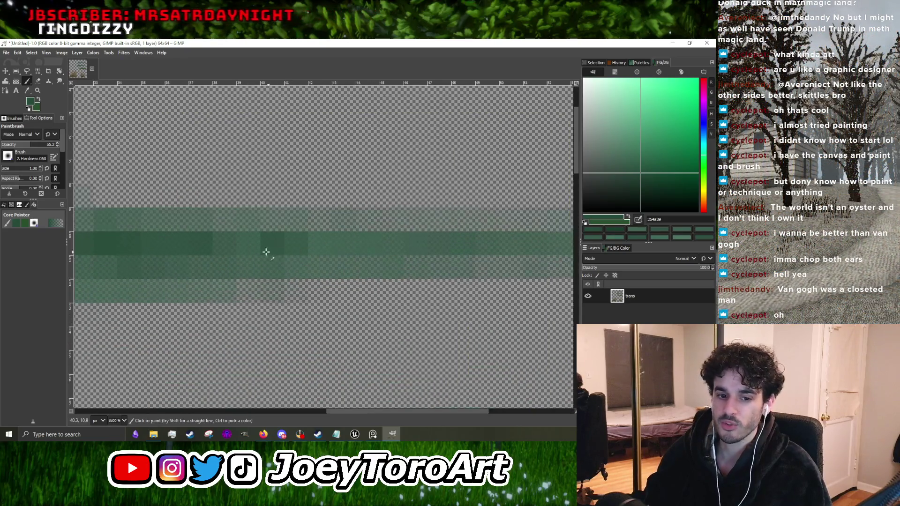
scroll(243, 244, "down", 4)
scroll(255, 246, "up", 3)
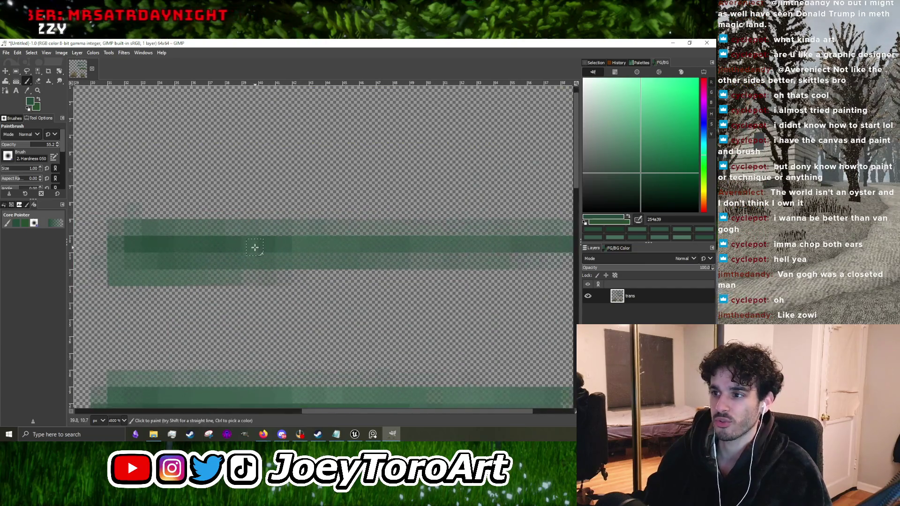
scroll(315, 245, "down", 3)
scroll(281, 245, "up", 3)
Step: Sample lighter and slightly darker greens, then switch to the Van Gogh search results in Firefox
left_click(269, 248, "ctrl")
scroll(187, 265, "down", 3)
scroll(150, 268, "up", 3)
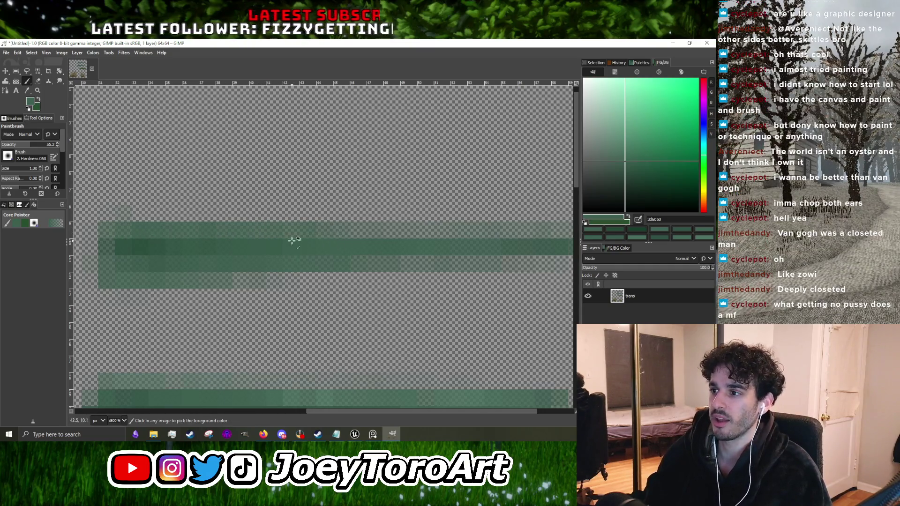
scroll(305, 238, "down", 3)
scroll(316, 238, "up", 3)
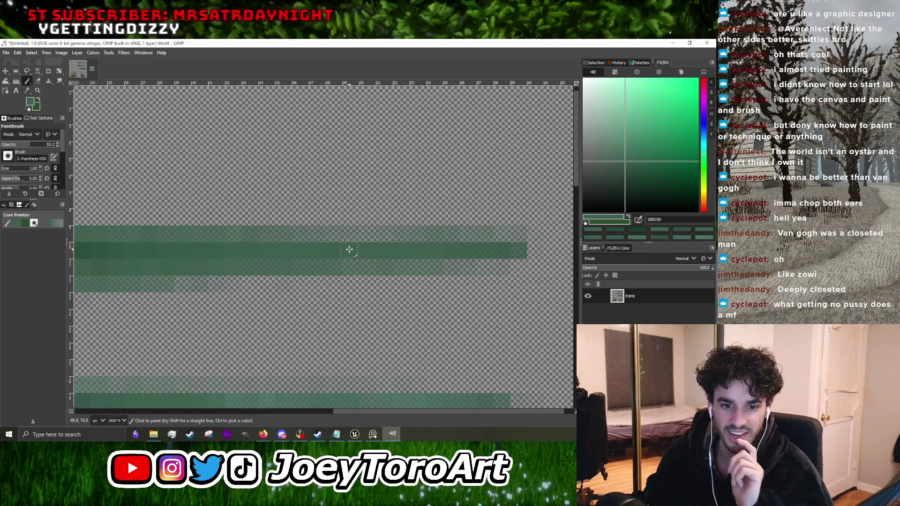
scroll(349, 248, "down", 3)
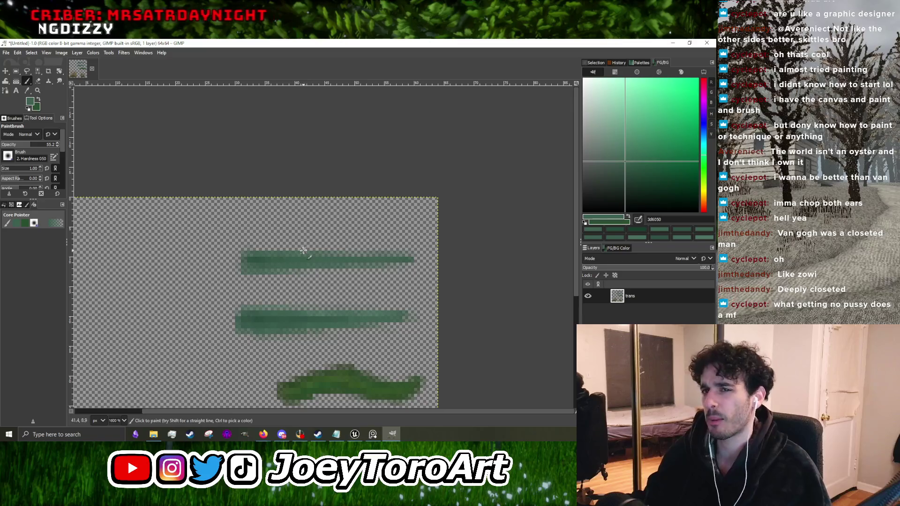
scroll(261, 257, "up", 2)
left_click(218, 286, "ctrl")
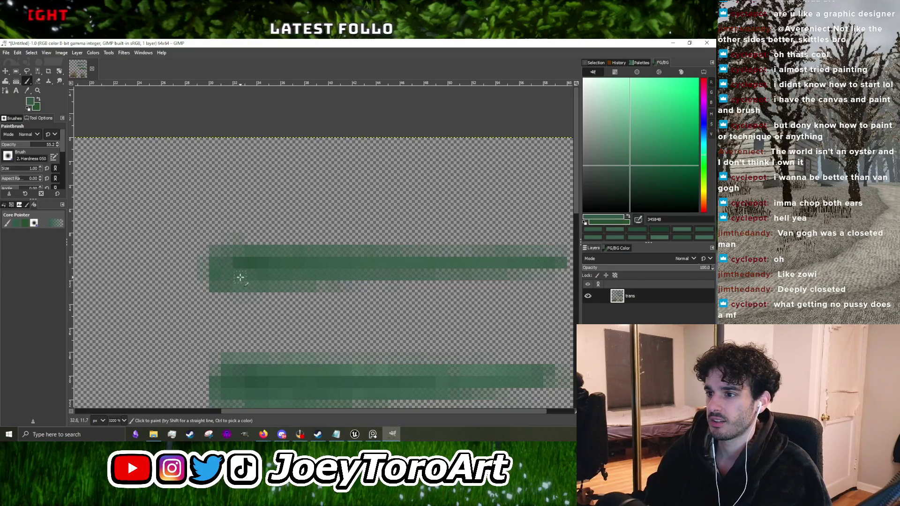
scroll(345, 267, "down", 3)
scroll(311, 261, "up", 3)
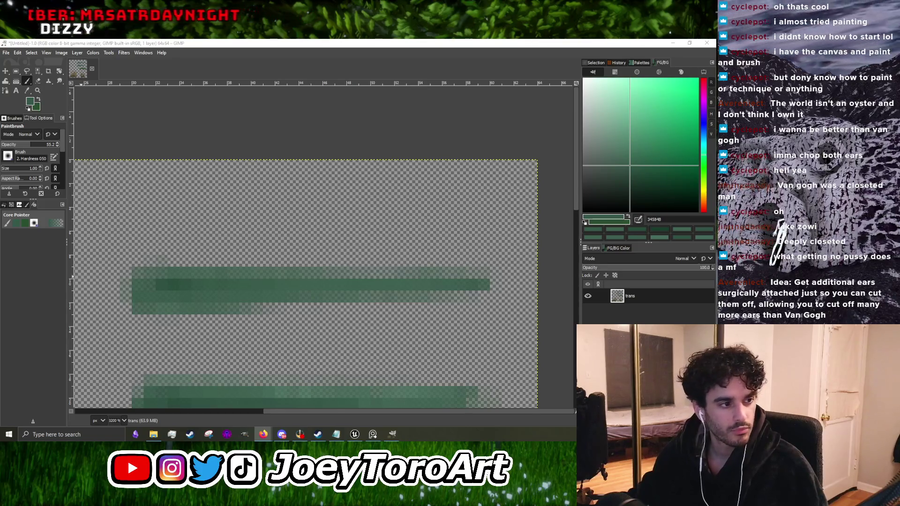
key("alt+Tab")
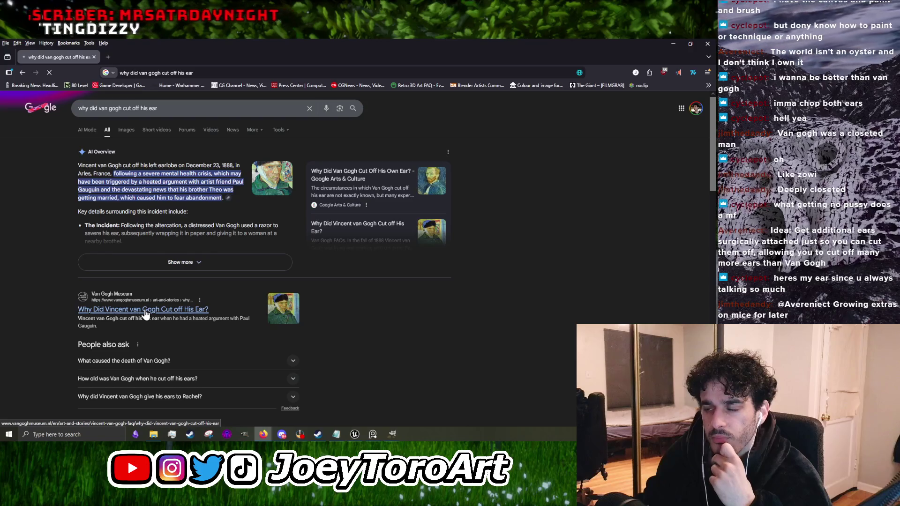
scroll(173, 313, "down", 6)
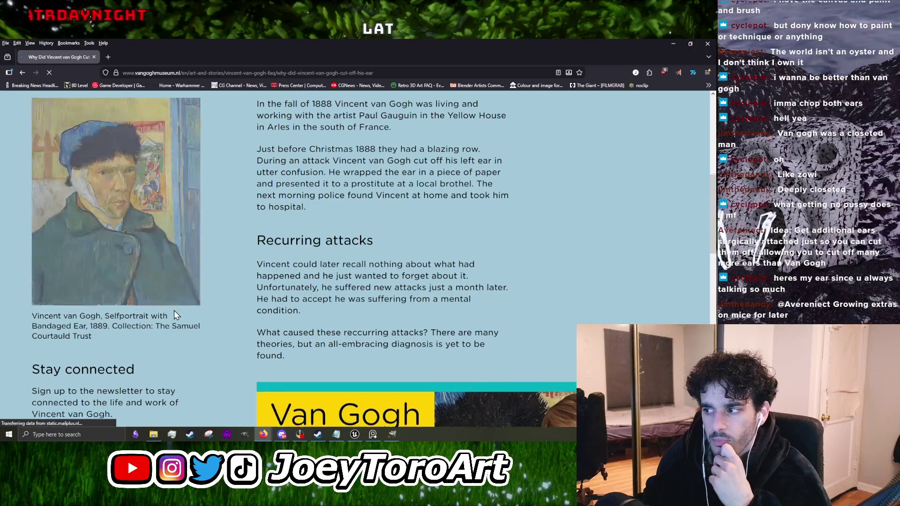
scroll(173, 310, "down", 5)
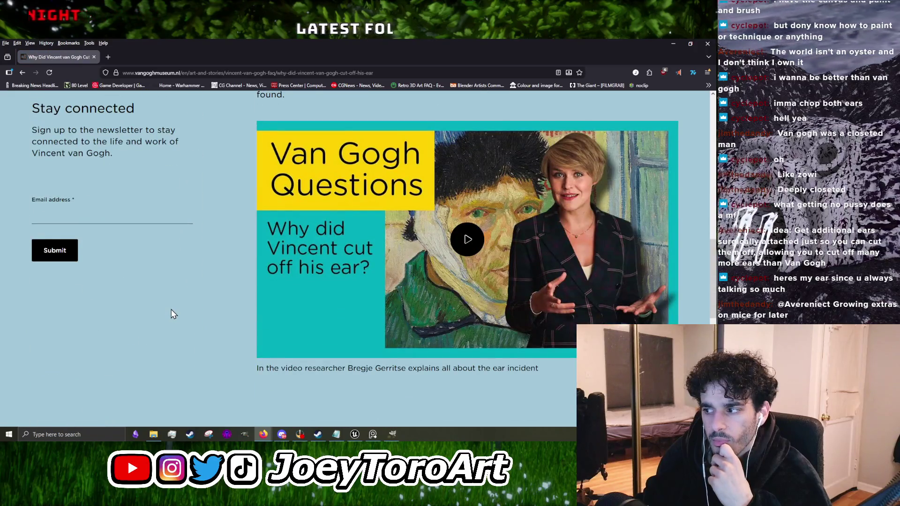
scroll(283, 338, "down", 8)
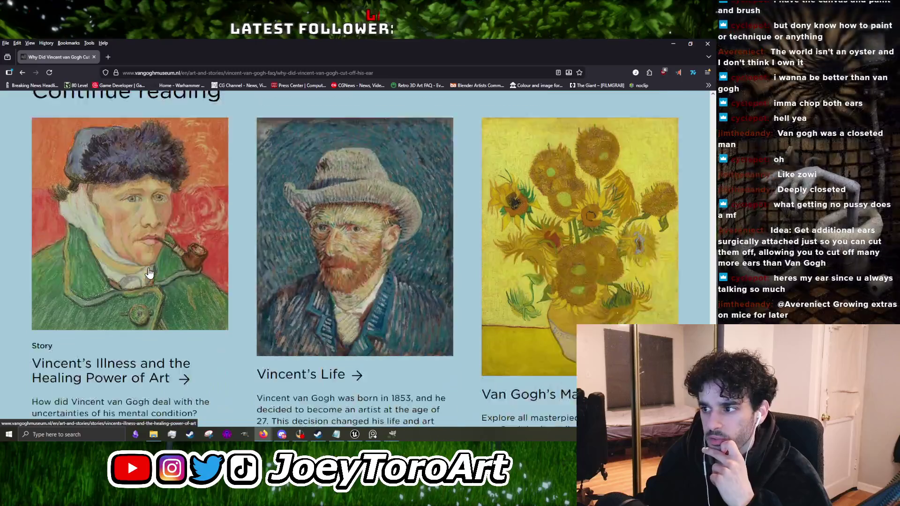
scroll(150, 274, "up", 1)
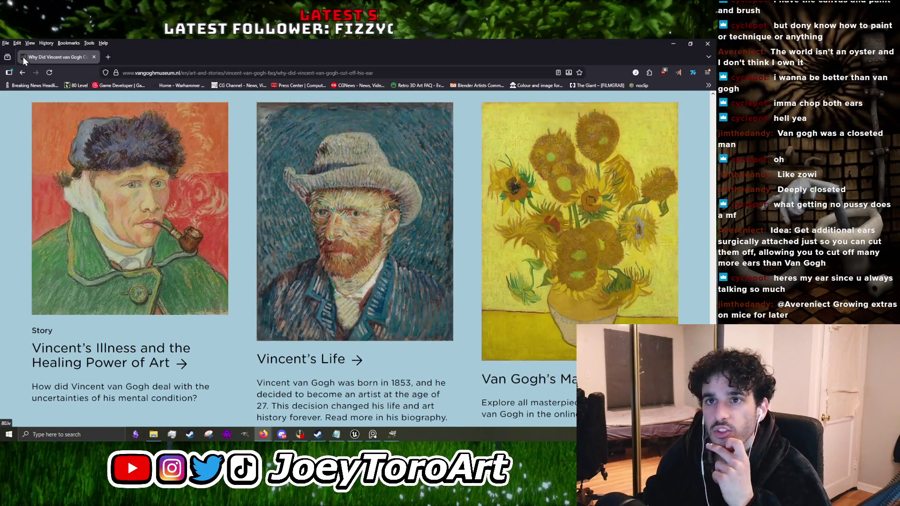
key("alt+Left")
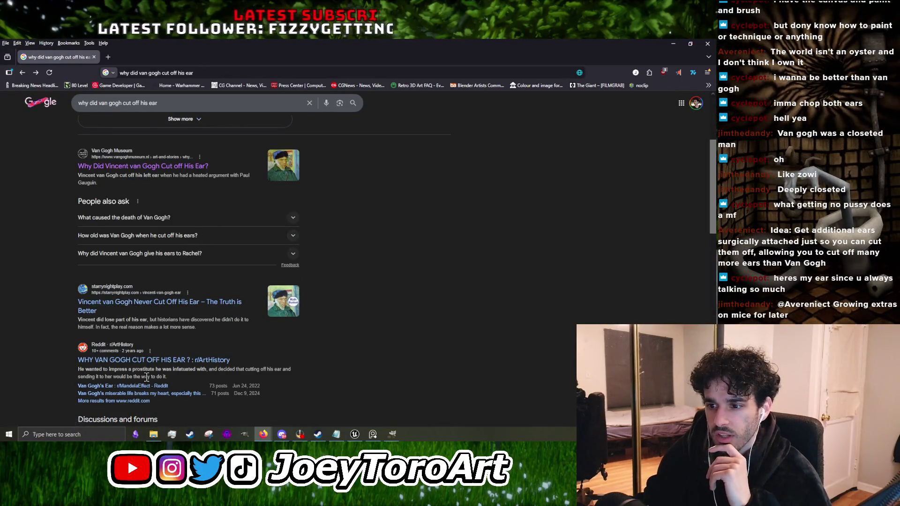
Step: Read the r/ArtHistory Reddit thread on Van Gogh's ear, then close Firefox
left_click(78, 363)
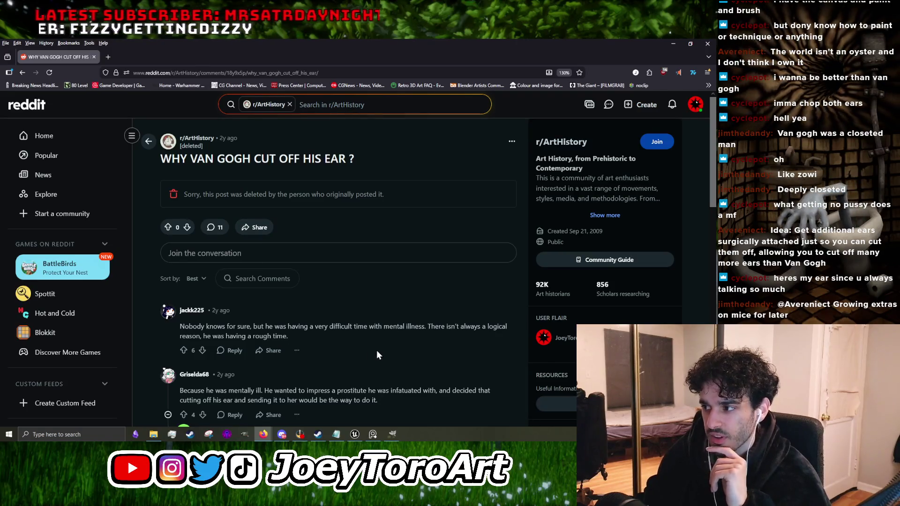
scroll(348, 358, "down", 3)
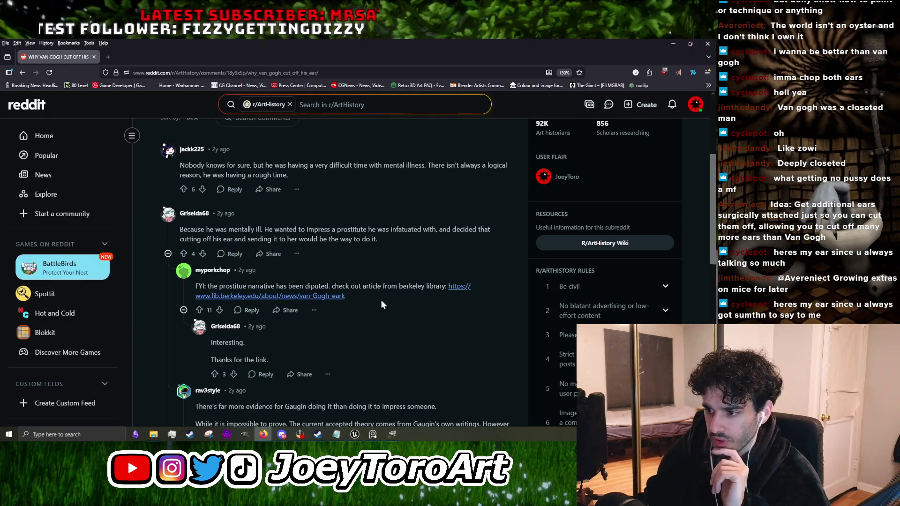
scroll(389, 304, "down", 3)
scroll(250, 290, "up", 2)
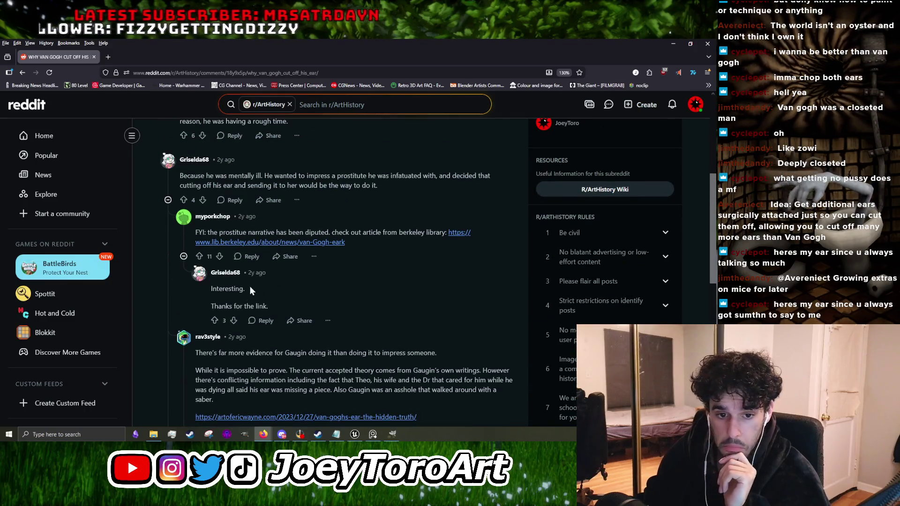
key("alt+Tab")
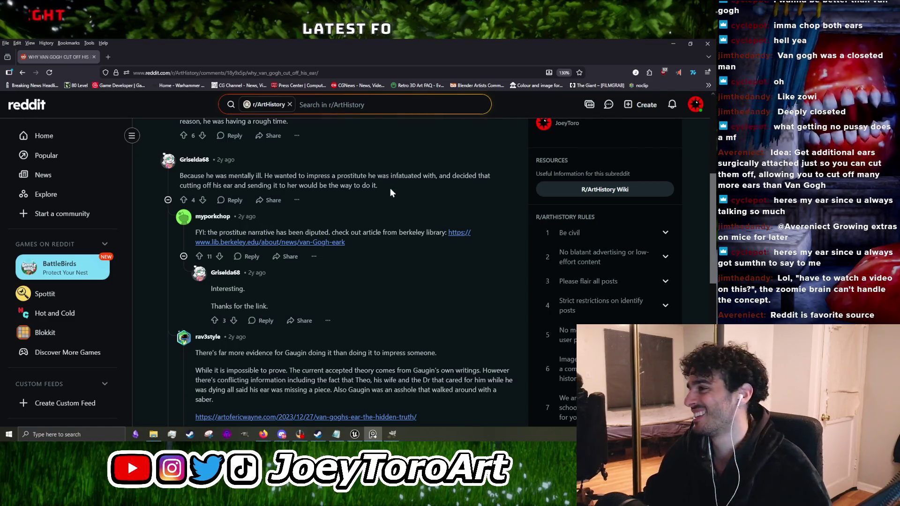
left_click(700, 43)
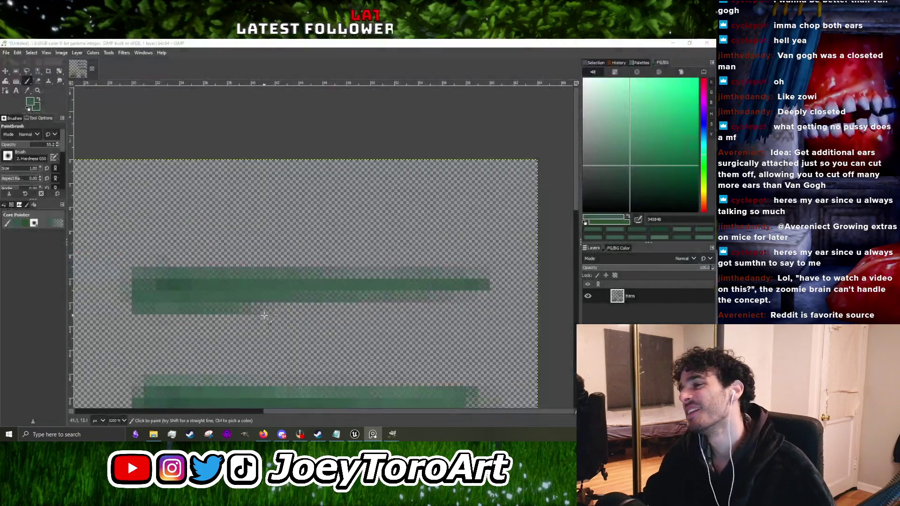
Step: Zoom in and sample dark and slightly lighter greens from the upper stroke
scroll(212, 277, "down", 2)
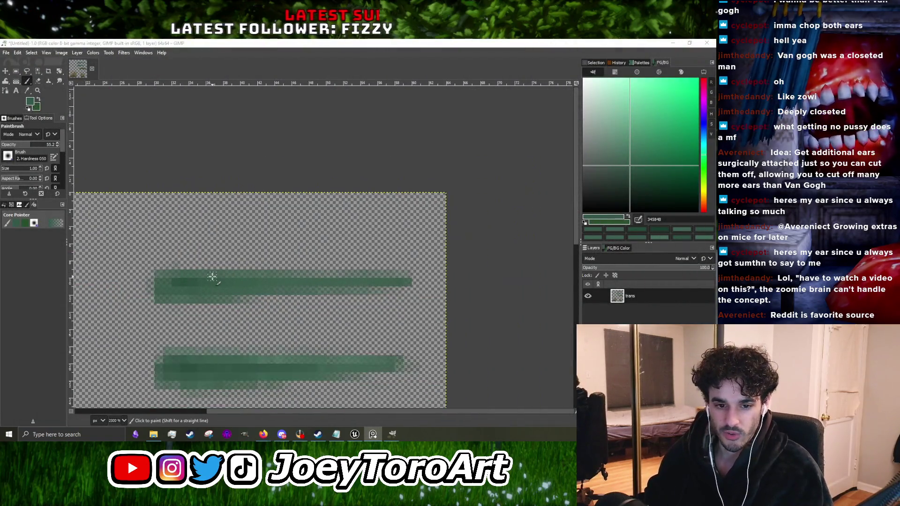
scroll(248, 292, "up", 1)
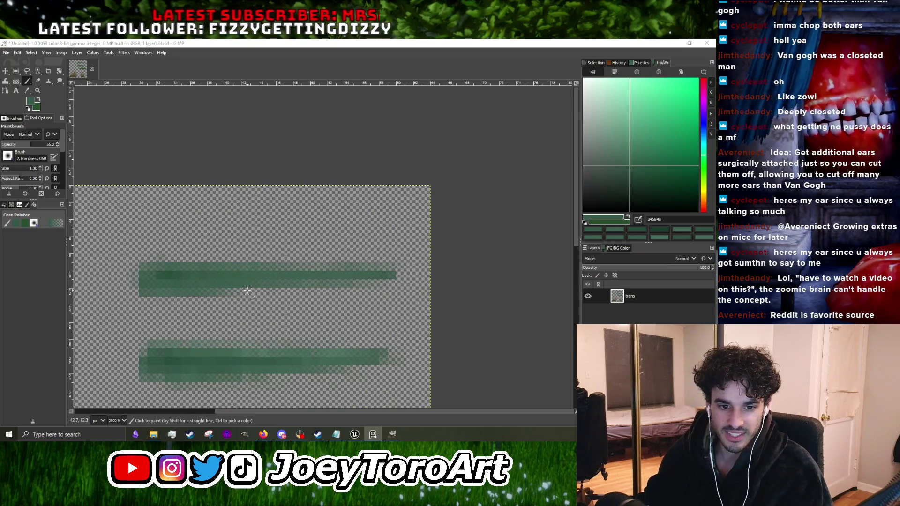
scroll(223, 300, "down", 1)
scroll(223, 300, "up", 2)
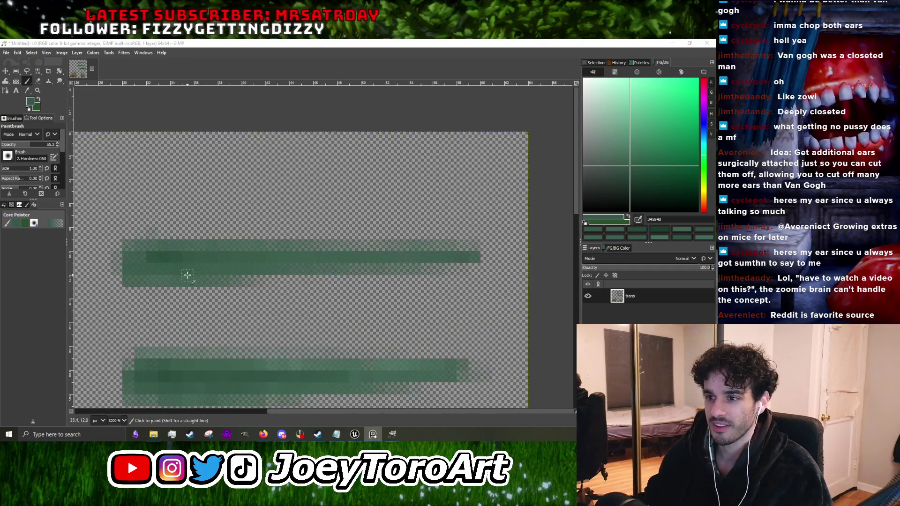
left_click(180, 255, "ctrl")
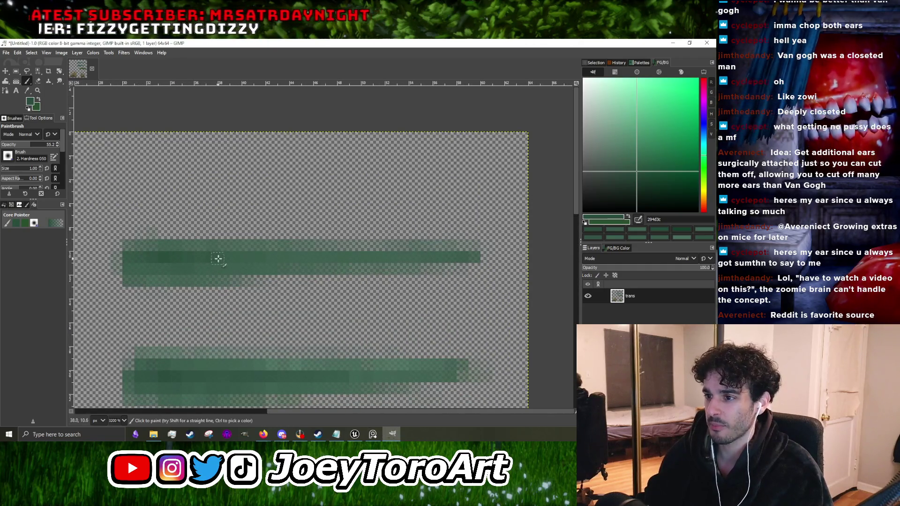
left_click_drag(285, 260, 333, 268)
left_click(207, 286, "ctrl")
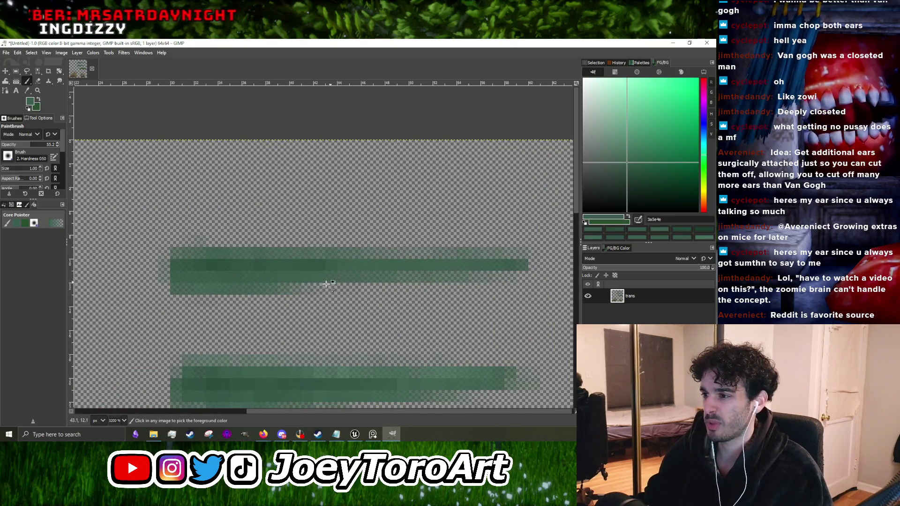
Step: Sample a green from the lower stroke, then pick a lighter green in the colour panel
scroll(334, 280, "down", 2)
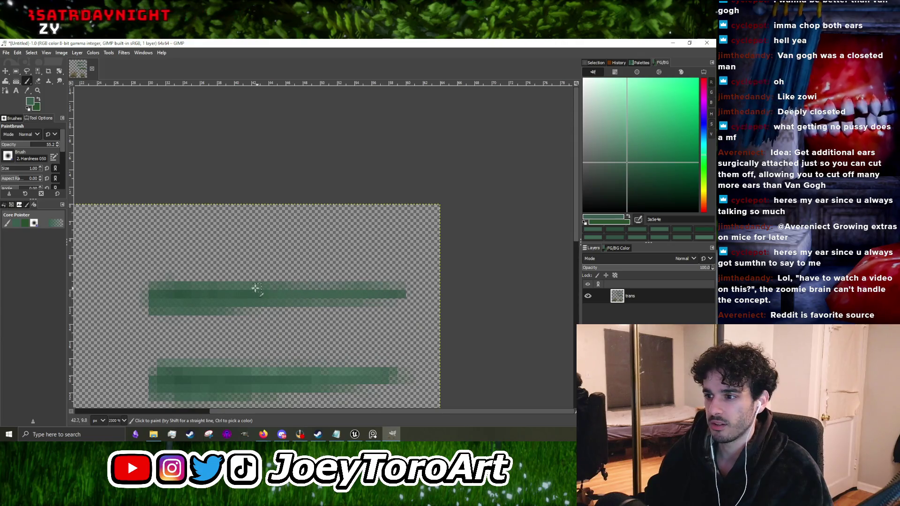
scroll(277, 295, "down", 3)
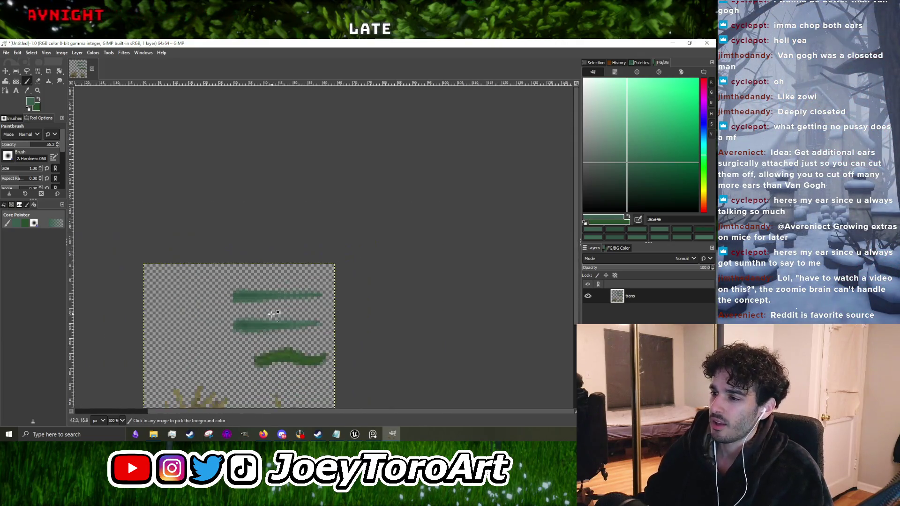
scroll(187, 366, "up", 4)
left_click(174, 352, "ctrl")
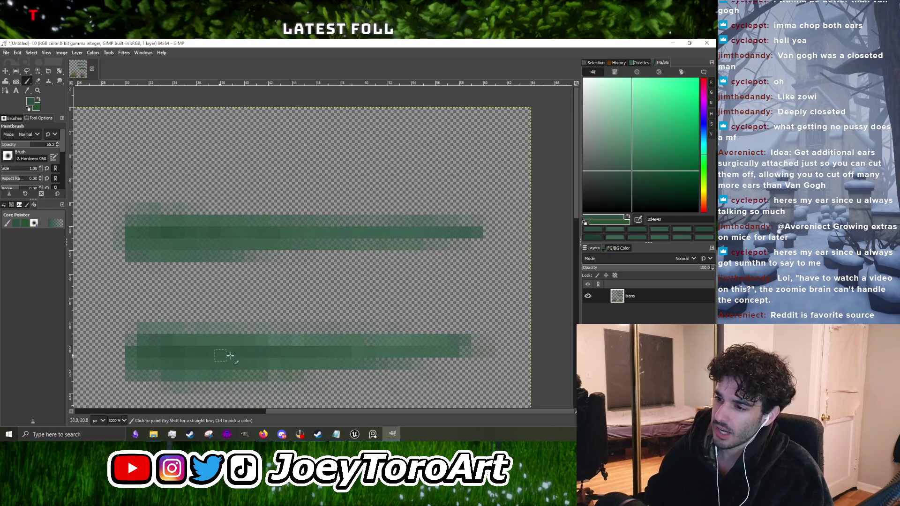
scroll(267, 352, "down", 3)
scroll(210, 350, "up", 4)
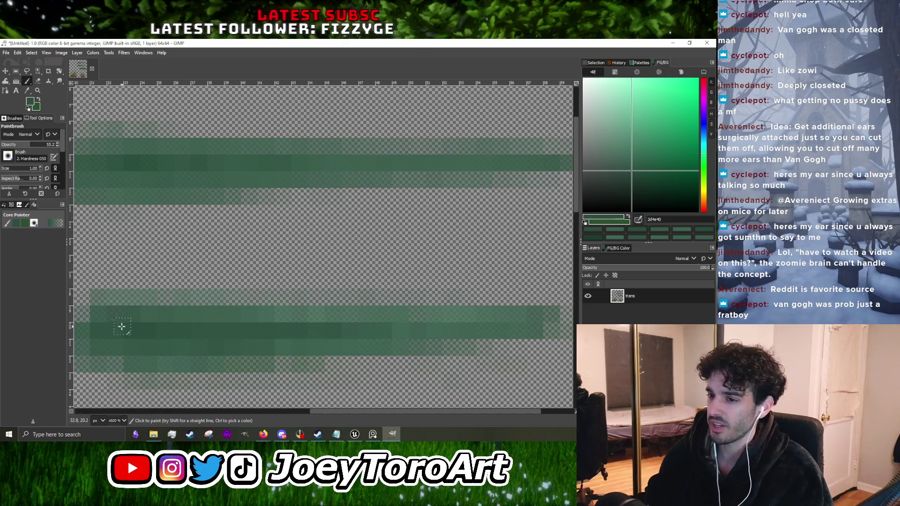
scroll(122, 327, "down", 4)
scroll(206, 293, "up", 2)
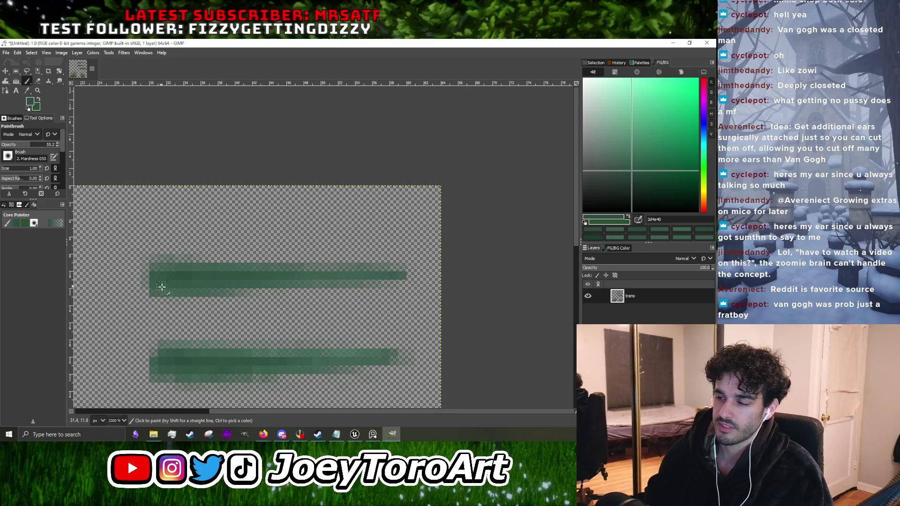
scroll(217, 285, "down", 2)
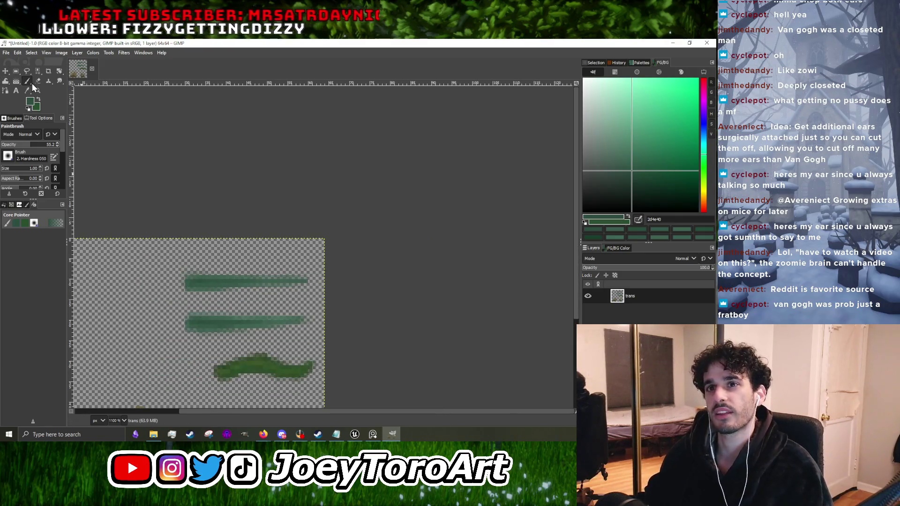
left_click(624, 149)
Step: Nudge the foreground green slightly lighter and zoom in close on the upper stroke
left_click(625, 146)
scroll(263, 281, "up", 3)
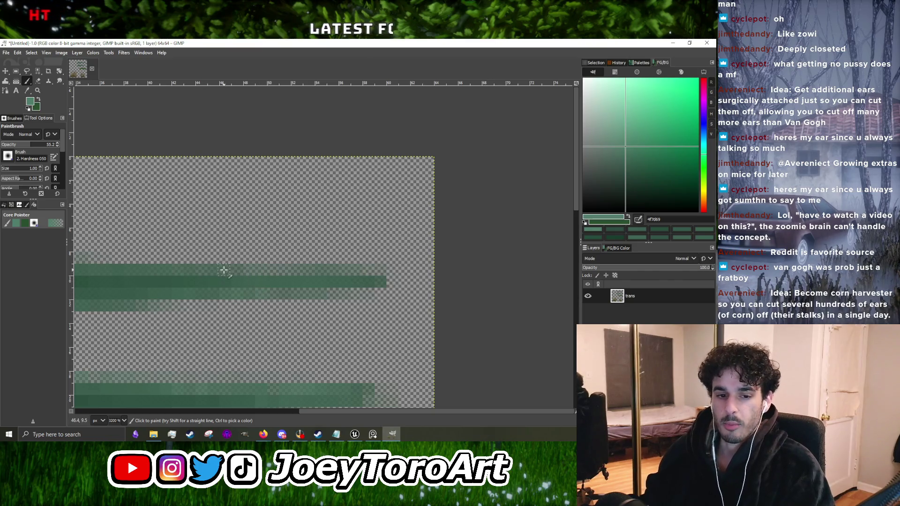
scroll(224, 271, "down", 2)
scroll(242, 274, "up", 3)
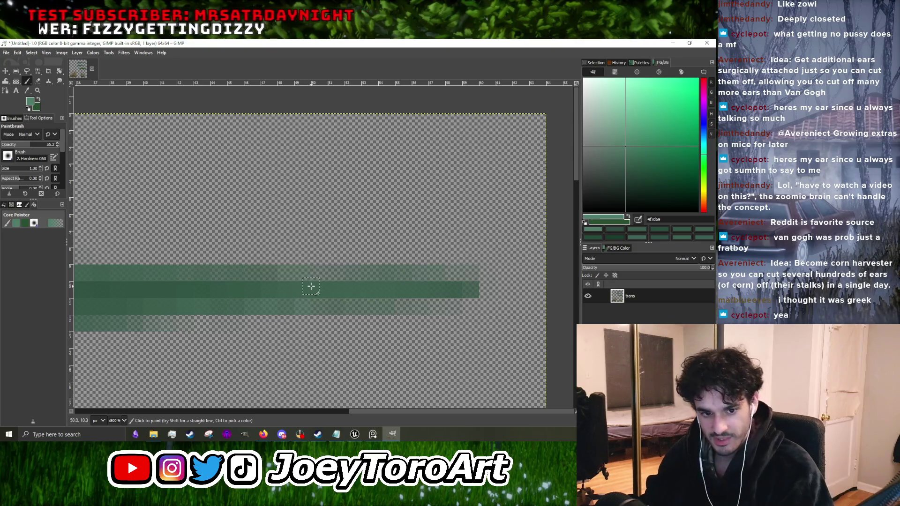
scroll(303, 287, "down", 2, "ctrl")
scroll(303, 287, "up", 2, "ctrl")
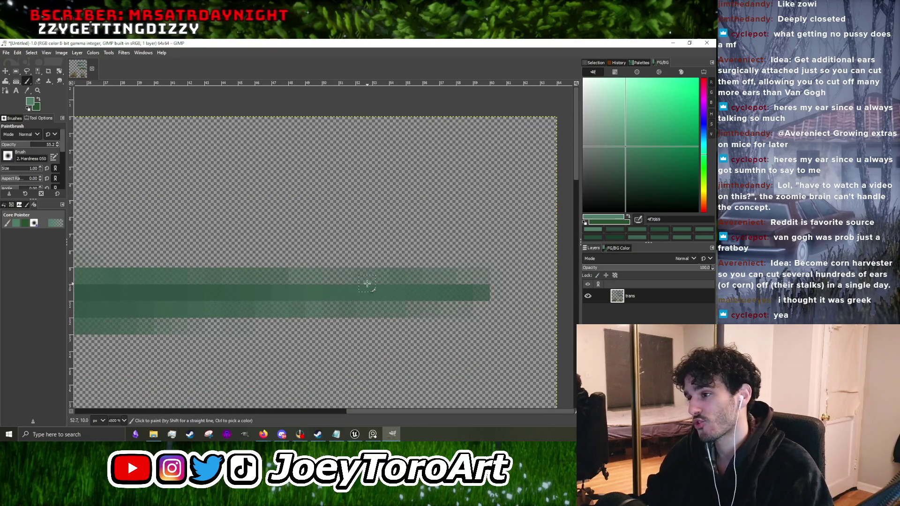
scroll(285, 277, "down", 2, "ctrl")
scroll(305, 275, "up", 2, "ctrl")
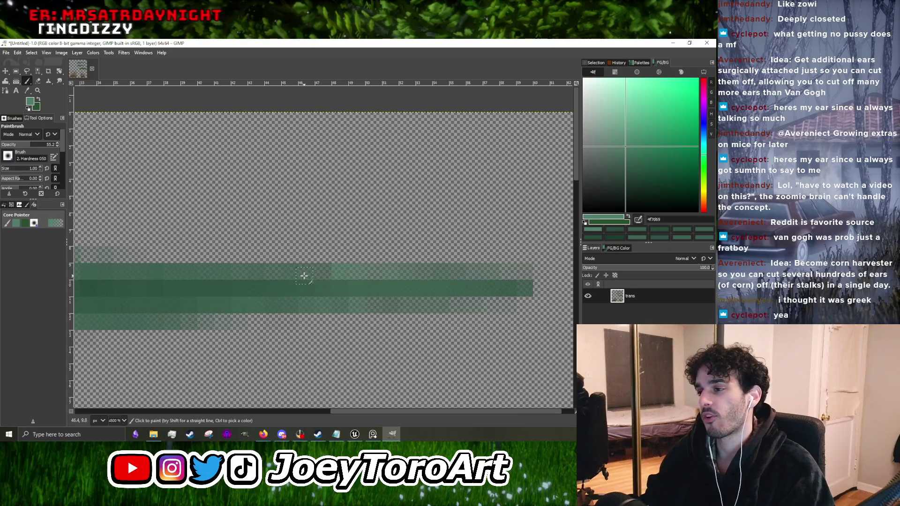
scroll(279, 275, "down", 2, "ctrl")
scroll(291, 271, "up", 2, "ctrl")
Step: Sample a darker green from the upper stroke while zooming in and out
left_click(297, 267, "ctrl")
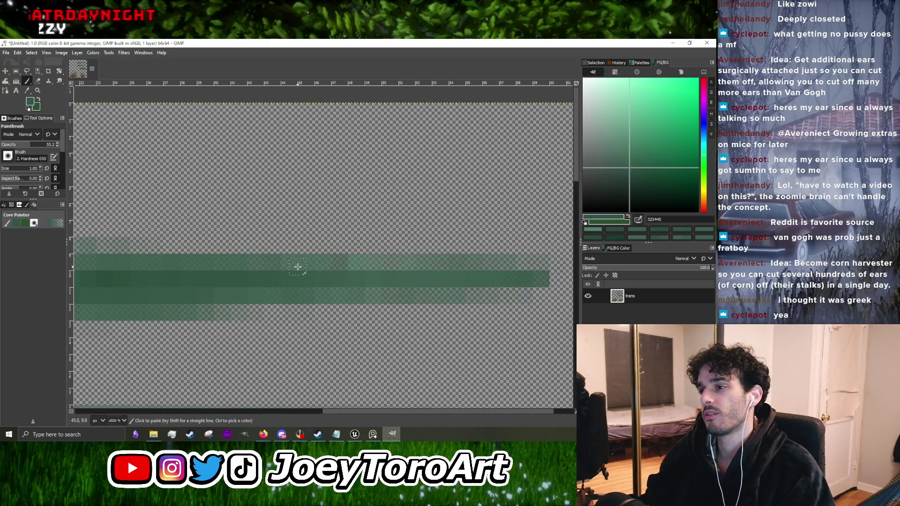
scroll(260, 265, "down", 2, "ctrl")
scroll(179, 278, "up", 2, "ctrl")
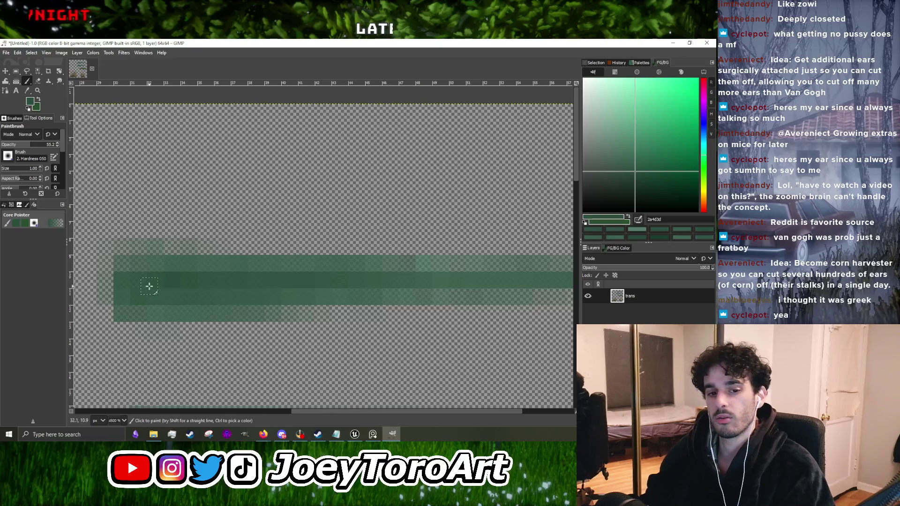
scroll(159, 284, "down", 2, "ctrl")
scroll(177, 275, "up", 2, "ctrl")
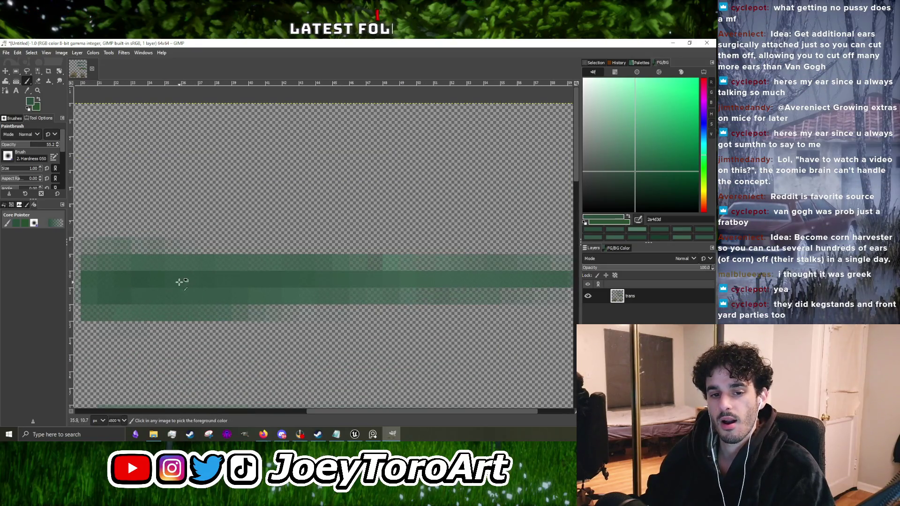
scroll(179, 282, "down", 2, "ctrl")
scroll(194, 290, "up", 2, "ctrl")
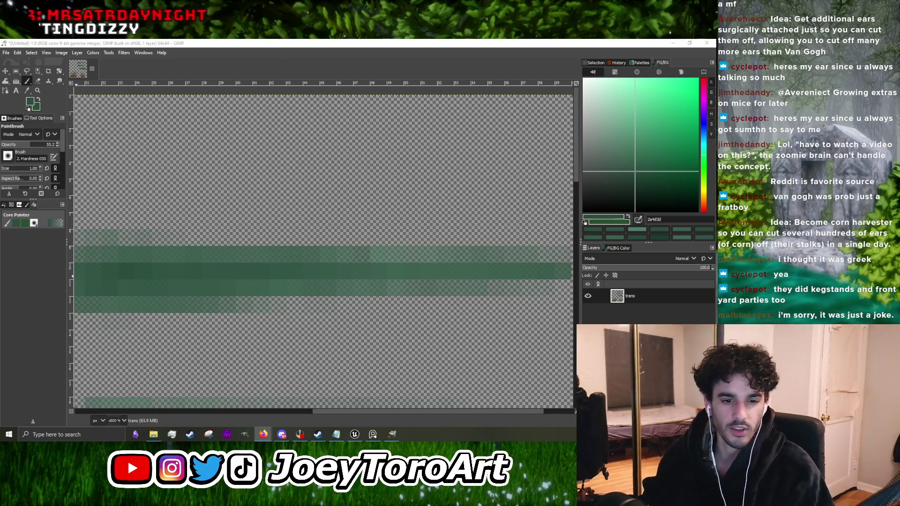
Step: Pick a very dark green and paint a dark pixel onto the grass blade
scroll(300, 250, "down", 4)
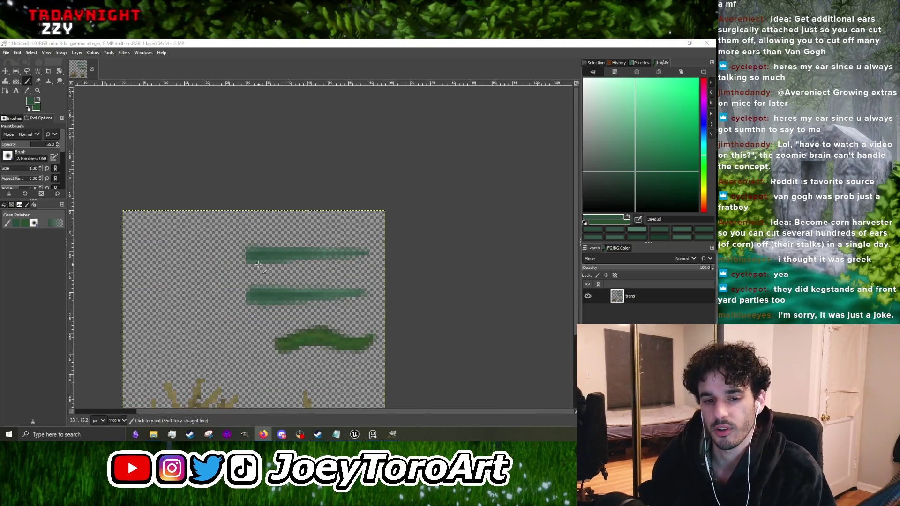
scroll(258, 265, "up", 1)
scroll(258, 255, "up", 3)
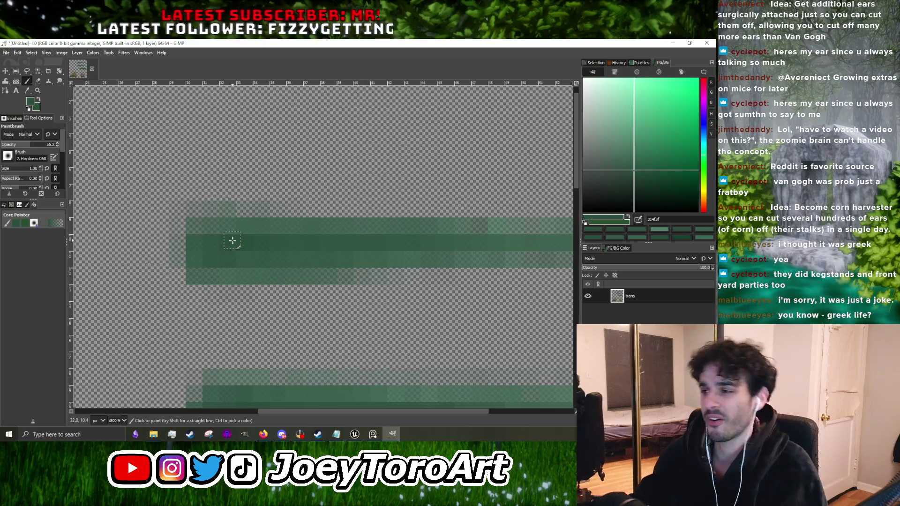
scroll(258, 249, "down", 2, "ctrl")
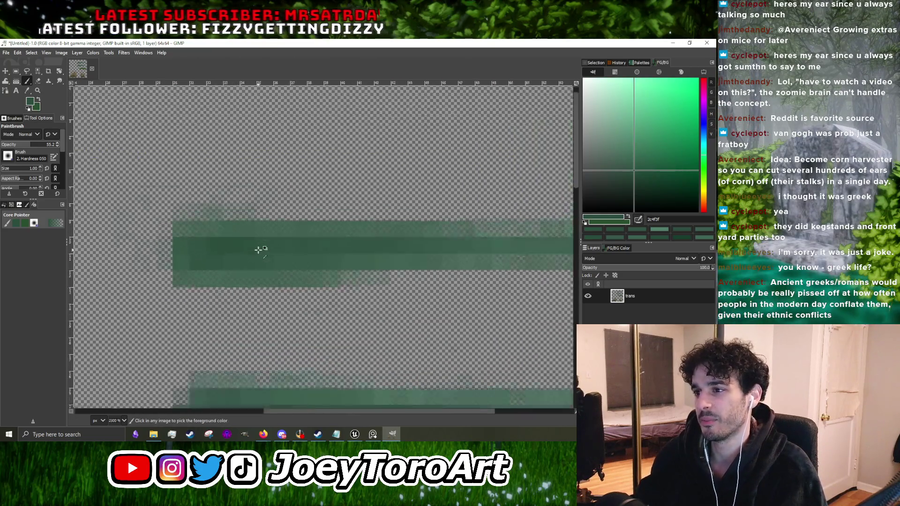
scroll(258, 250, "down", 2, "ctrl")
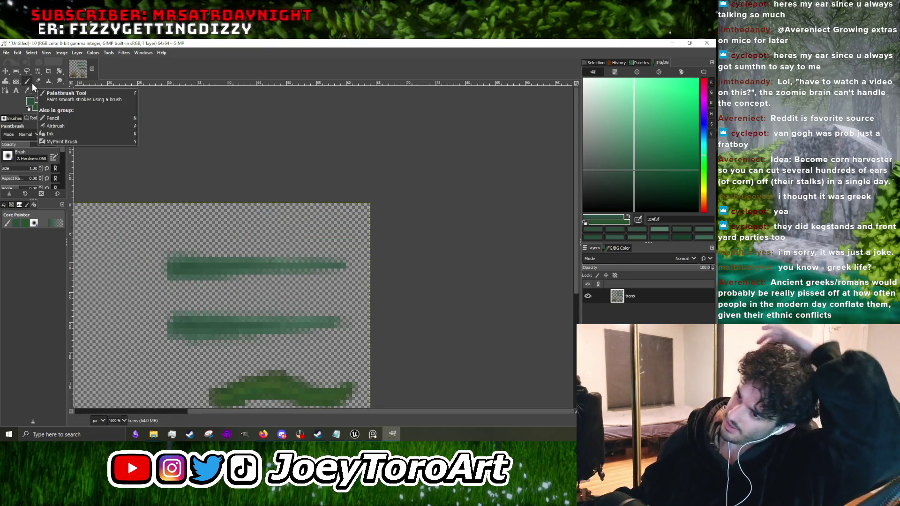
left_click(654, 189)
scroll(209, 253, "up", 3, "ctrl")
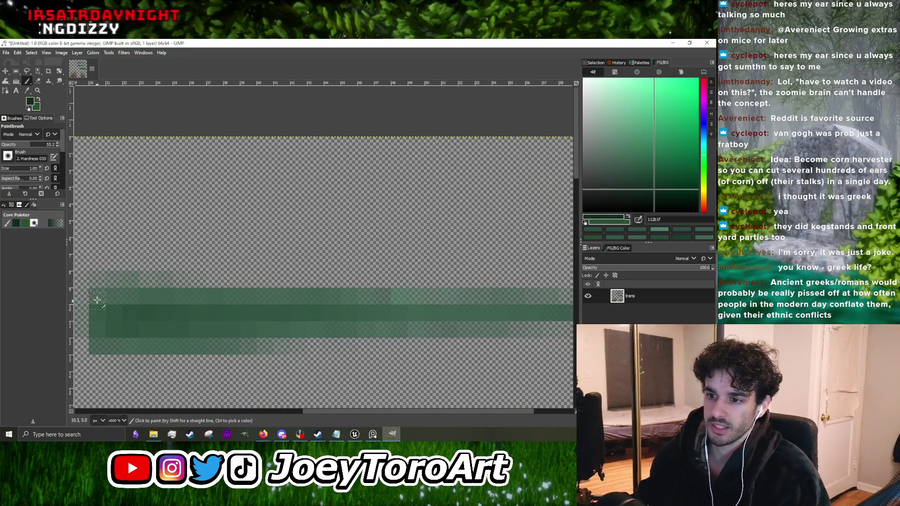
left_click(114, 311)
key("grave")
key("grave")
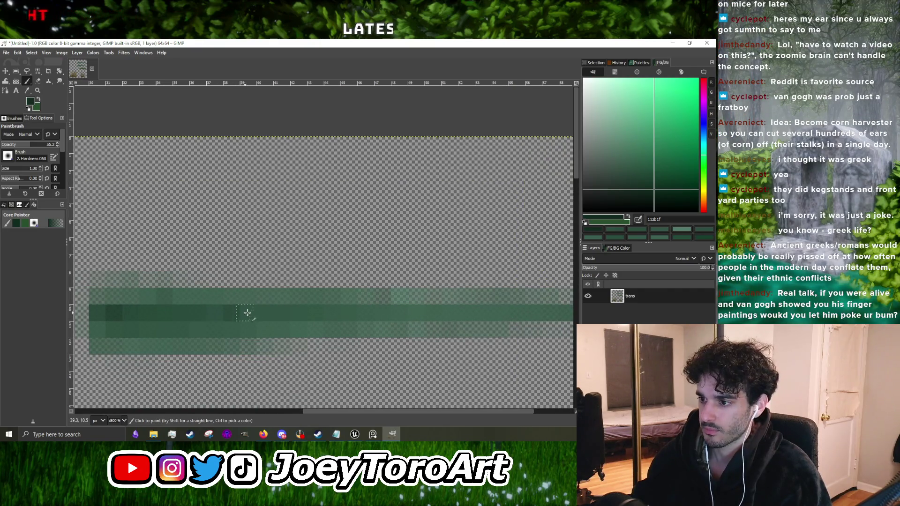
Step: Zoom in and sample mid, darker and slightly lighter greens from the blade strokes
left_click(200, 328, "ctrl")
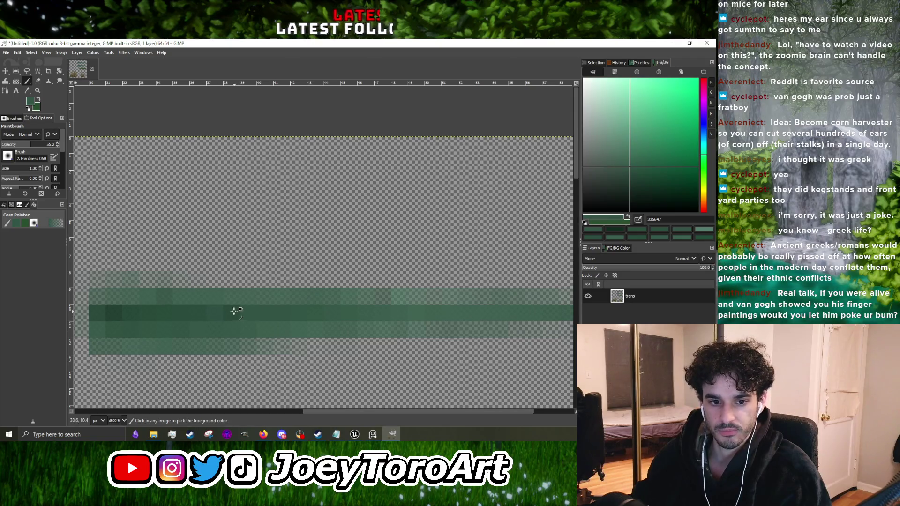
key("grave")
key("grave")
scroll(224, 312, "up", 1)
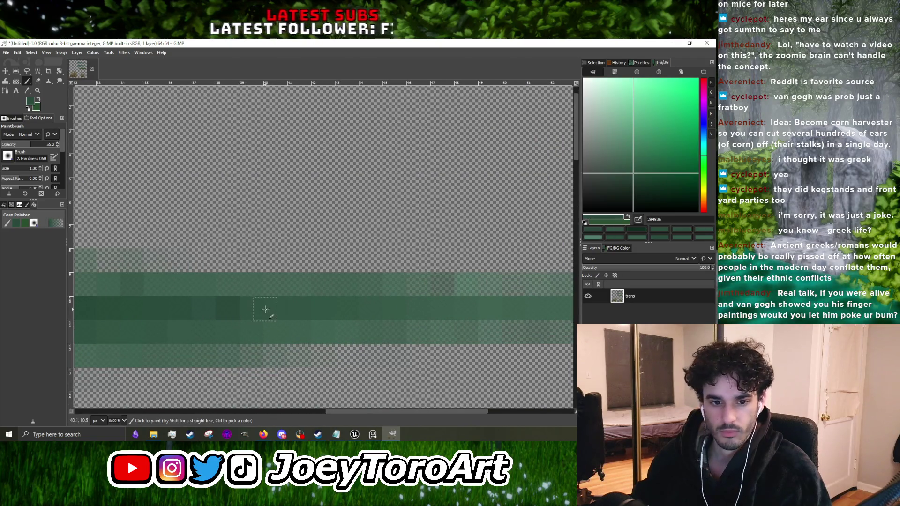
scroll(219, 304, "down", 1)
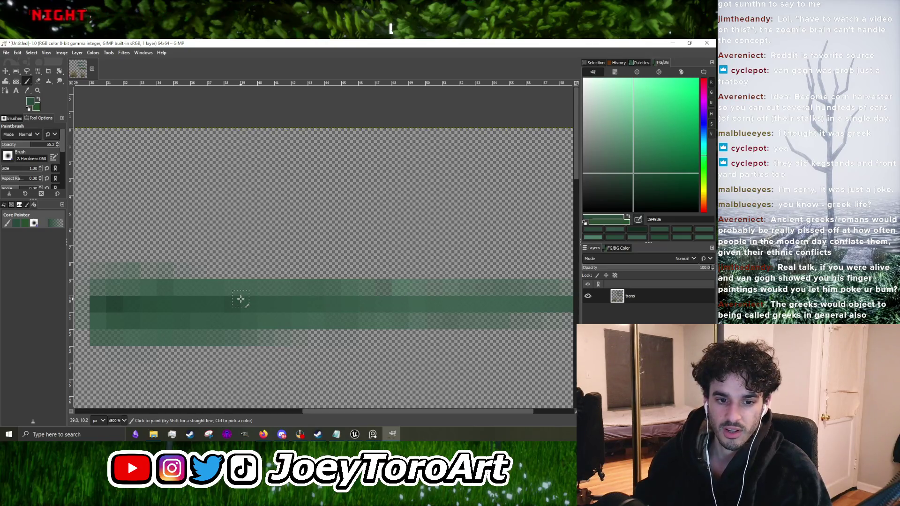
scroll(254, 297, "down", 4)
scroll(212, 304, "up", 4)
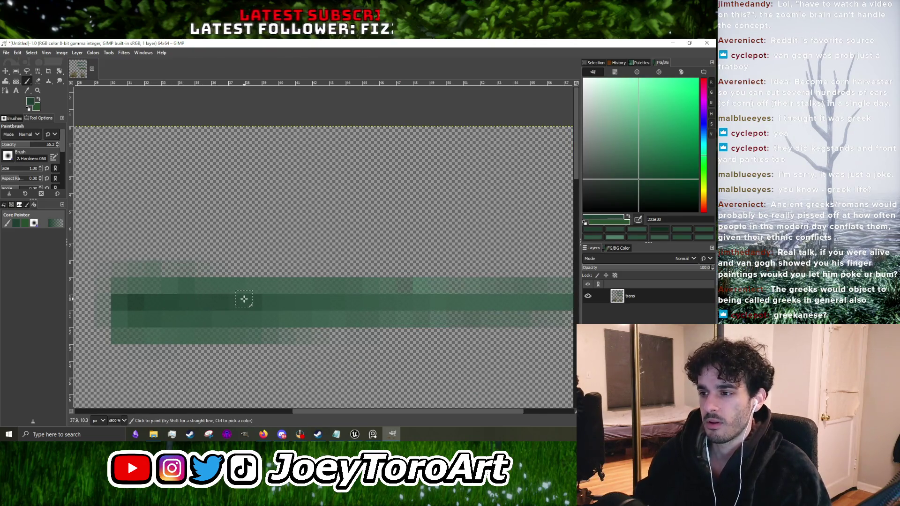
scroll(284, 301, "down", 4)
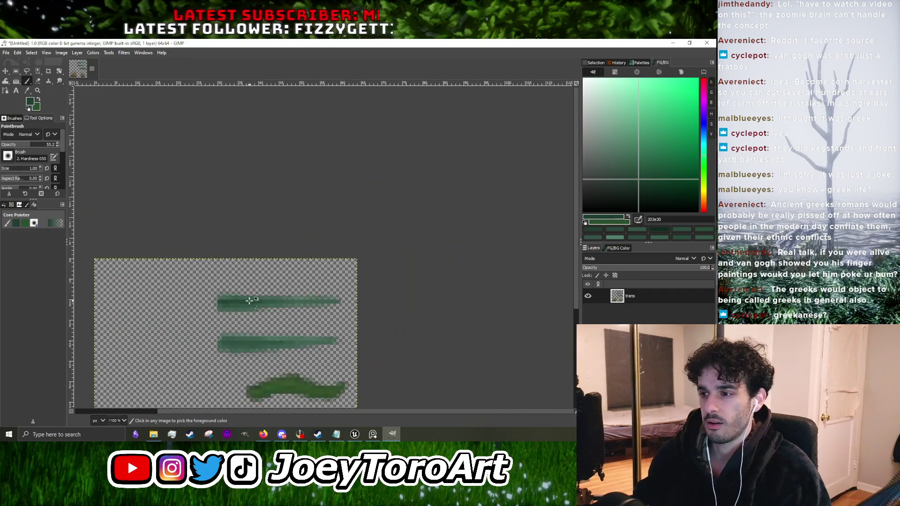
scroll(263, 301, "up", 4)
scroll(305, 302, "down", 4)
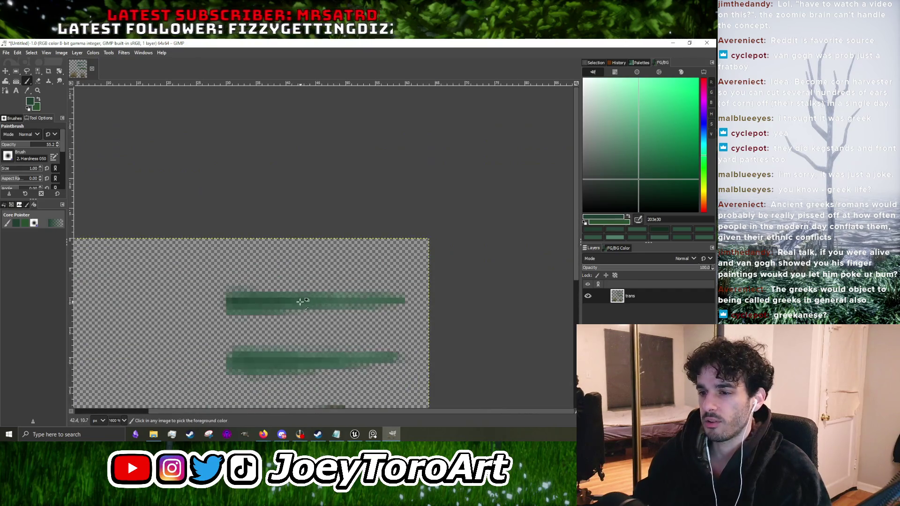
scroll(228, 359, "up", 4)
scroll(295, 361, "down", 4)
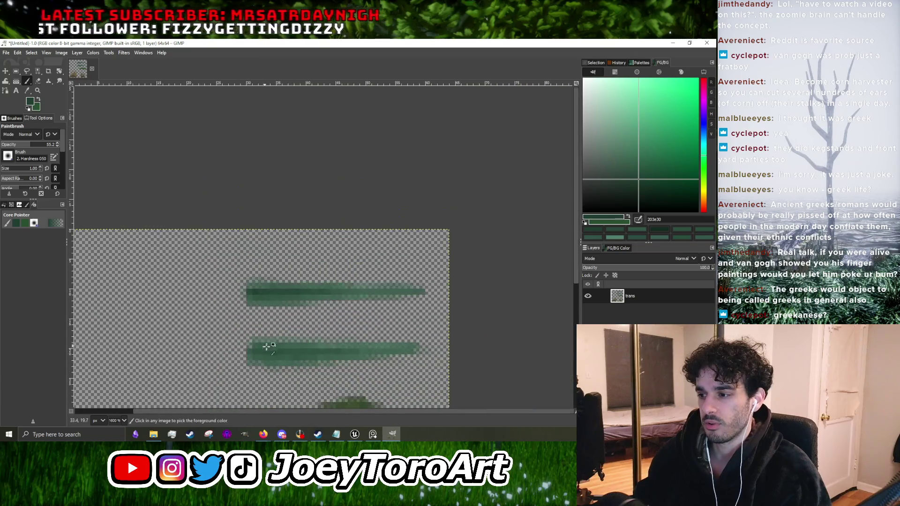
scroll(265, 346, "up", 5)
scroll(276, 345, "down", 4)
scroll(301, 339, "up", 4)
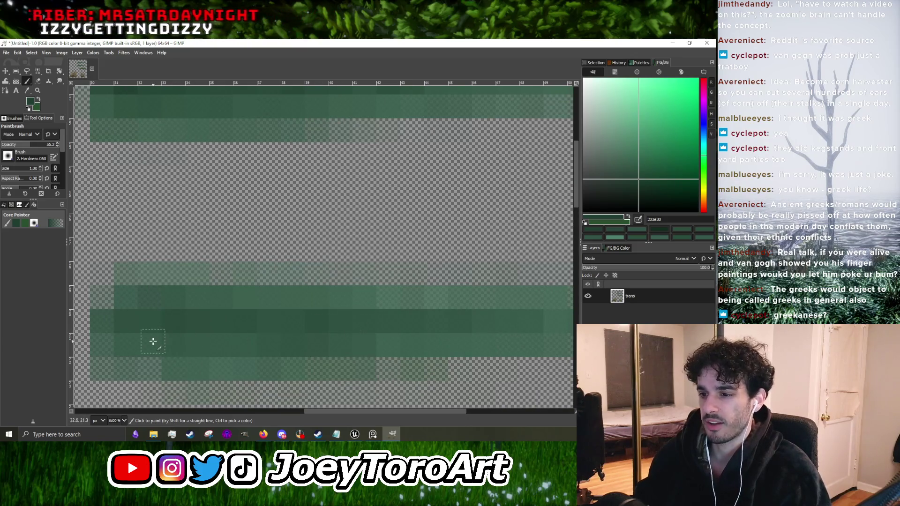
scroll(311, 316, "down", 4)
scroll(237, 307, "up", 3)
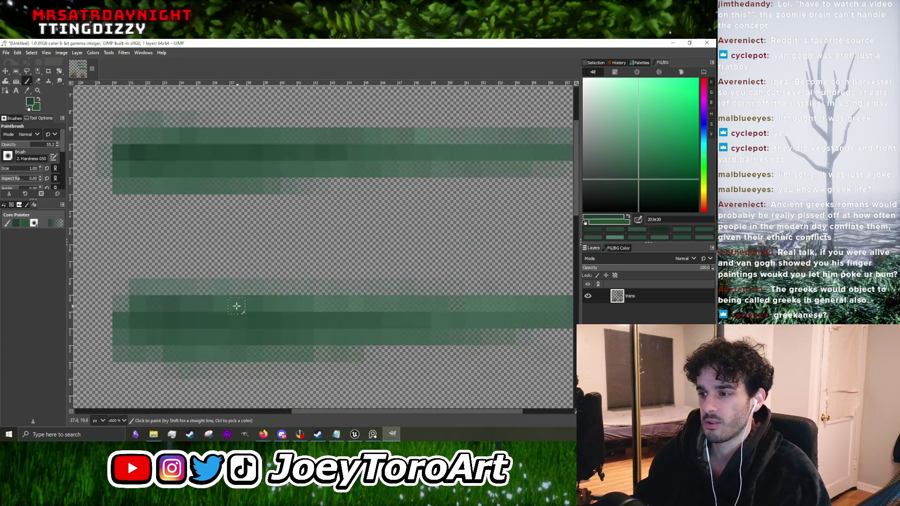
scroll(323, 321, "down", 4)
scroll(311, 331, "up", 5)
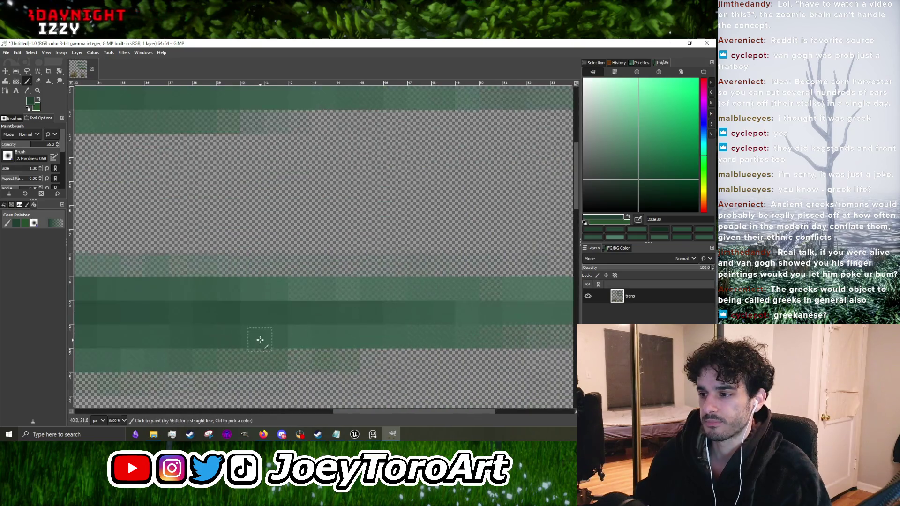
scroll(301, 317, "down", 4)
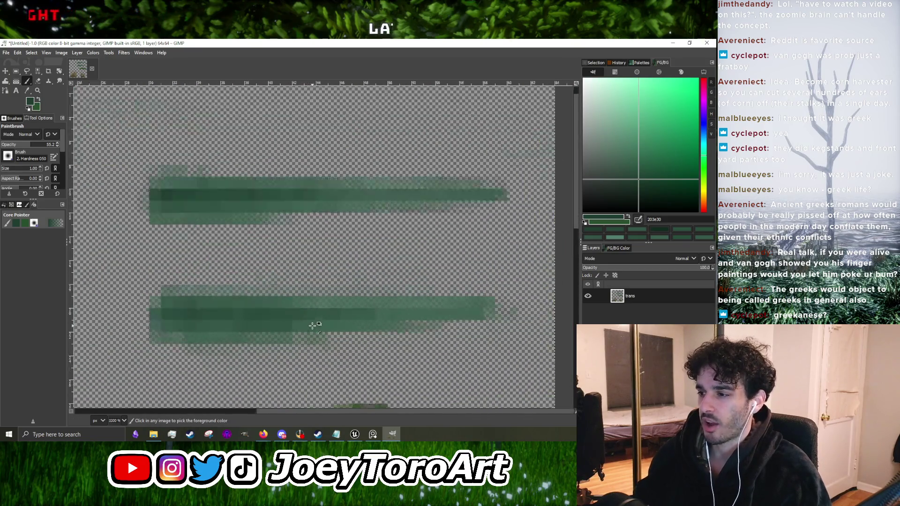
scroll(312, 323, "up", 4)
left_click(315, 324, "ctrl")
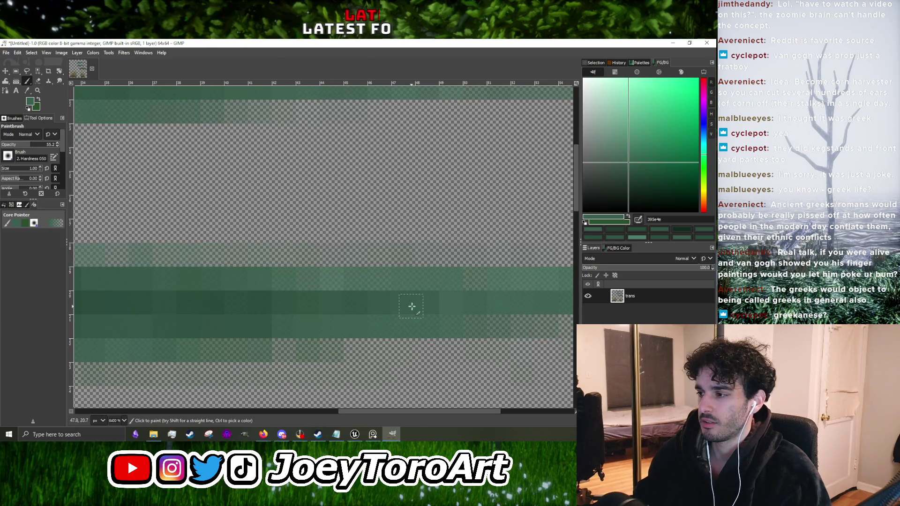
scroll(411, 306, "down", 4)
scroll(396, 313, "up", 4)
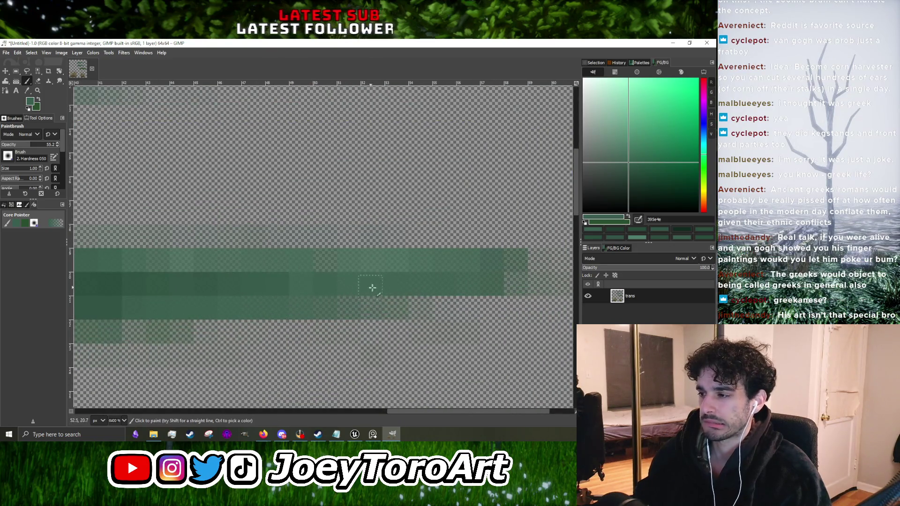
scroll(329, 306, "down", 4)
scroll(378, 297, "up", 5)
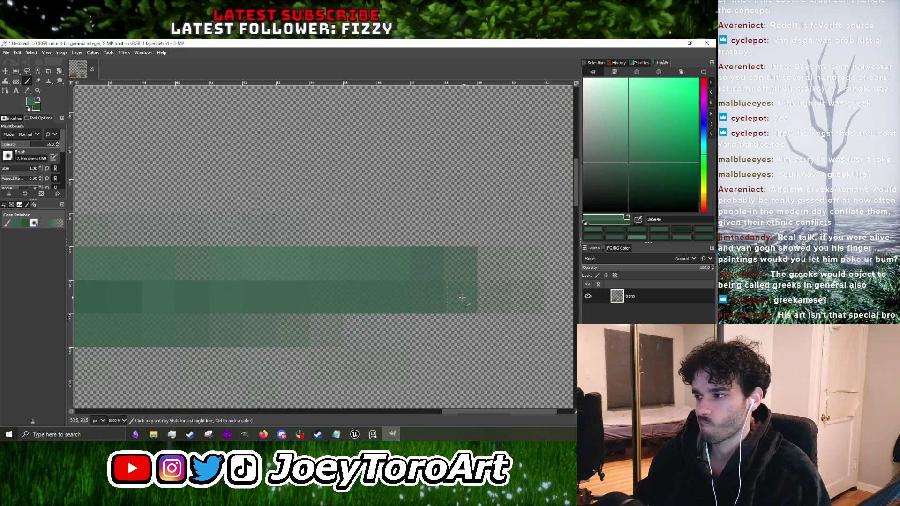
scroll(421, 301, "down", 2)
scroll(514, 301, "down", 1)
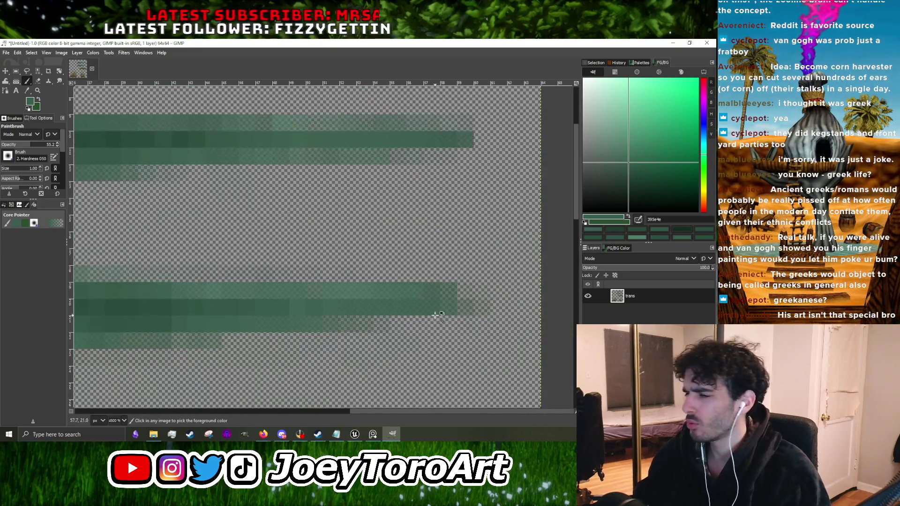
scroll(437, 315, "up", 3)
scroll(363, 301, "down", 3)
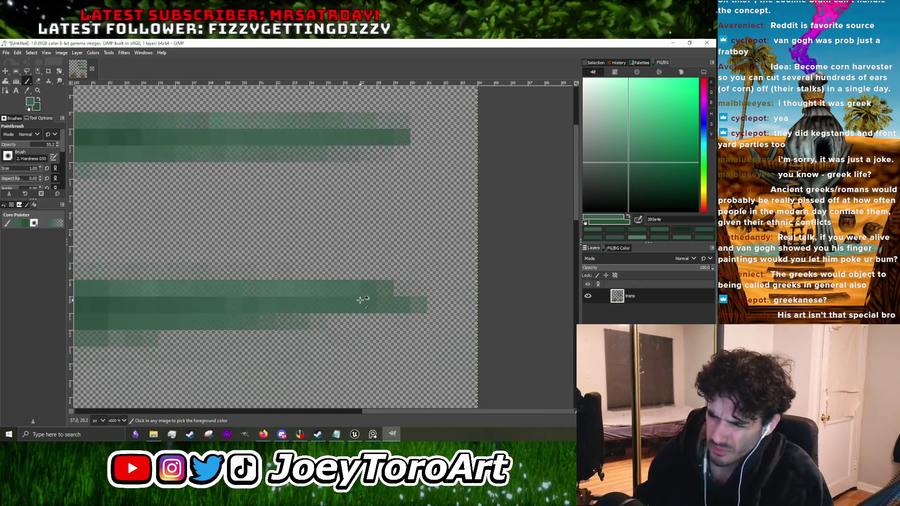
scroll(360, 299, "down", 2)
scroll(263, 194, "up", 3)
scroll(223, 267, "down", 2)
scroll(226, 307, "up", 1)
left_click(227, 308, "ctrl")
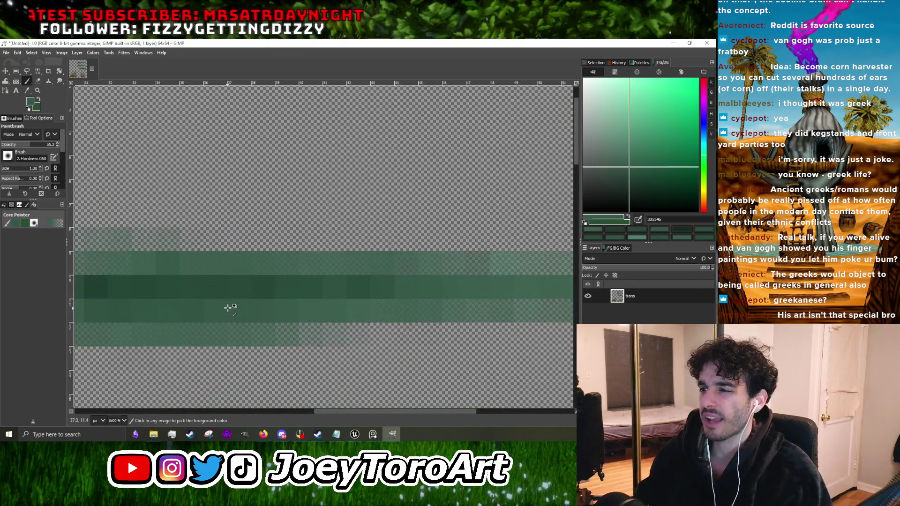
scroll(353, 289, "down", 2)
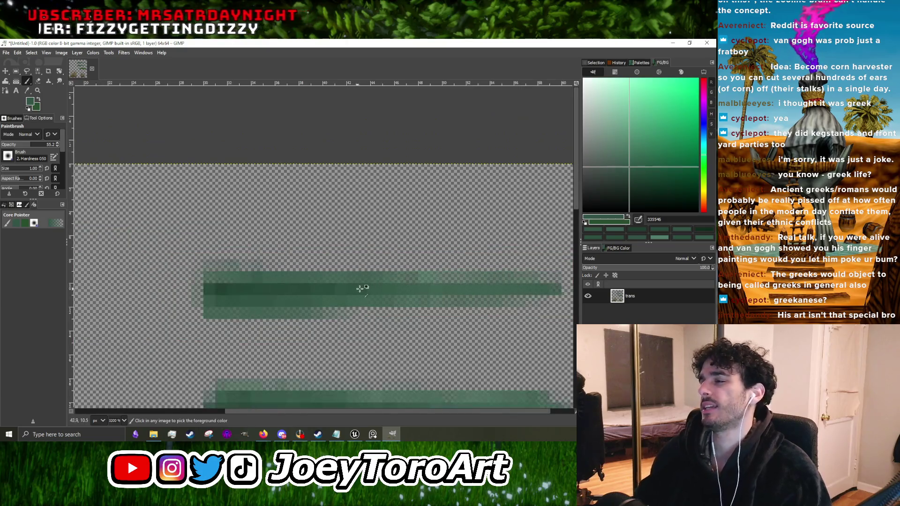
scroll(360, 291, "down", 1)
scroll(375, 293, "up", 4)
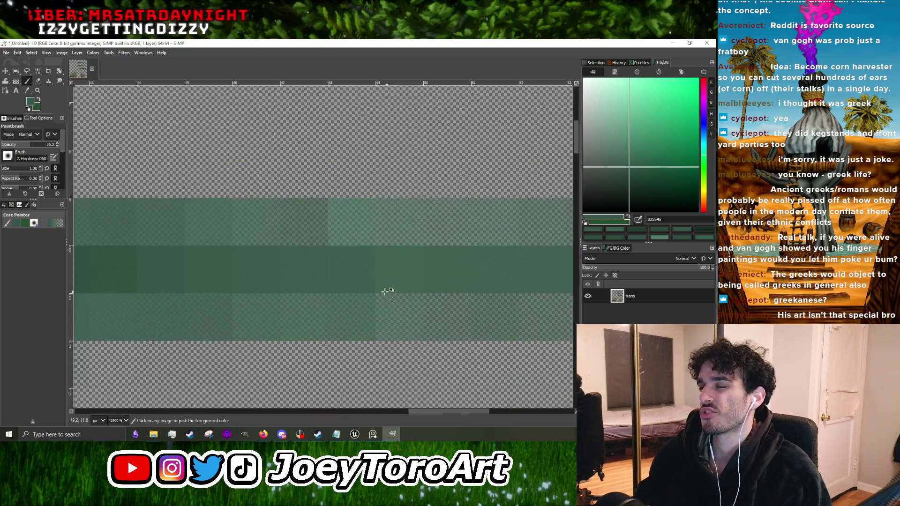
left_click(287, 303, "ctrl")
Step: Paint darker green pixels at the strip's left end and the cells above it
scroll(313, 291, "down", 6)
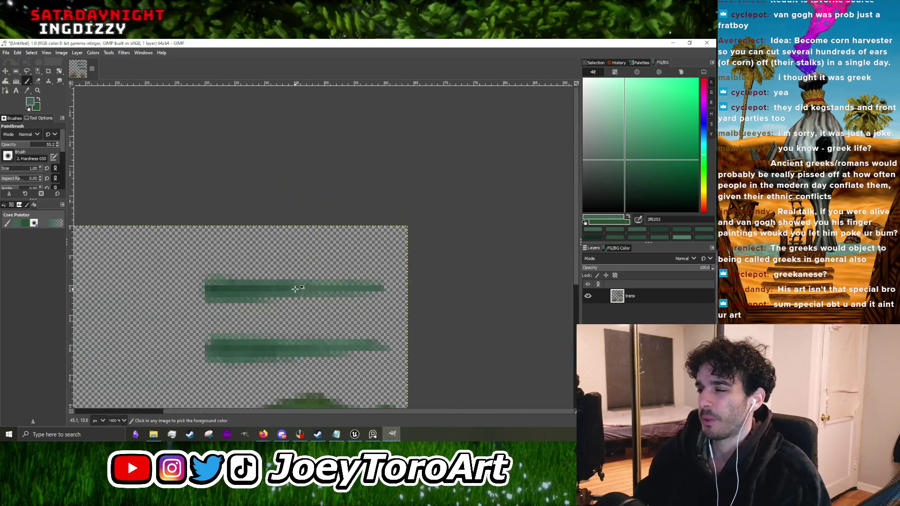
scroll(254, 276, "up", 4)
scroll(350, 269, "down", 5)
scroll(331, 314, "up", 5)
scroll(307, 305, "down", 5)
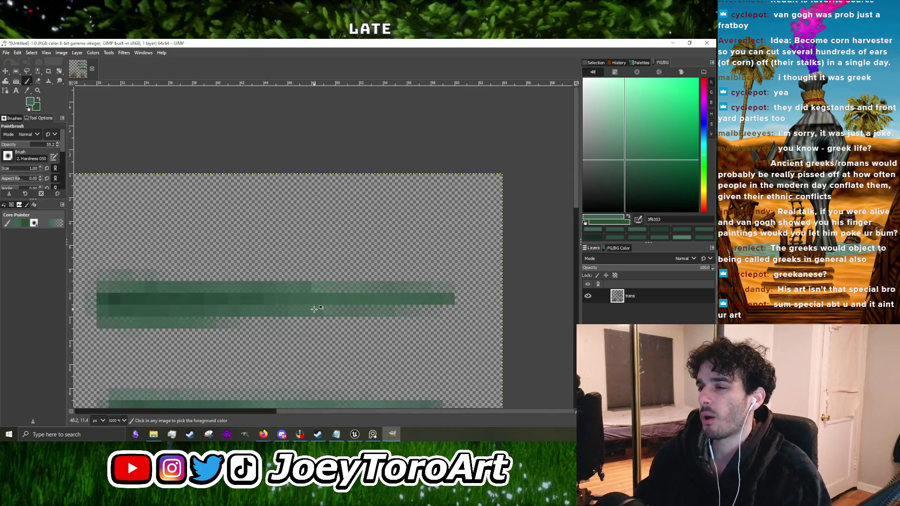
scroll(307, 312, "up", 3)
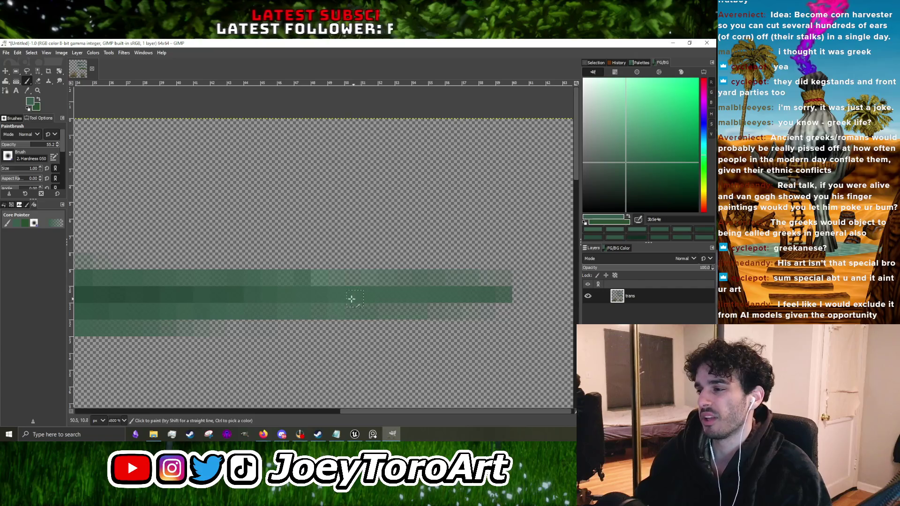
scroll(341, 297, "down", 5)
scroll(262, 305, "up", 4)
left_click(265, 305, "ctrl")
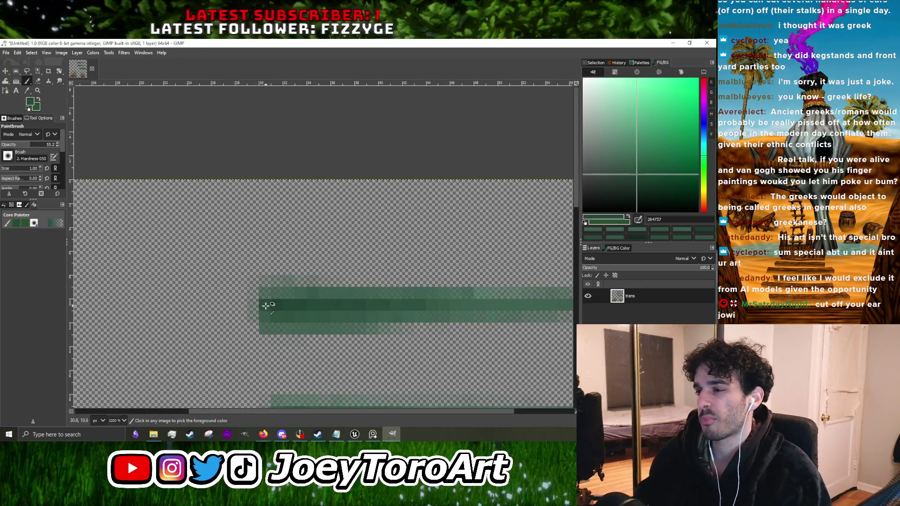
scroll(265, 305, "up", 2)
left_click(217, 302)
scroll(211, 304, "down", 2)
scroll(220, 313, "up", 2)
left_click(222, 316)
left_click(222, 316)
left_click_drag(220, 258, 220, 234)
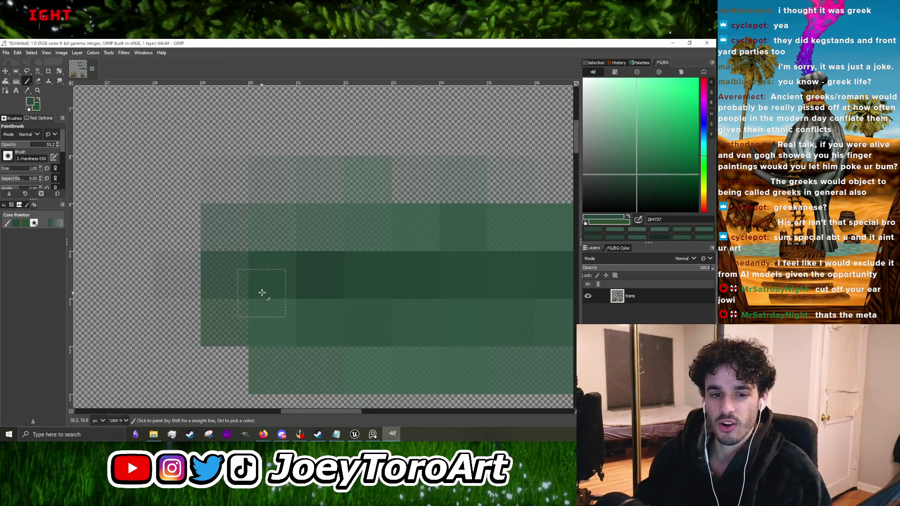
Step: Sample the darkest, mid and slightly darker greens from the blade, zooming to check the strokes
scroll(259, 296, "down", 1)
left_click(276, 293, "ctrl")
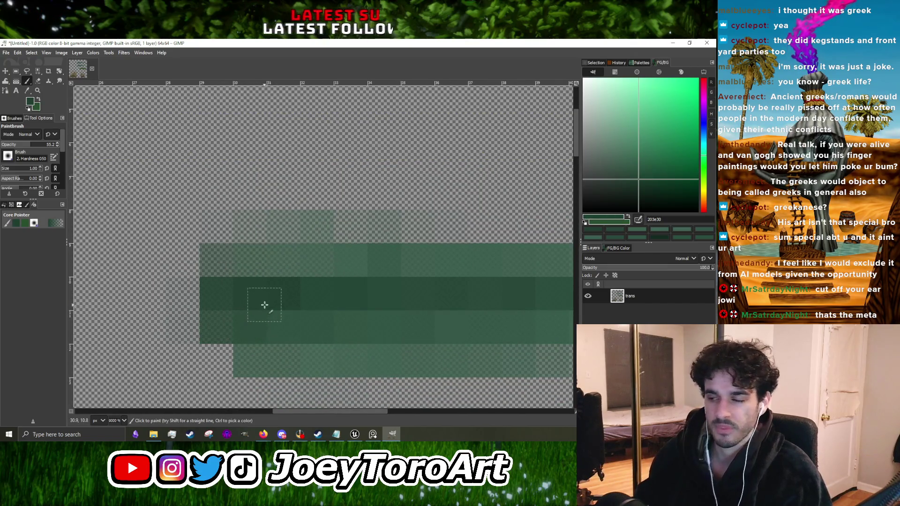
scroll(336, 323, "down", 3)
scroll(249, 323, "up", 2)
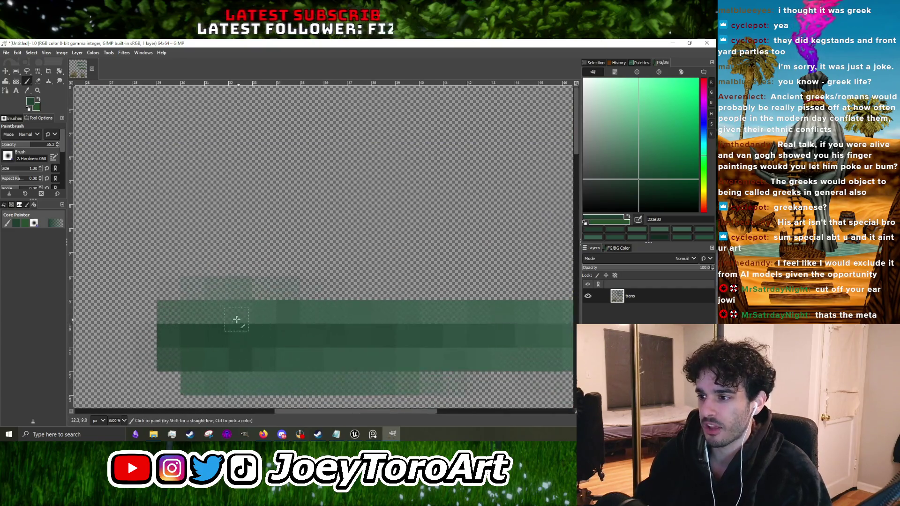
scroll(287, 316, "down", 1)
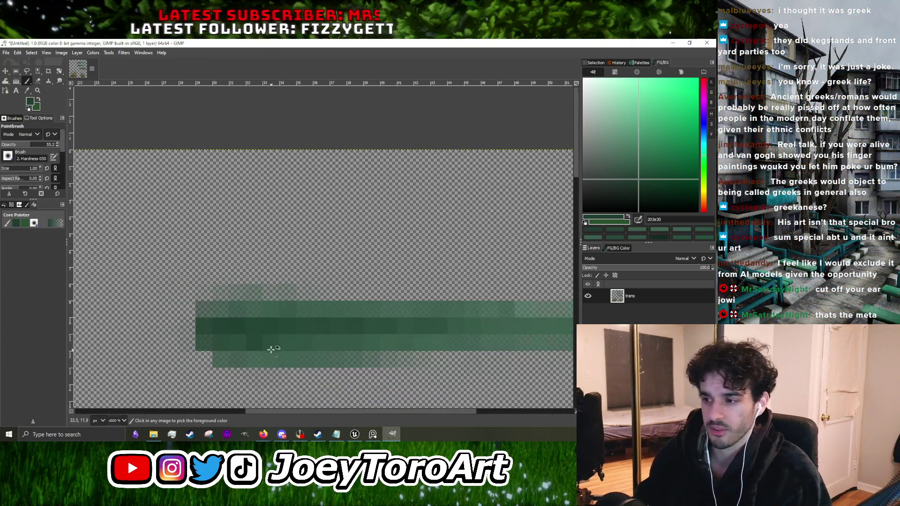
scroll(275, 349, "up", 2)
left_click(256, 347, "ctrl")
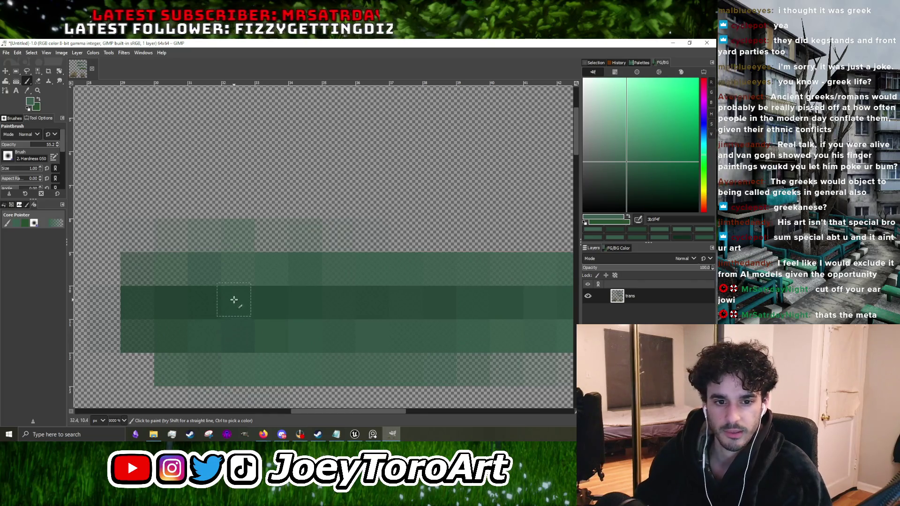
scroll(236, 295, "down", 2)
scroll(236, 295, "up", 2)
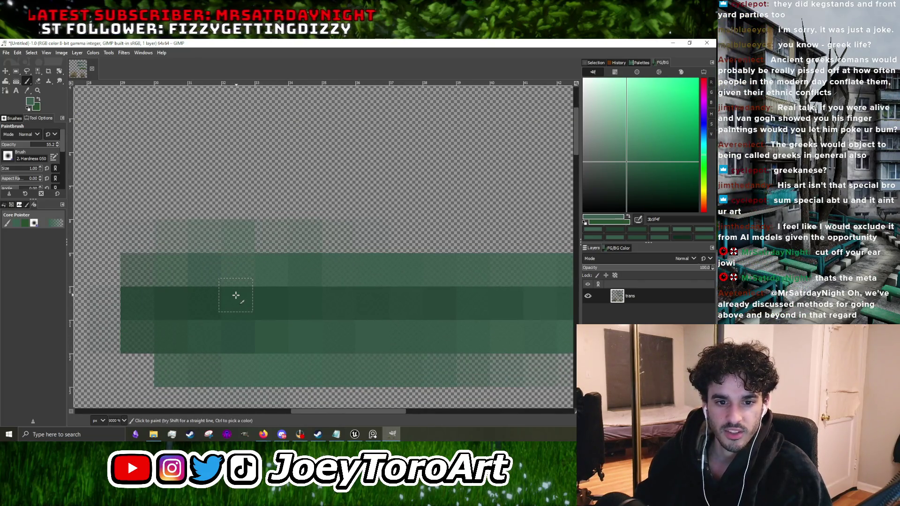
scroll(237, 295, "down", 2)
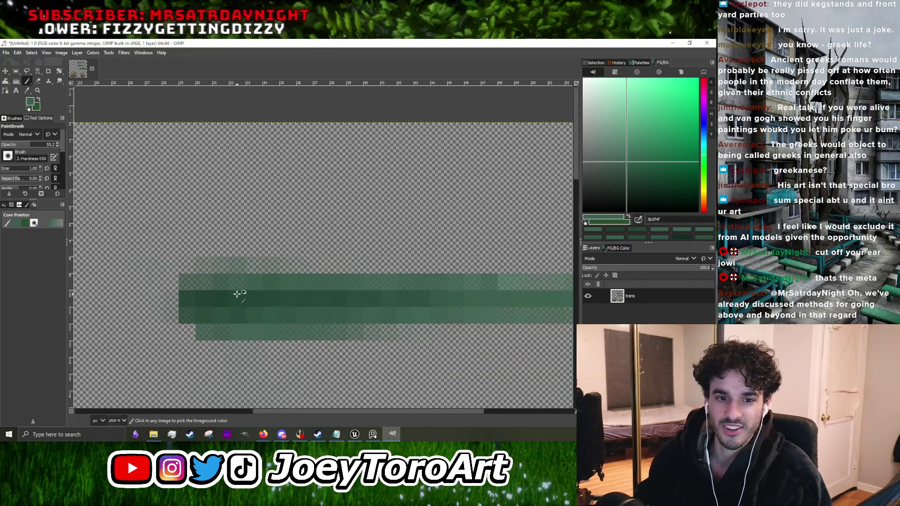
scroll(253, 290, "up", 2)
left_click(323, 286, "ctrl")
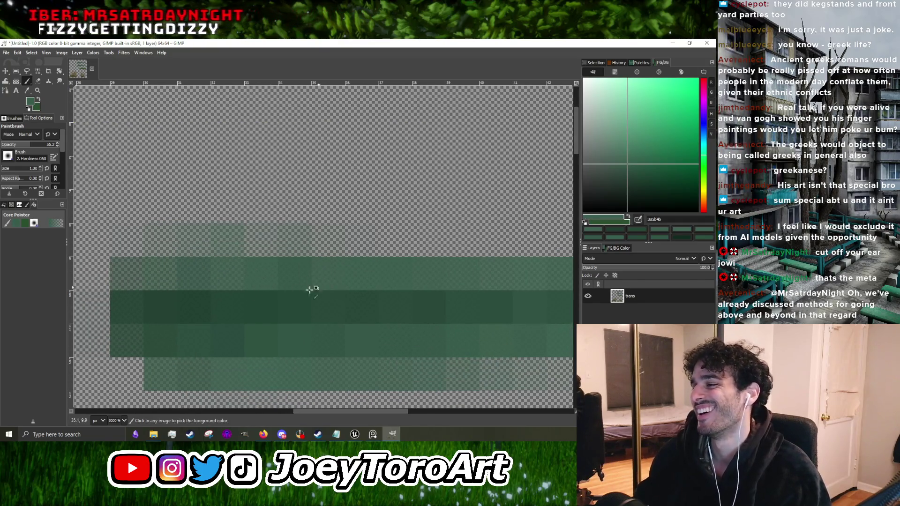
scroll(307, 297, "down", 2)
scroll(314, 334, "up", 2)
left_click(314, 334, "ctrl")
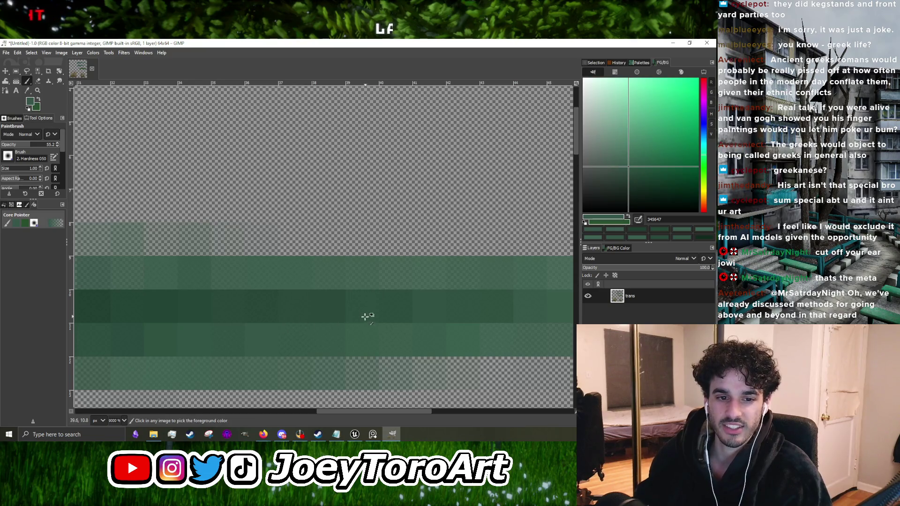
scroll(366, 316, "down", 2)
scroll(352, 316, "up", 2)
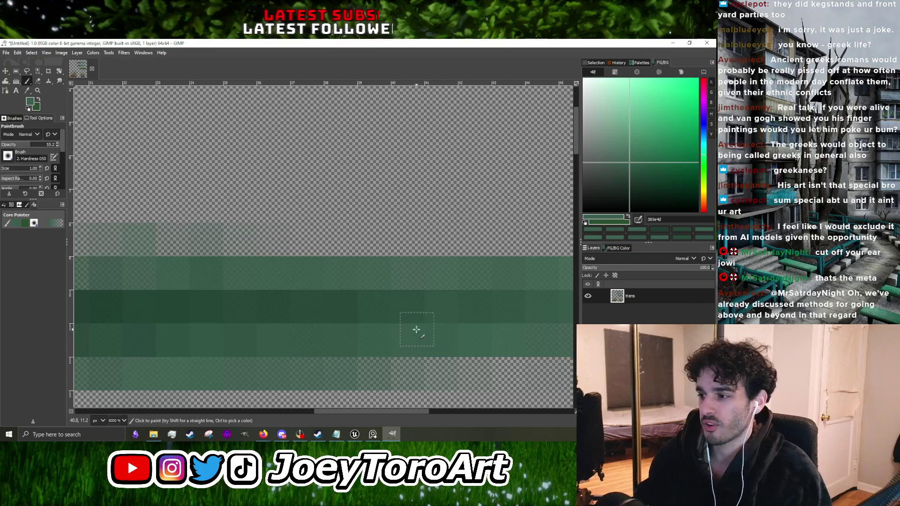
scroll(308, 323, "down", 2)
scroll(312, 322, "up", 2)
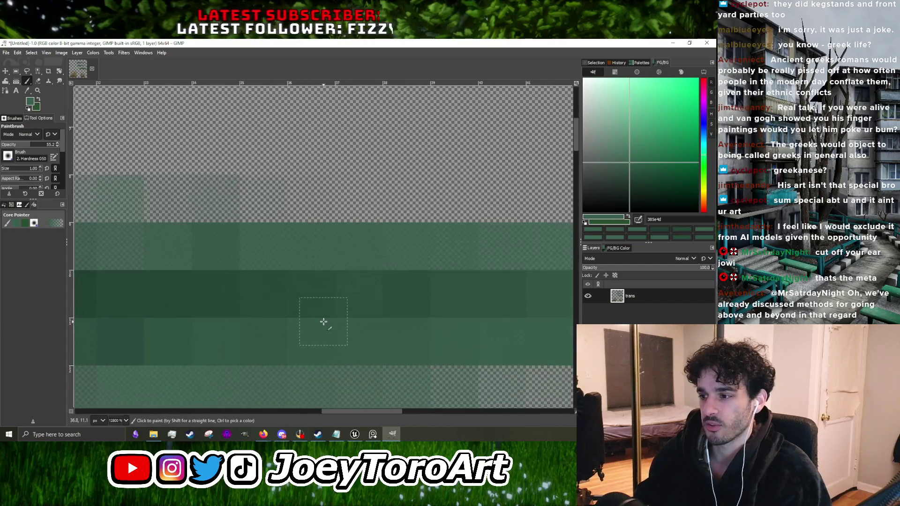
scroll(280, 323, "down", 2)
scroll(291, 308, "up", 2)
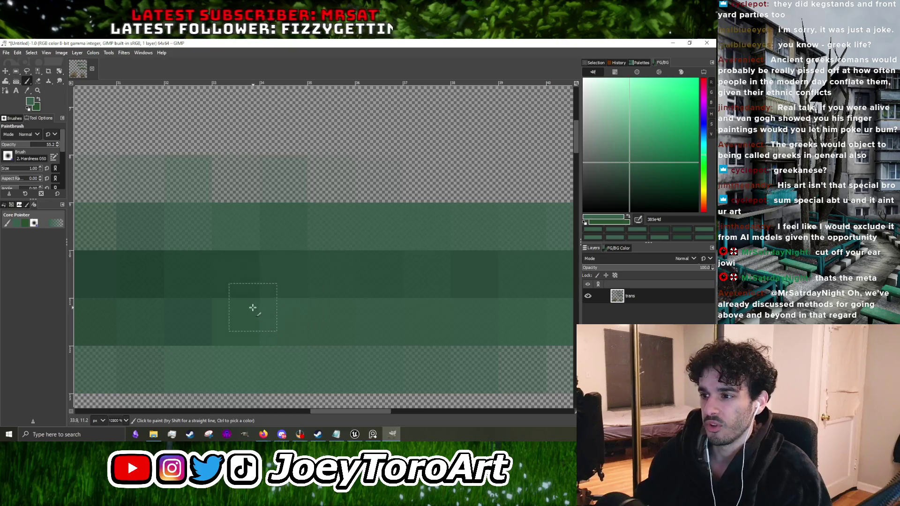
scroll(281, 309, "down", 2)
scroll(290, 310, "up", 3)
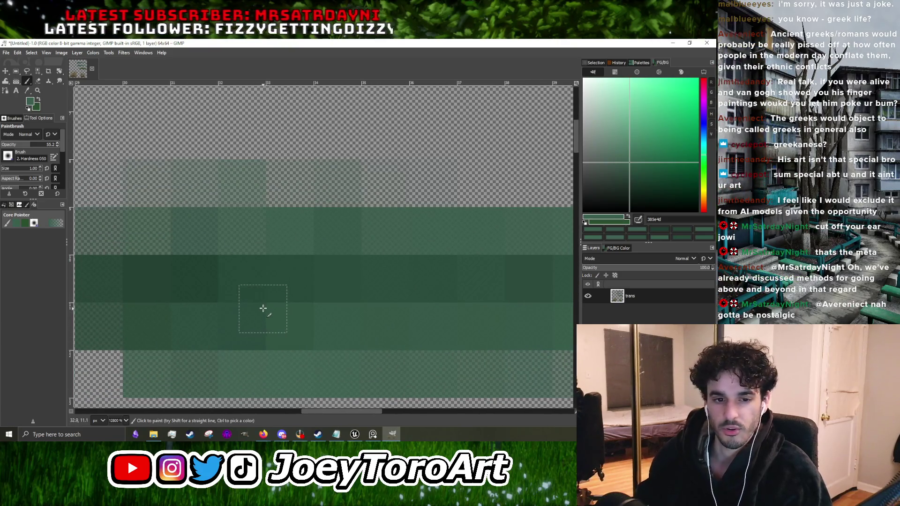
scroll(243, 300, "down", 4)
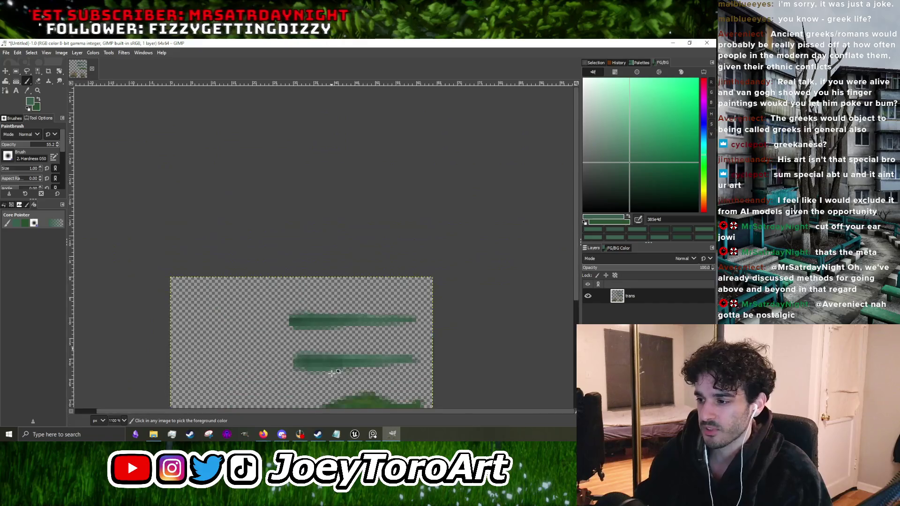
Step: Sample dark greens 234133 and 345748 from the blade stroke
scroll(370, 381, "up", 2)
scroll(376, 384, "up", 4)
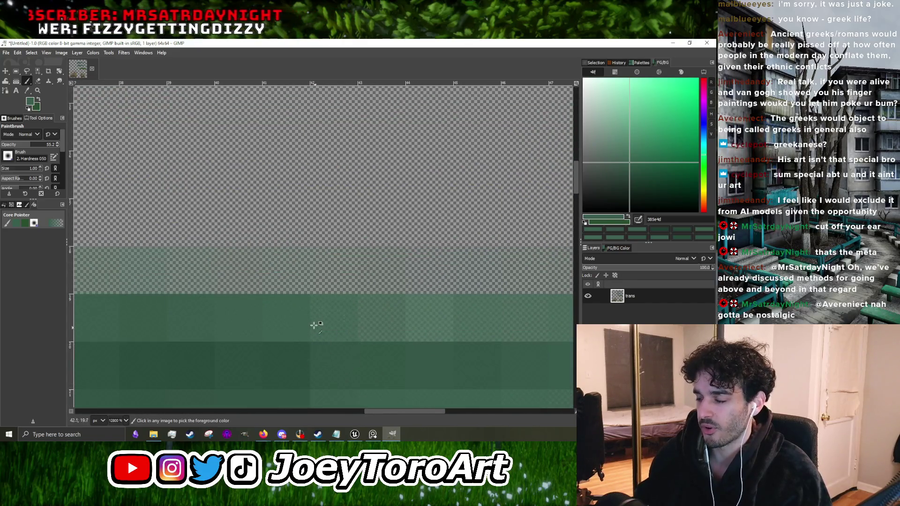
scroll(328, 329, "down", 2)
scroll(293, 327, "up", 2)
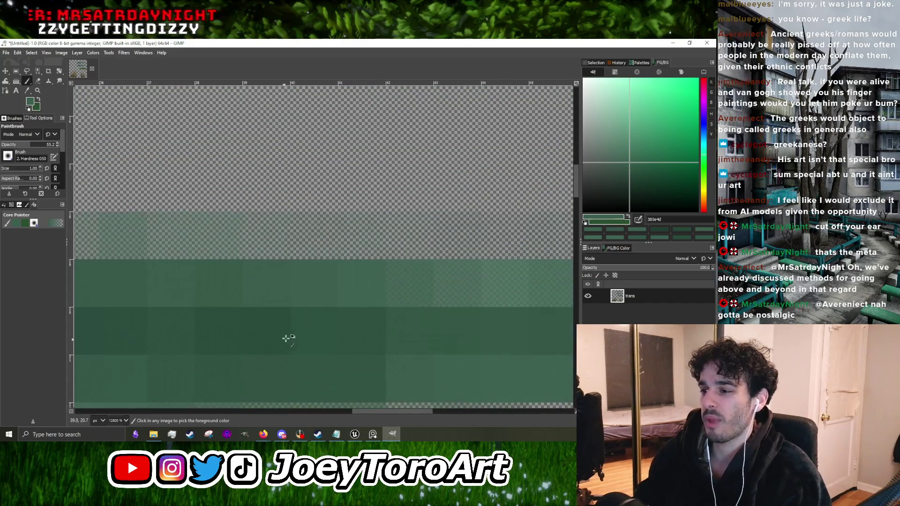
scroll(284, 305, "down", 3)
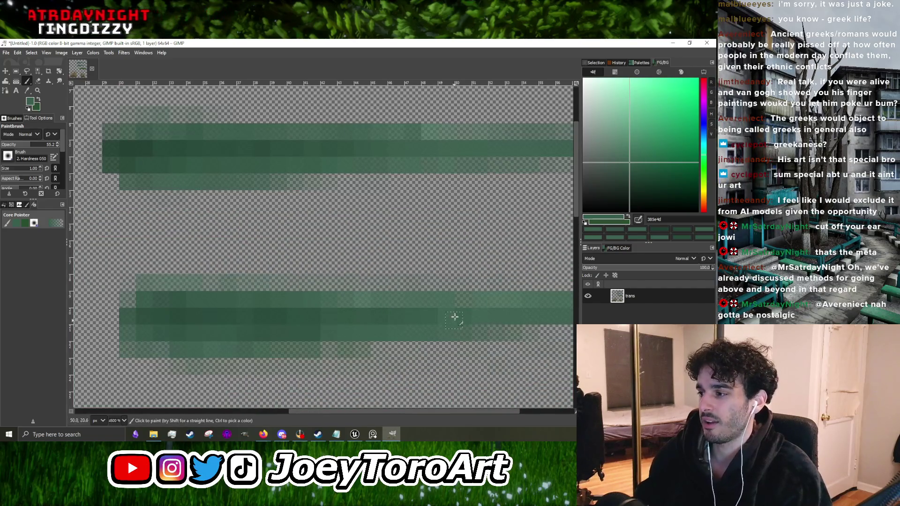
scroll(454, 310, "down", 4)
scroll(340, 315, "up", 5)
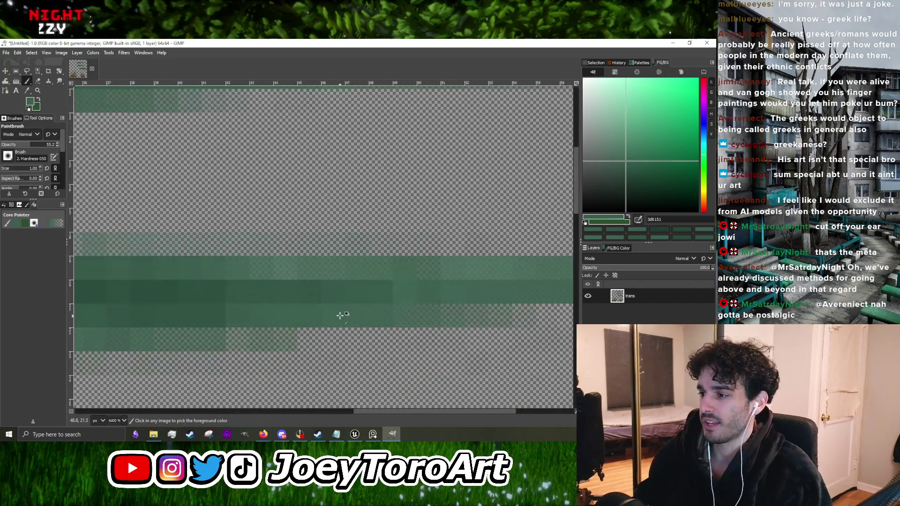
scroll(340, 310, "up", 1)
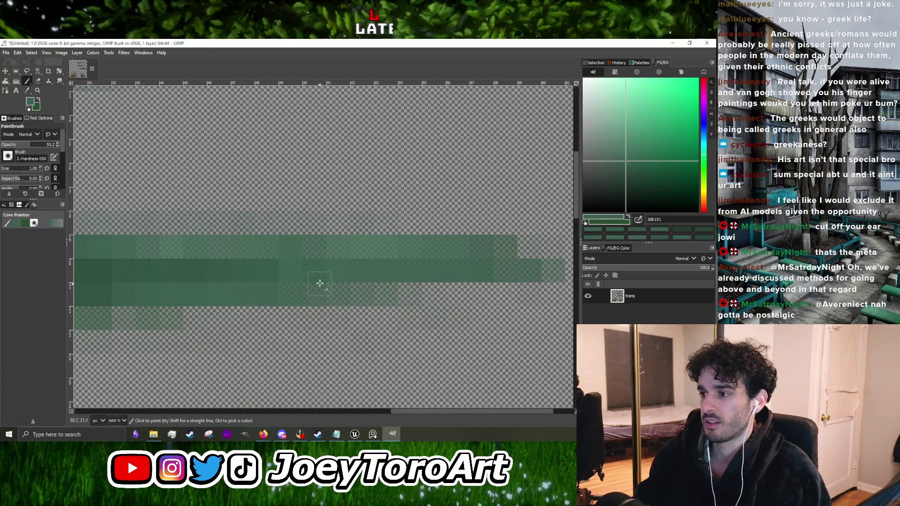
scroll(282, 285, "up", 1)
left_click(307, 312, "ctrl")
scroll(287, 311, "up", 1)
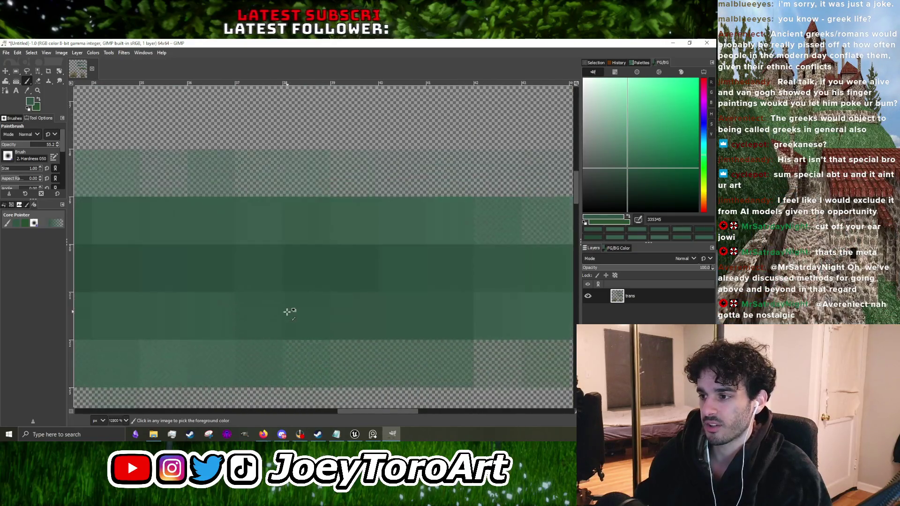
scroll(286, 307, "down", 3)
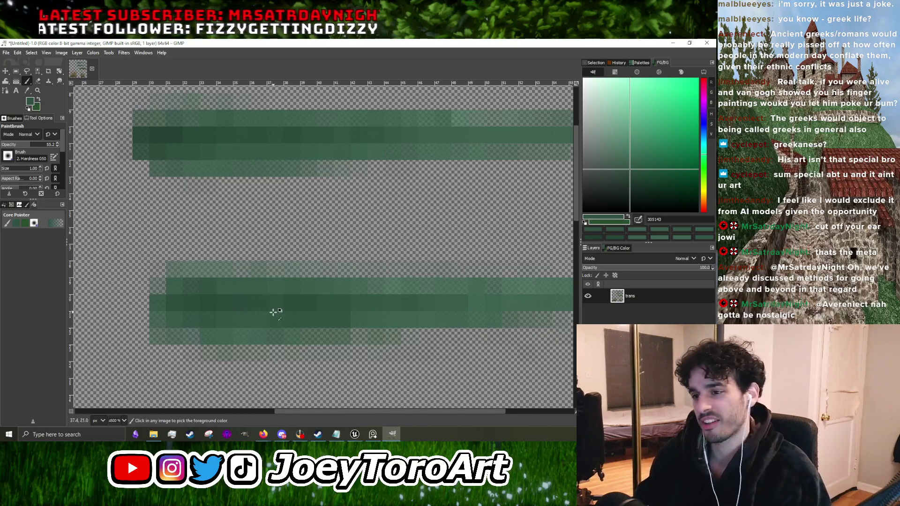
scroll(271, 305, "down", 2)
scroll(211, 225, "up", 2)
left_click(206, 220, "ctrl")
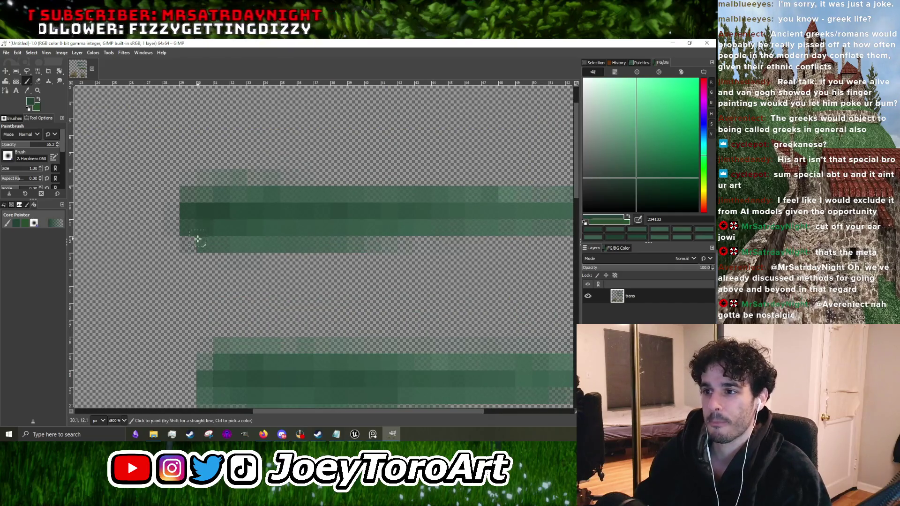
scroll(252, 280, "down", 1)
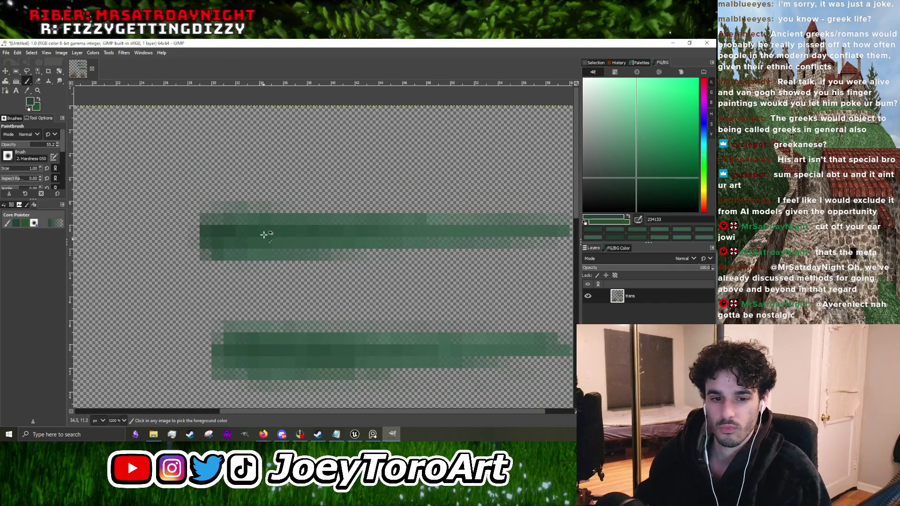
scroll(264, 239, "up", 3)
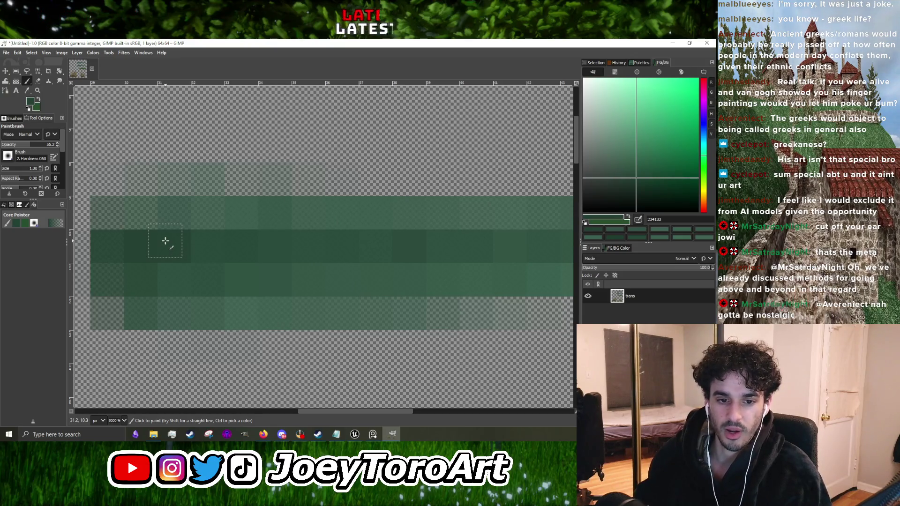
scroll(162, 250, "down", 2)
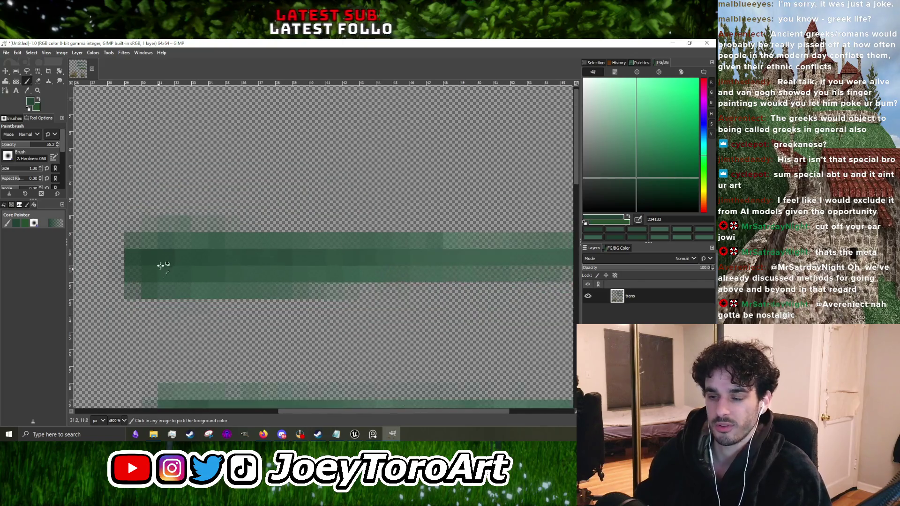
left_click(200, 275, "ctrl")
scroll(209, 285, "up", 1)
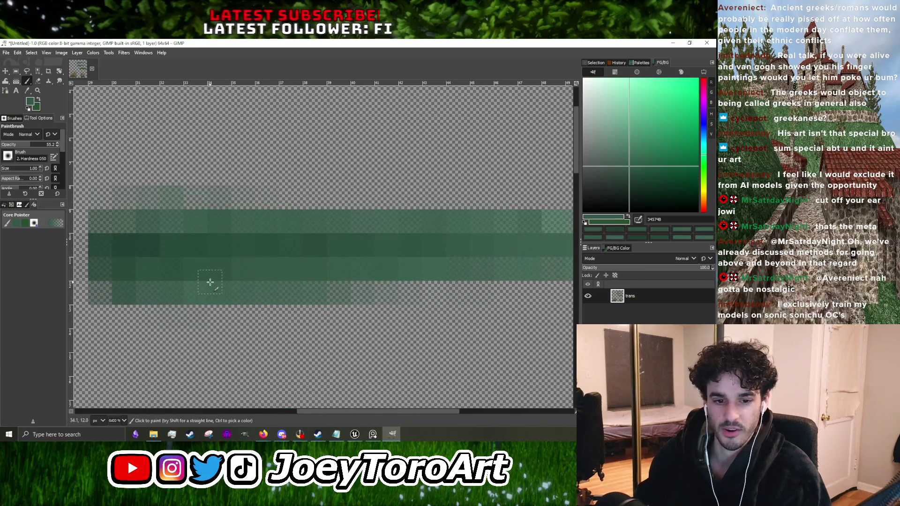
scroll(209, 282, "down", 2)
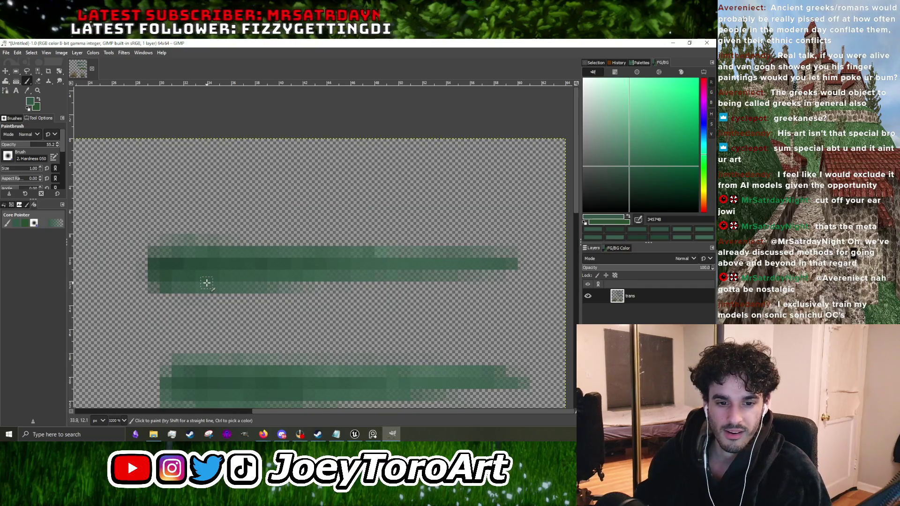
scroll(207, 282, "down", 1)
scroll(225, 270, "up", 1)
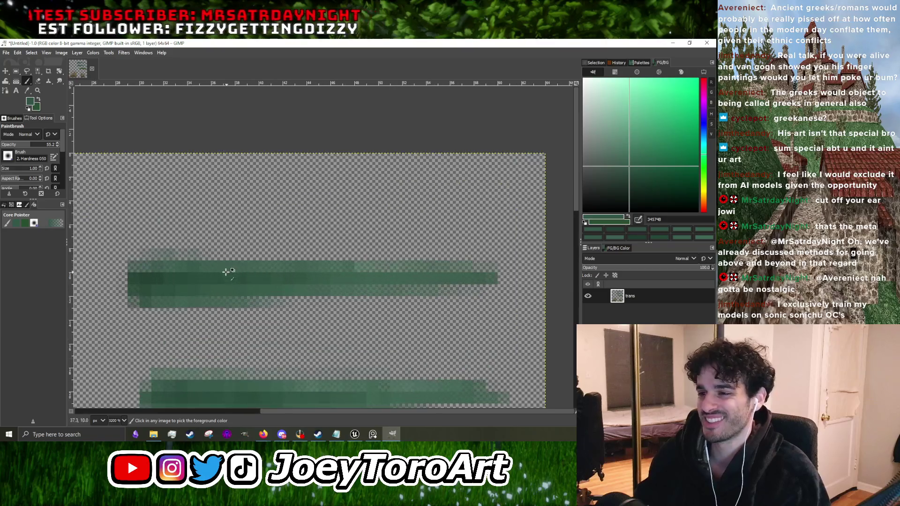
scroll(258, 286, "down", 1)
scroll(258, 285, "up", 2)
Step: Paint darker green pixels along the stroke's left end, then minimise GIMP
left_click(211, 281, "ctrl")
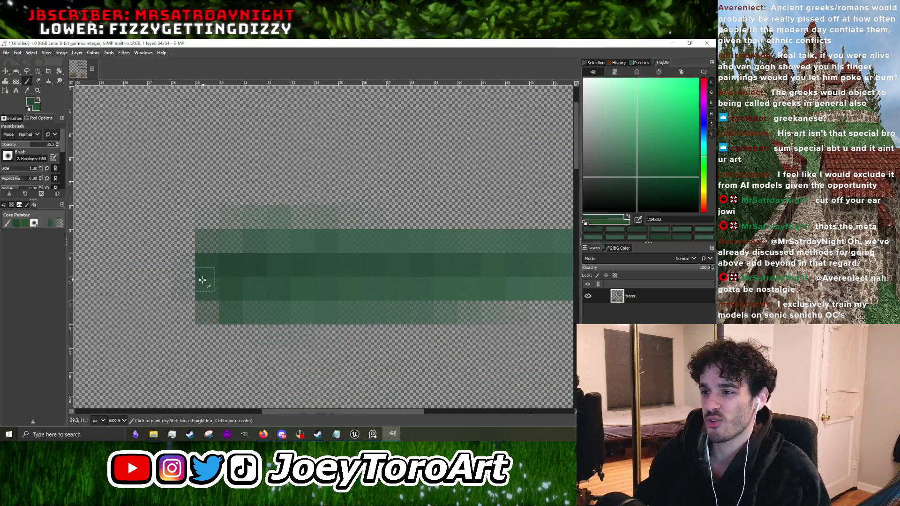
left_click_drag(183, 288, 183, 264)
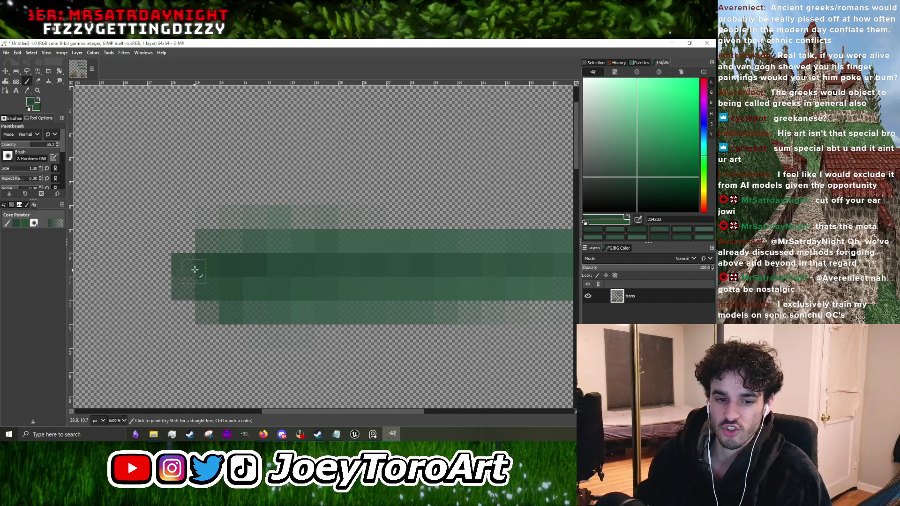
scroll(221, 273, "down", 1)
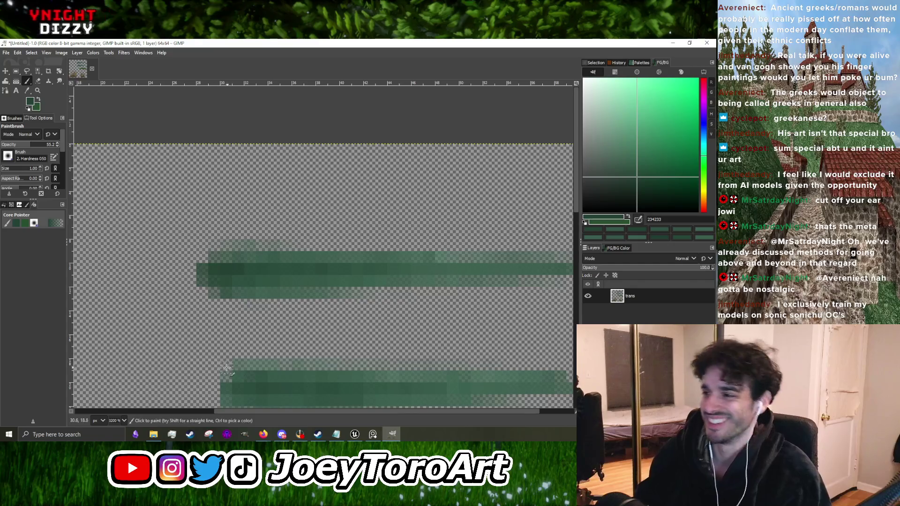
scroll(345, 366, "down", 3)
scroll(285, 315, "up", 4)
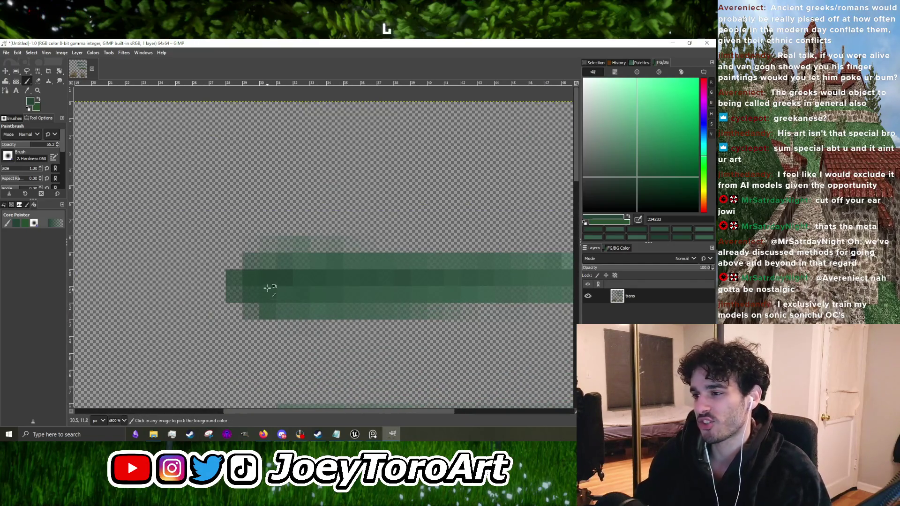
scroll(225, 290, "up", 3)
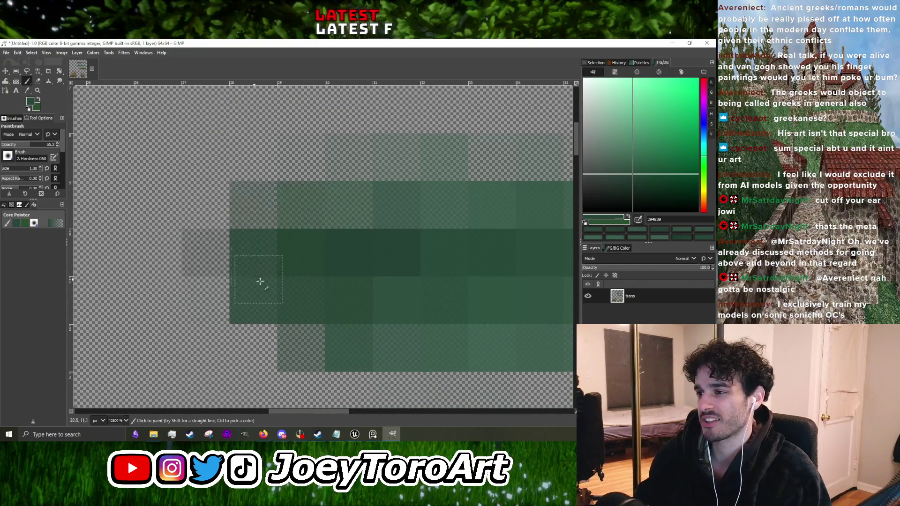
left_click(214, 274)
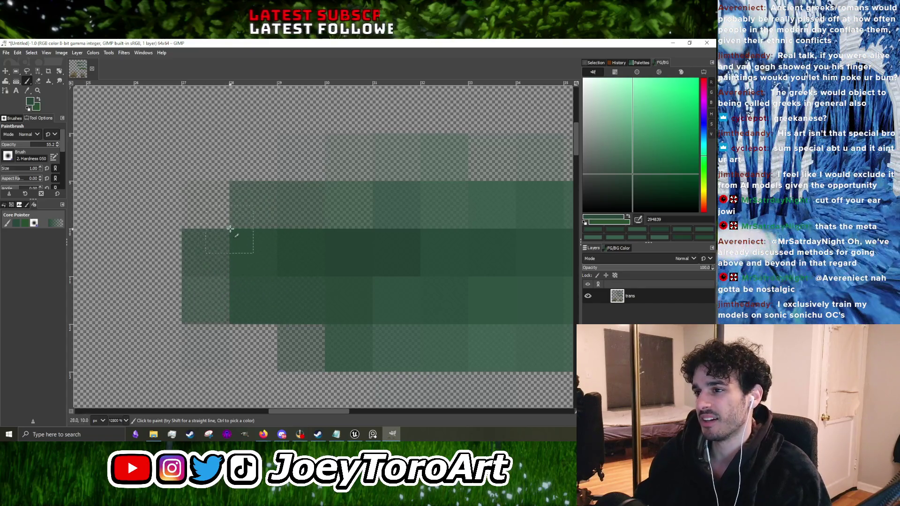
scroll(231, 215, "down", 4)
scroll(247, 266, "up", 3)
left_click(234, 286)
left_click(238, 263)
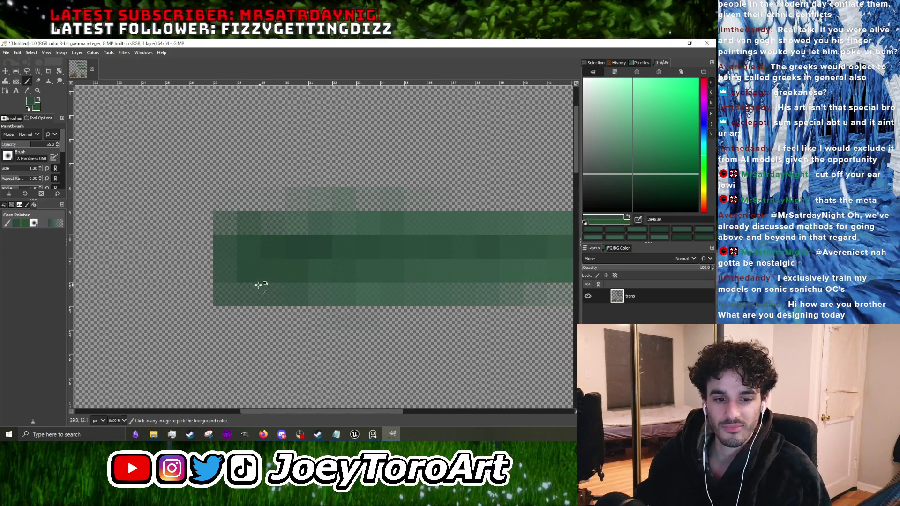
scroll(260, 283, "down", 1)
scroll(260, 280, "up", 1)
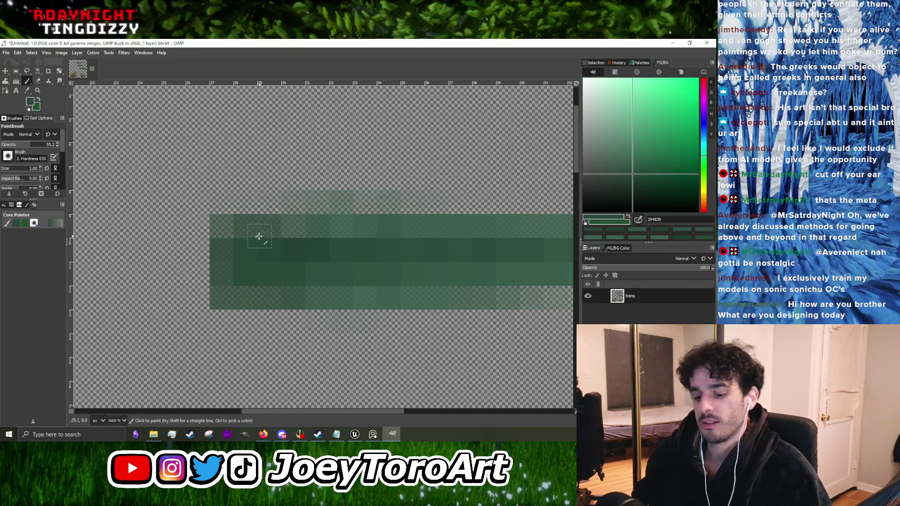
scroll(255, 240, "down", 3)
scroll(244, 227, "up", 3)
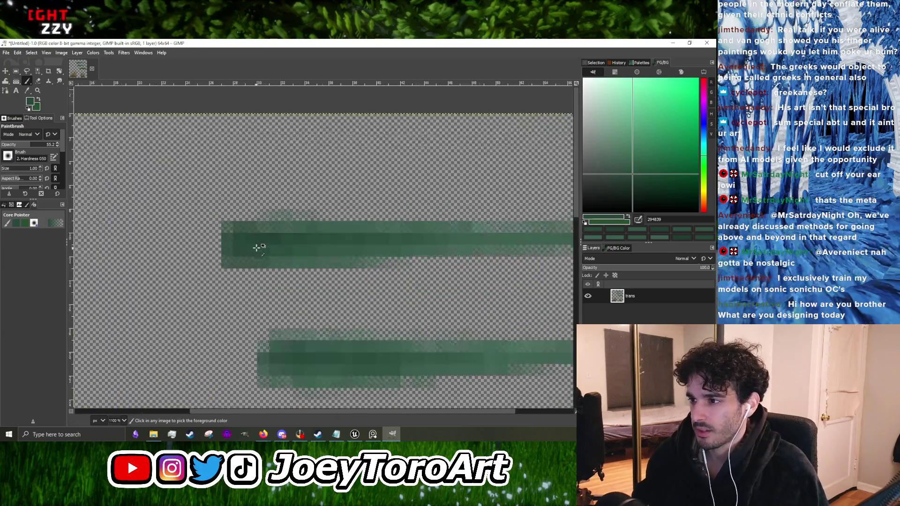
scroll(320, 242, "down", 5)
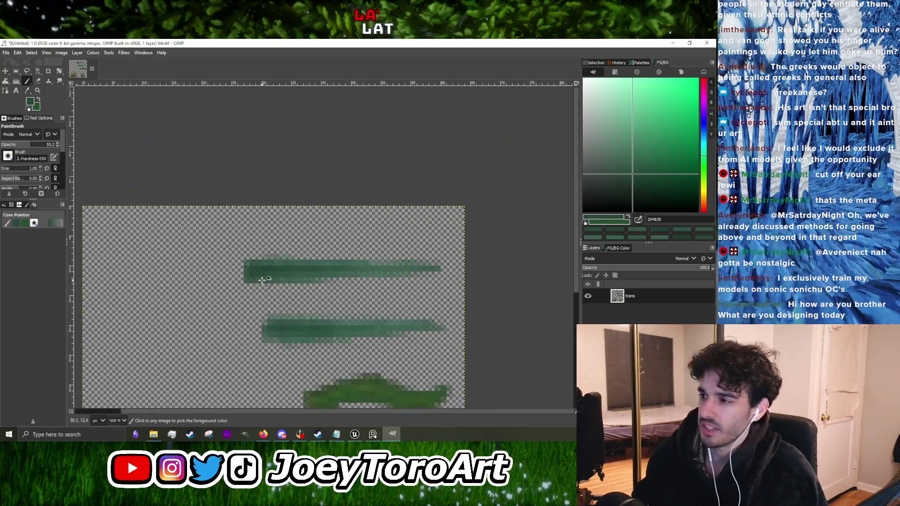
scroll(301, 287, "up", 2)
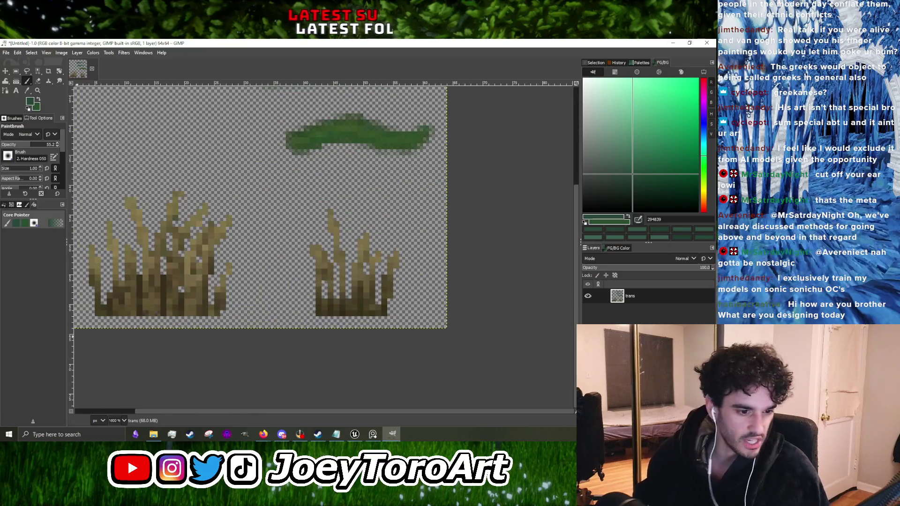
left_click(670, 44)
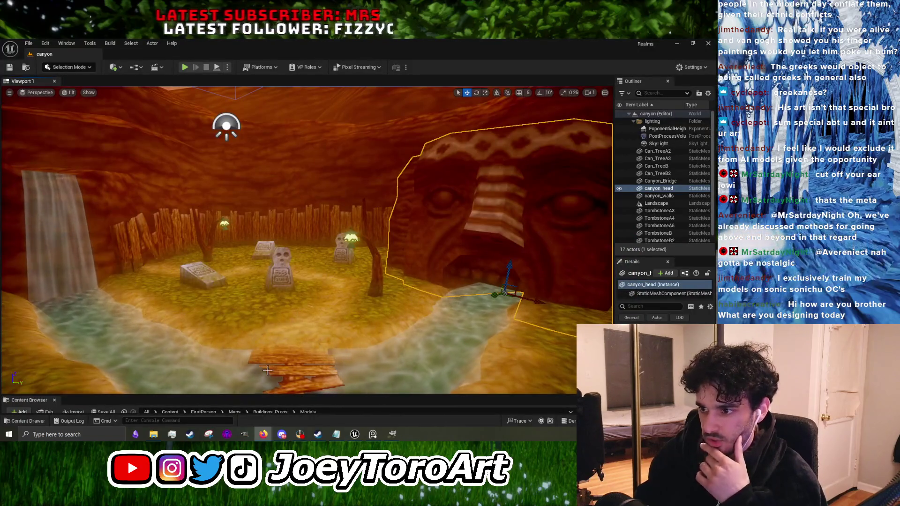
Step: Orbit the Unreal viewport toward the tree and waterfall, then minimise Unreal and restore GIMP
left_click_drag(267, 365, 361, 279)
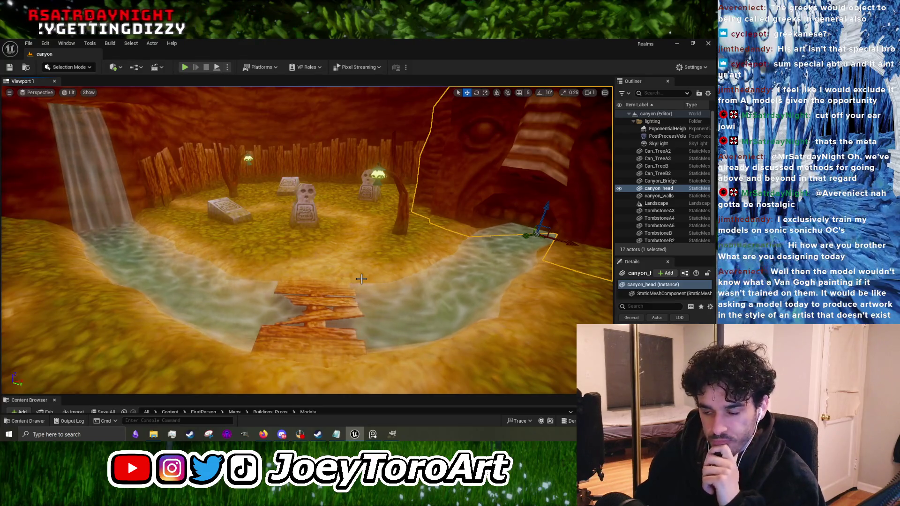
mouse_move(361, 278)
left_mouse_down()
mouse_move(263, 280)
mouse_move(356, 280)
left_mouse_up()
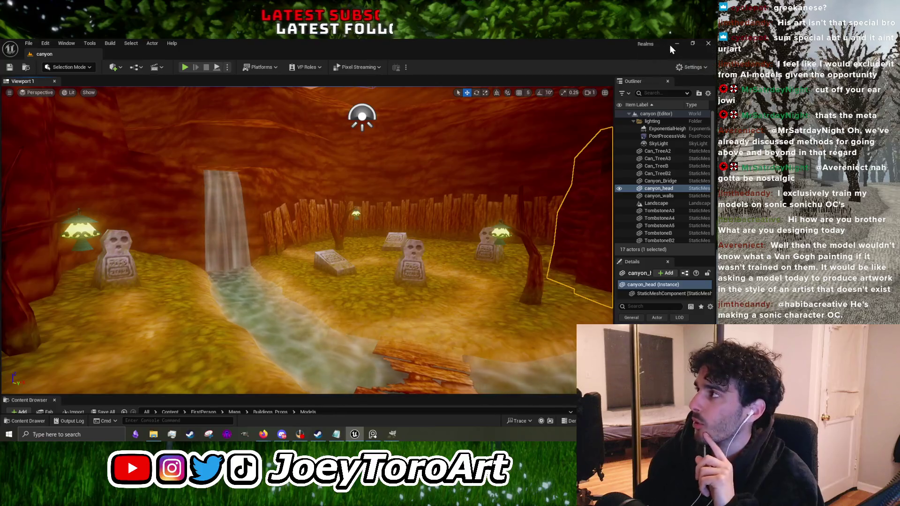
left_click(679, 44)
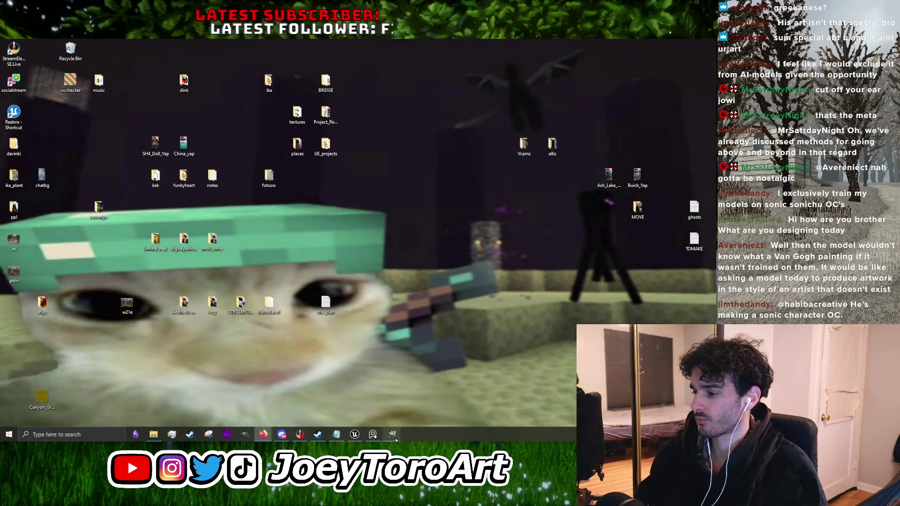
left_click(393, 436)
scroll(244, 263, "up", 5)
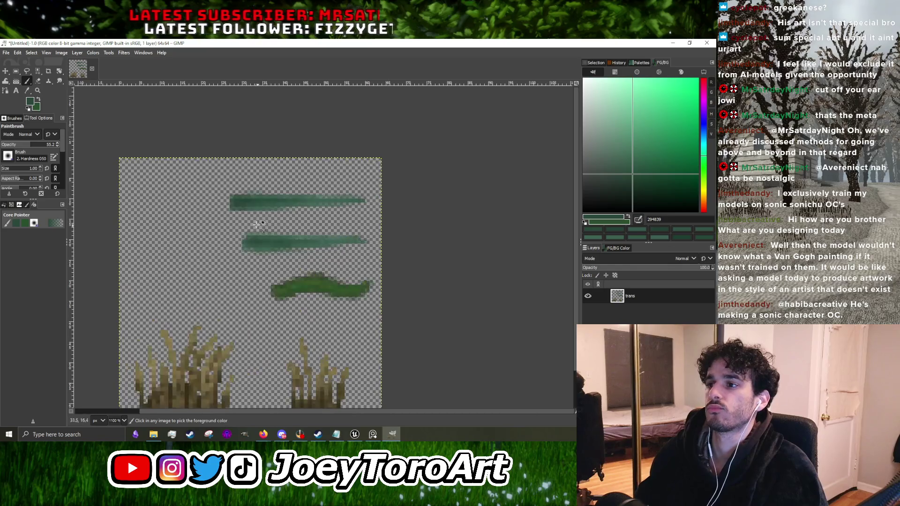
Step: Sample several lighter and darker greens from the grass strokes as the foreground colour
left_click(301, 297, "ctrl")
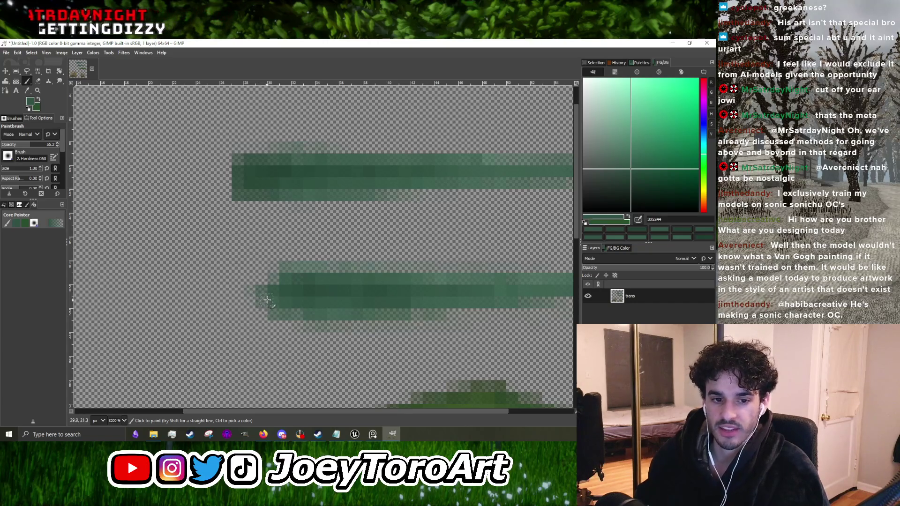
scroll(270, 290, "up", 1)
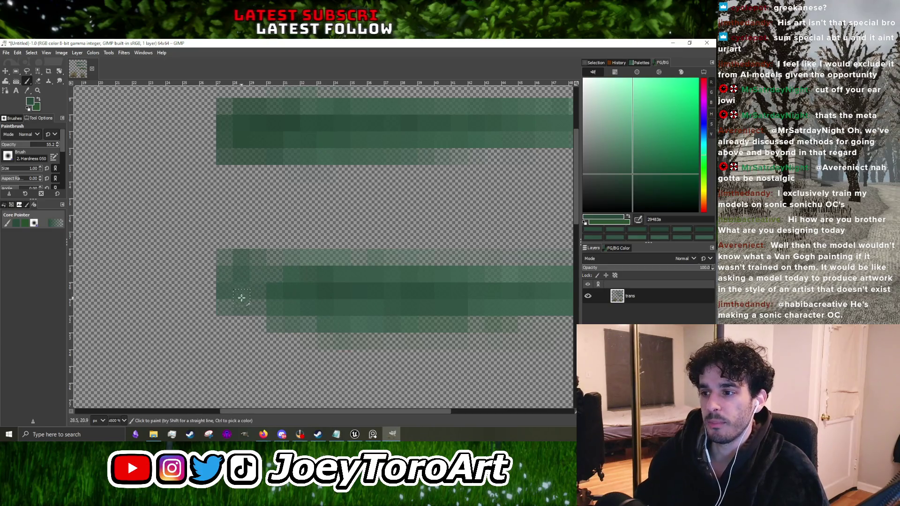
scroll(307, 298, "down", 3)
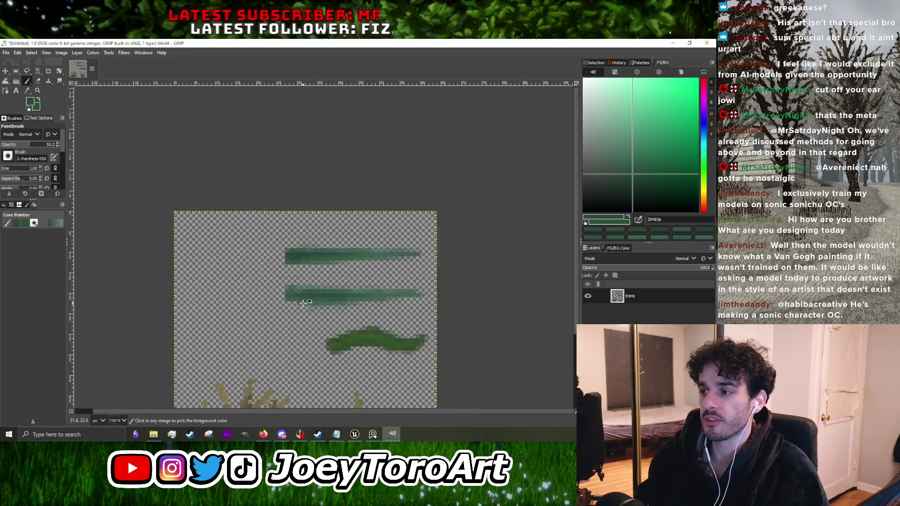
scroll(305, 296, "up", 3)
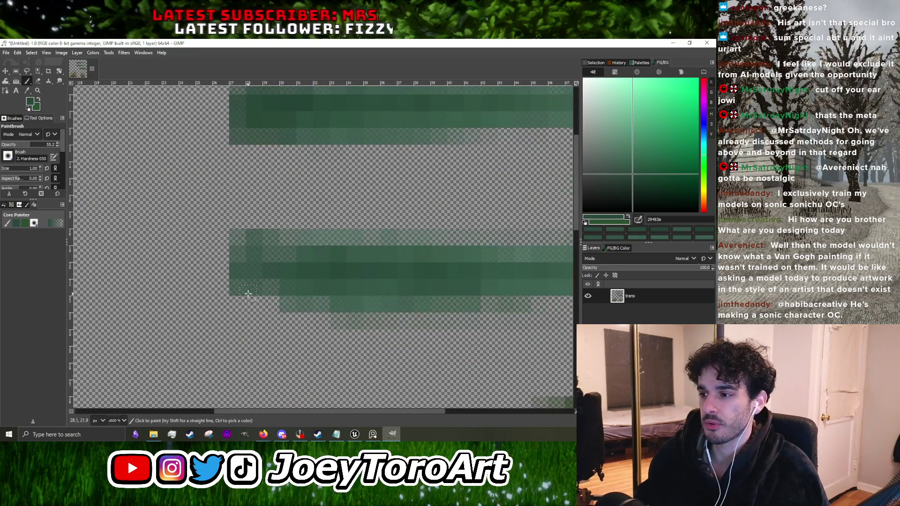
left_click(335, 293, "ctrl")
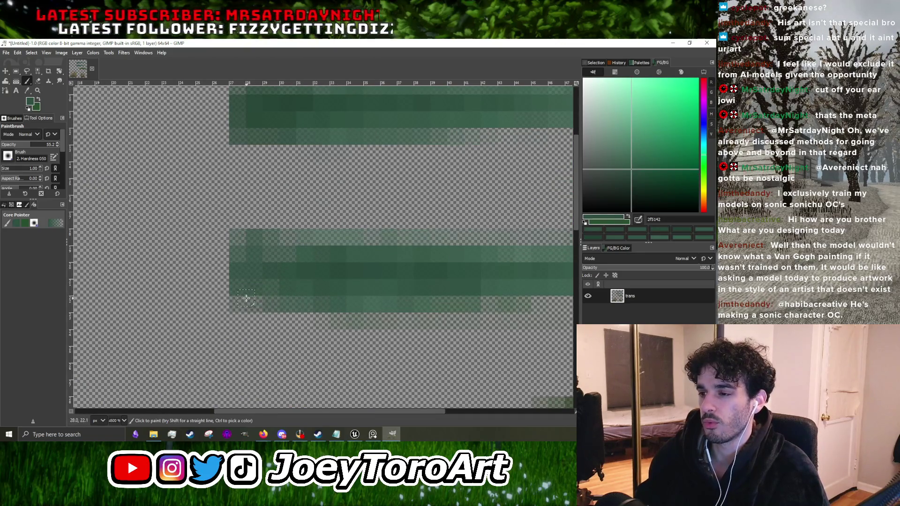
scroll(306, 292, "down", 4)
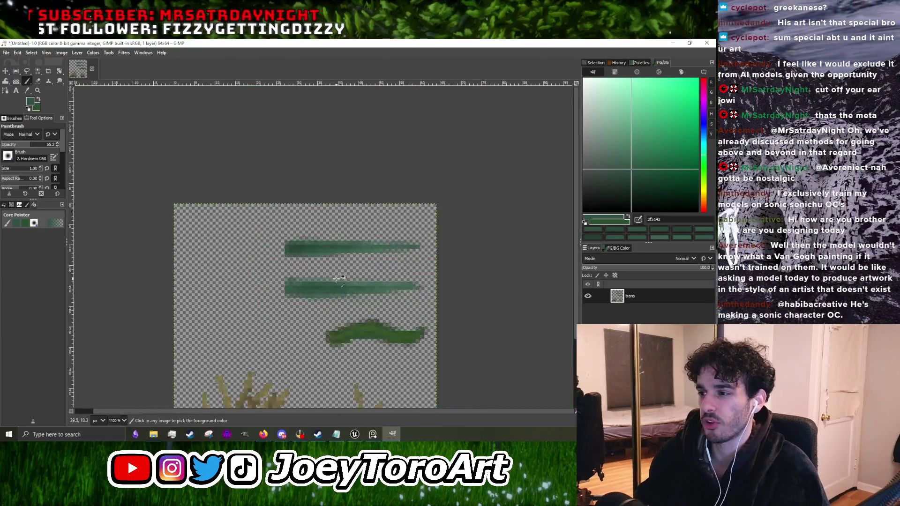
scroll(251, 291, "up", 3)
left_click(251, 291, "ctrl")
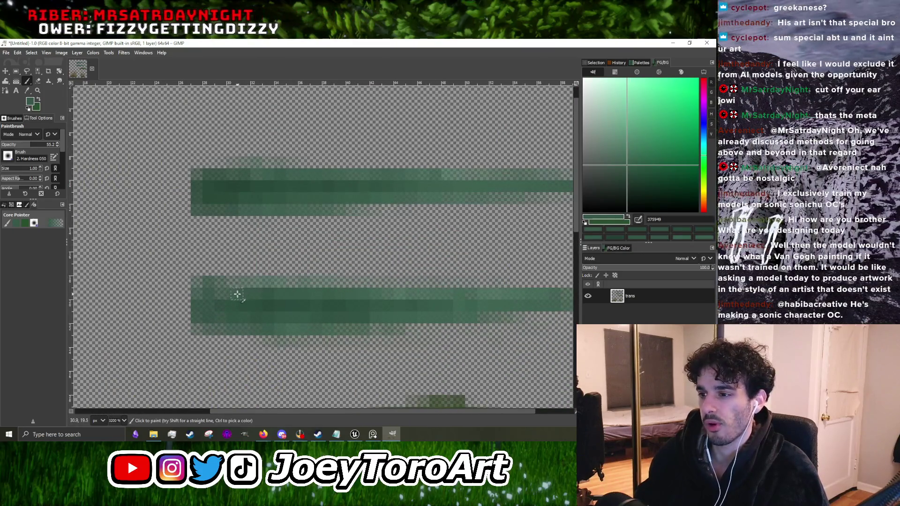
left_click(249, 305, "ctrl")
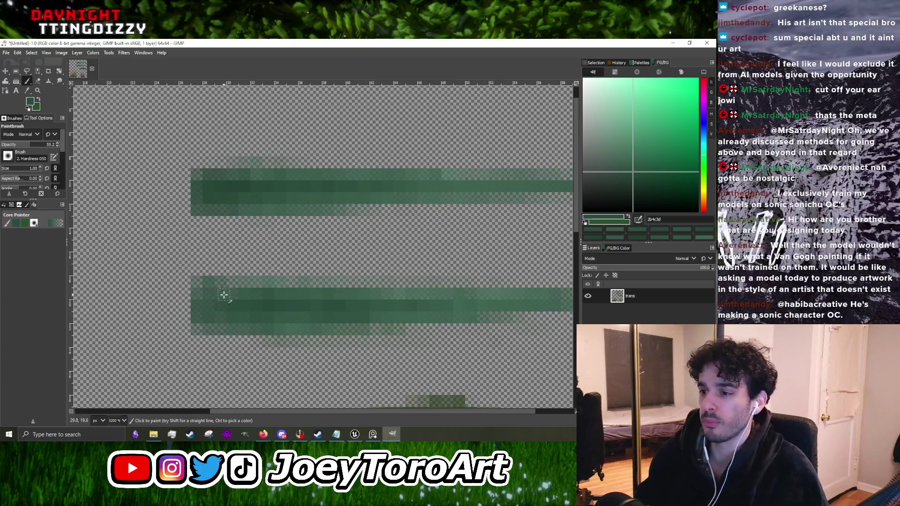
Step: Pick one more green shade from the strokes, then switch to Unreal Engine
scroll(277, 305, "down", 2)
scroll(288, 308, "up", 2)
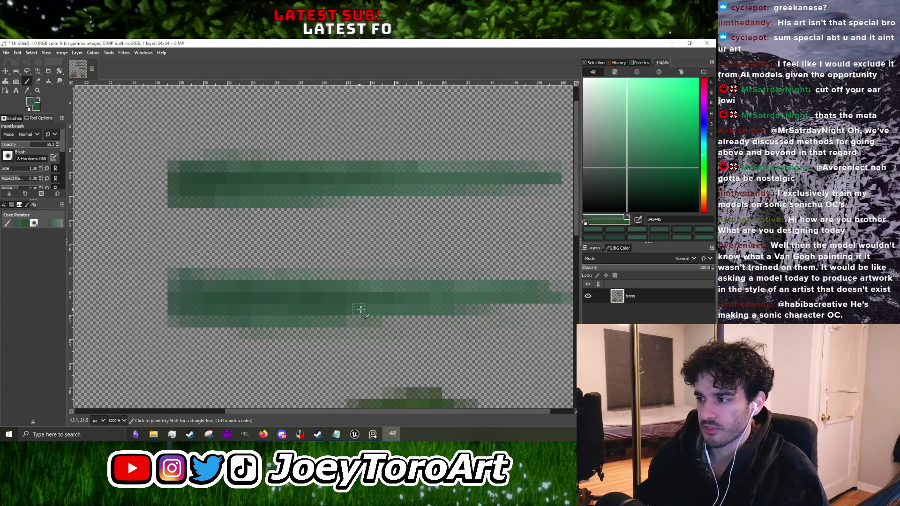
scroll(358, 309, "down", 4)
scroll(375, 307, "up", 3)
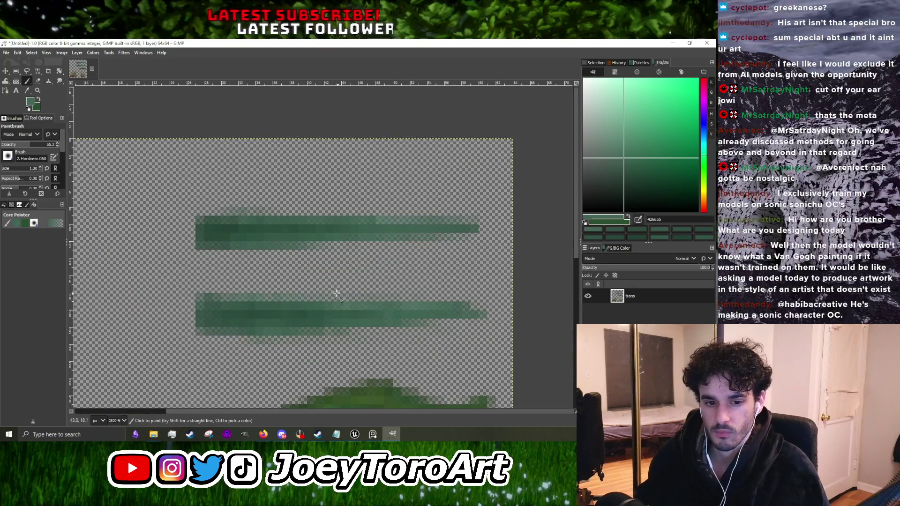
scroll(340, 295, "down", 2)
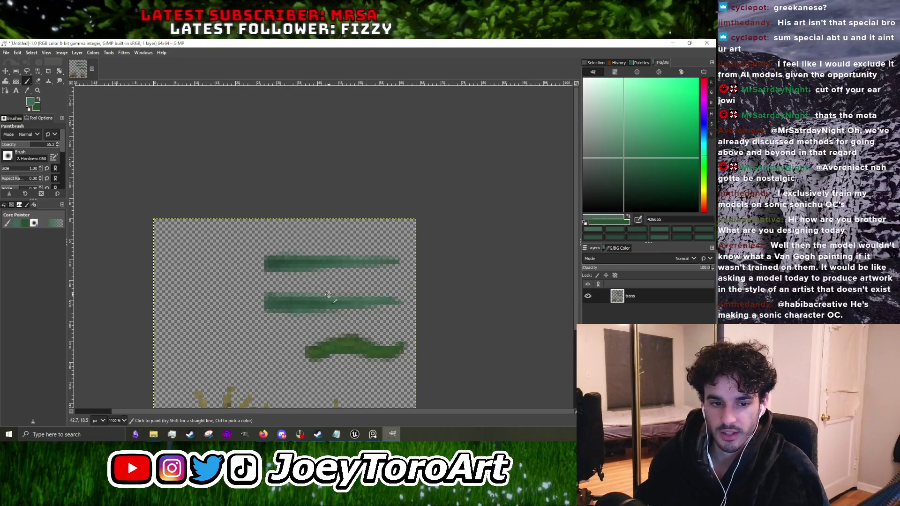
scroll(330, 295, "up", 3)
left_click(382, 308, "ctrl")
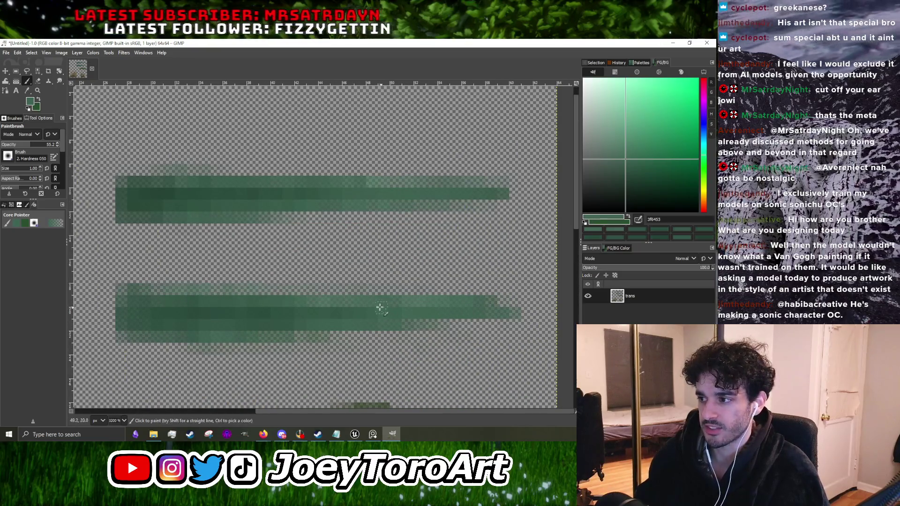
key("alt+Tab")
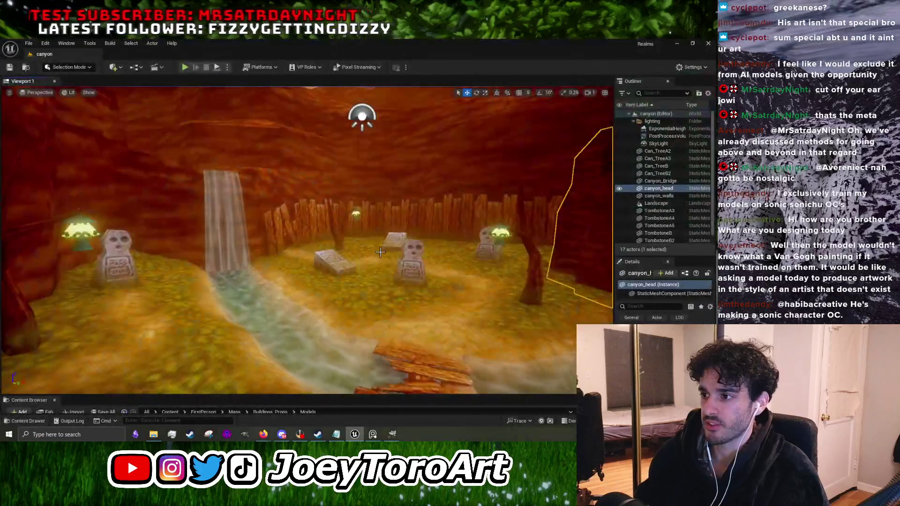
Step: Frame canyon_head and play-test walking toward the carved head and back, then minimize Unreal
key("f")
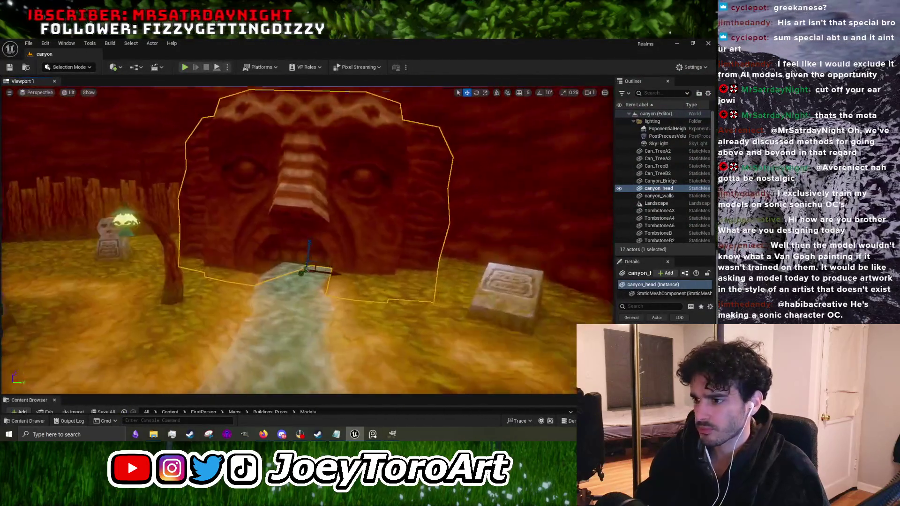
left_click(185, 67)
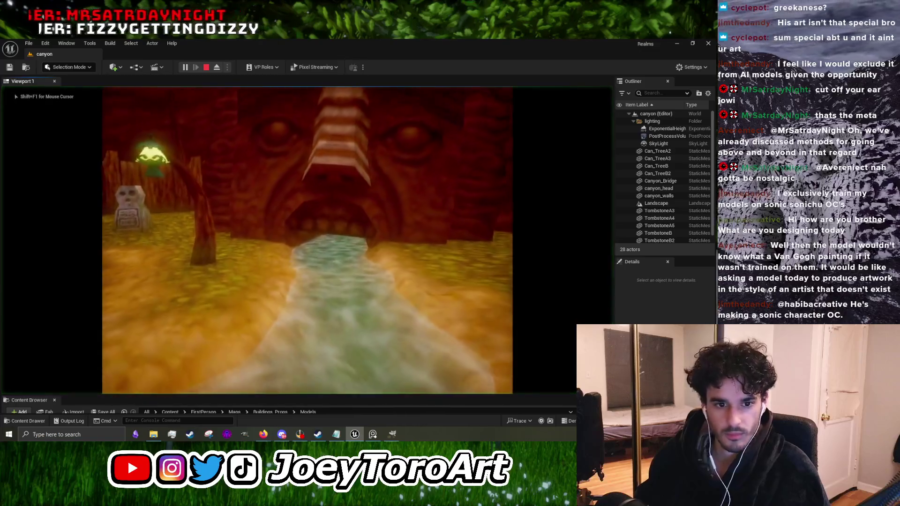
key("w")
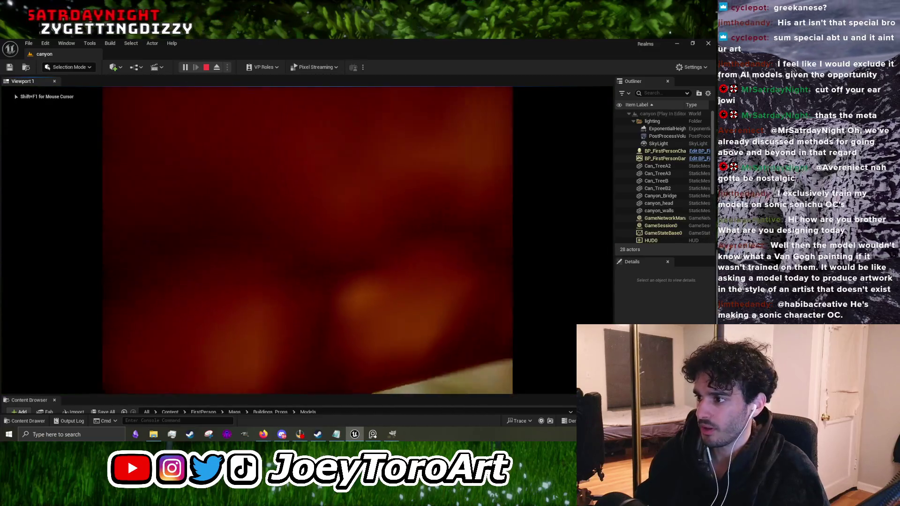
key("s")
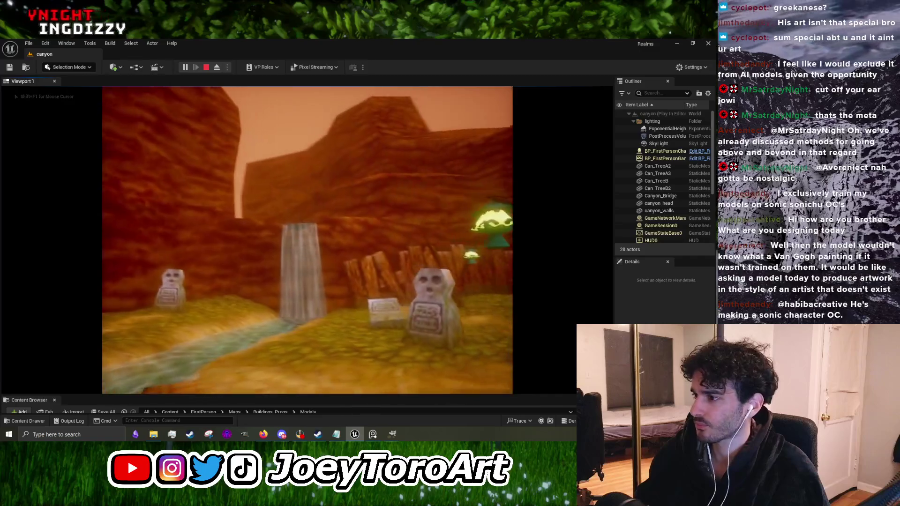
key("Escape")
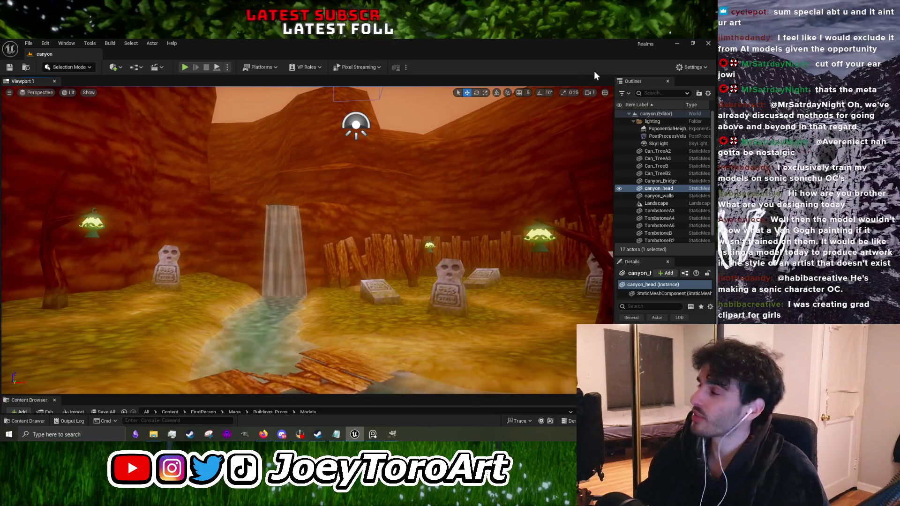
left_click(676, 43)
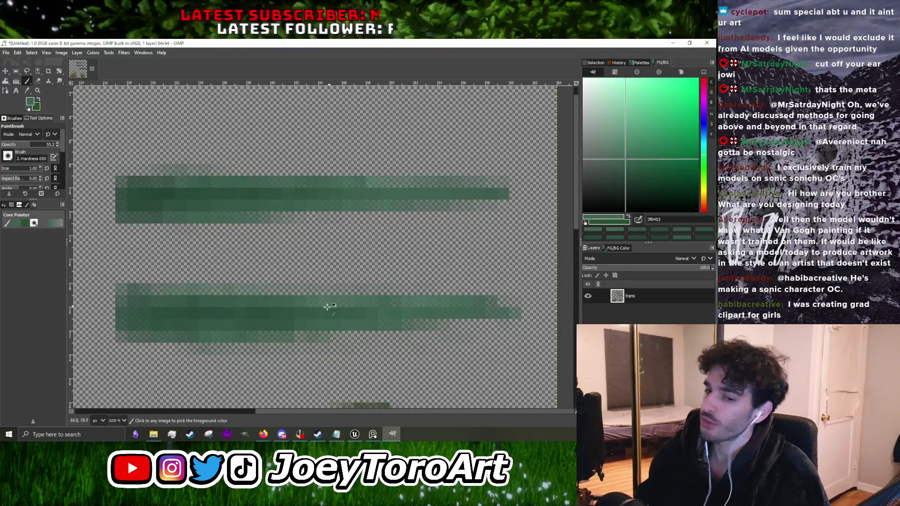
scroll(354, 281, "down", 3)
scroll(304, 308, "up", 2)
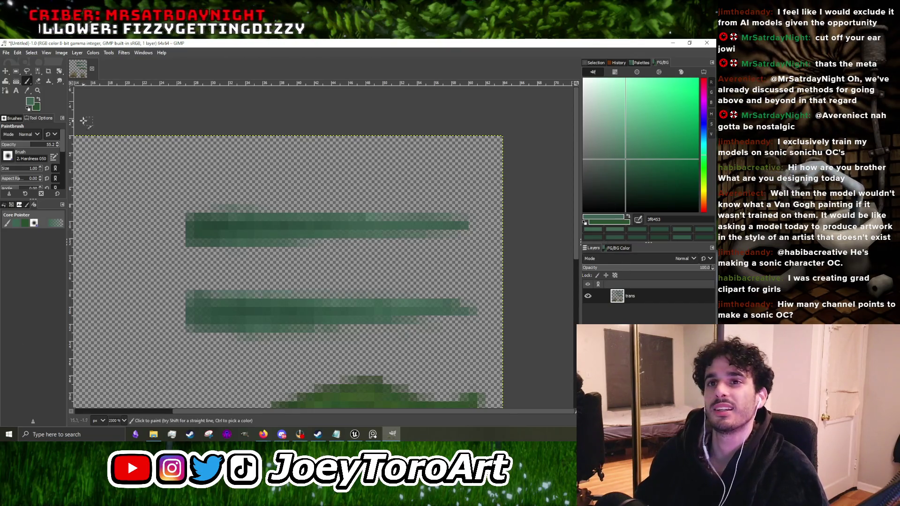
scroll(256, 346, "down", 2)
scroll(257, 347, "up", 2)
left_click(323, 339, "ctrl")
scroll(382, 343, "up", 3)
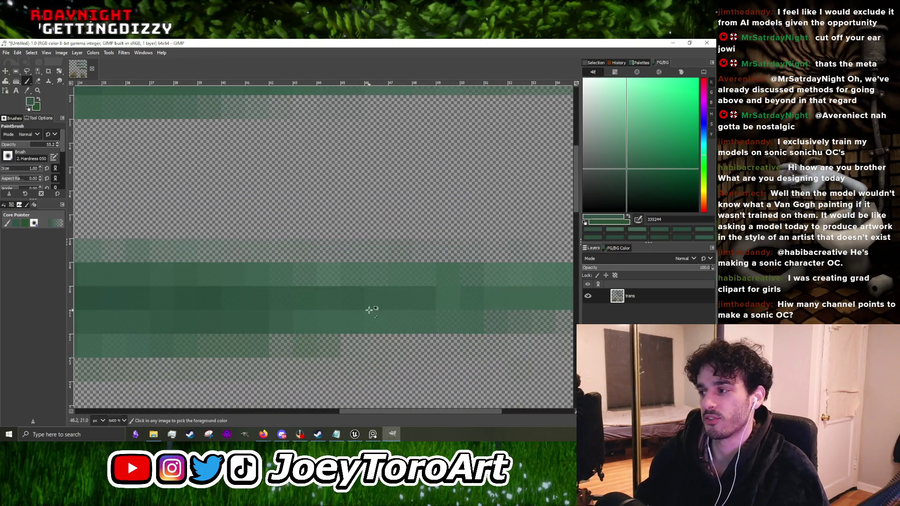
scroll(370, 309, "down", 3)
scroll(402, 296, "up", 3)
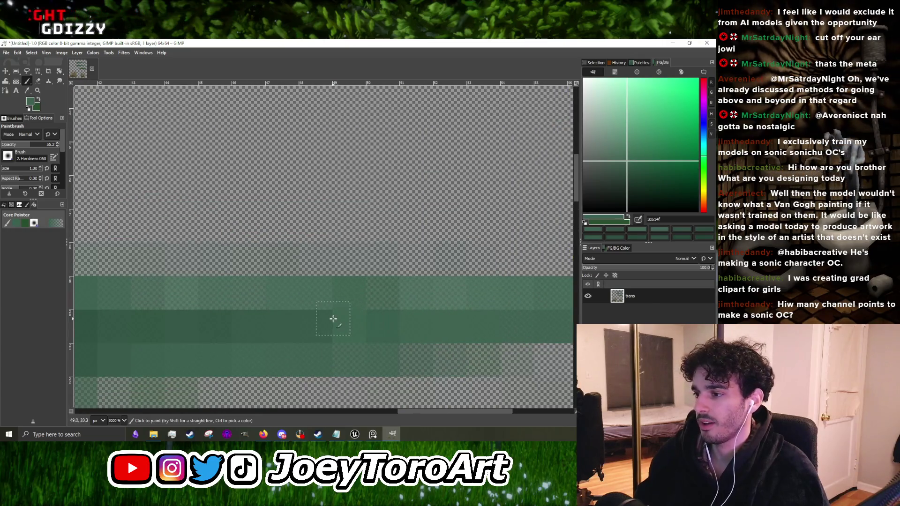
scroll(334, 319, "down", 3)
scroll(336, 325, "up", 2)
scroll(302, 313, "down", 5)
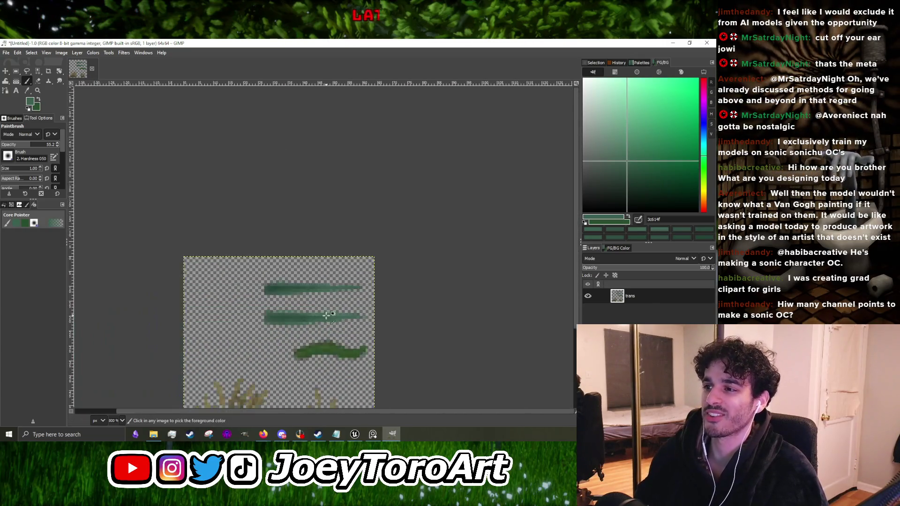
scroll(309, 281, "up", 5)
scroll(397, 327, "down", 5)
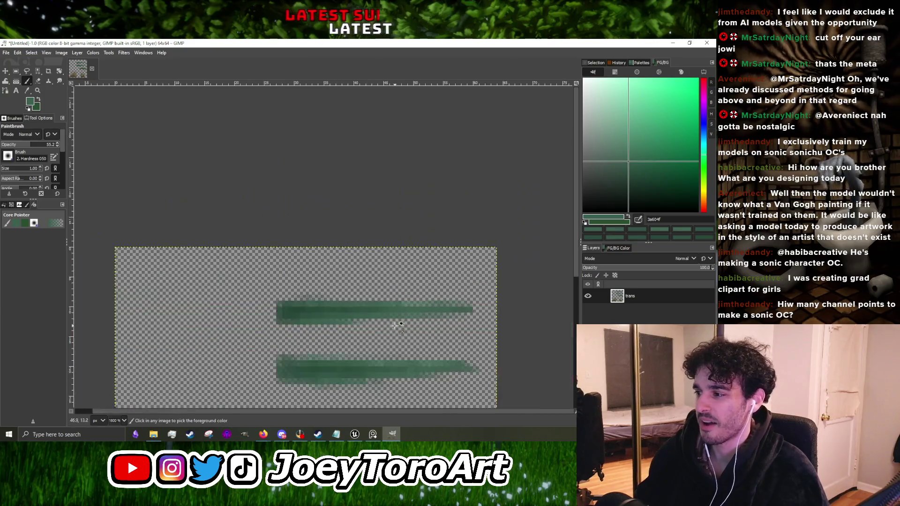
scroll(400, 311, "up", 5)
scroll(423, 296, "down", 5)
scroll(407, 296, "up", 5)
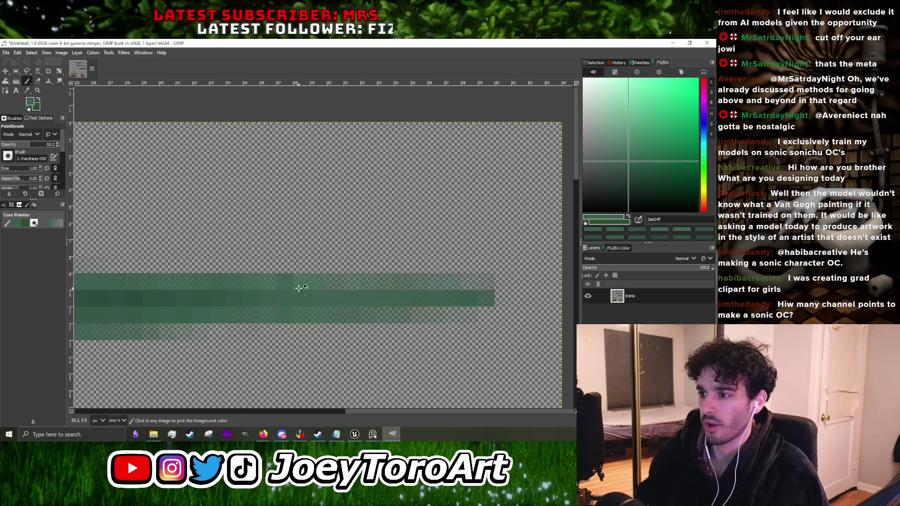
scroll(293, 288, "down", 5)
scroll(293, 288, "up", 5)
scroll(294, 291, "down", 5)
scroll(294, 291, "up", 2)
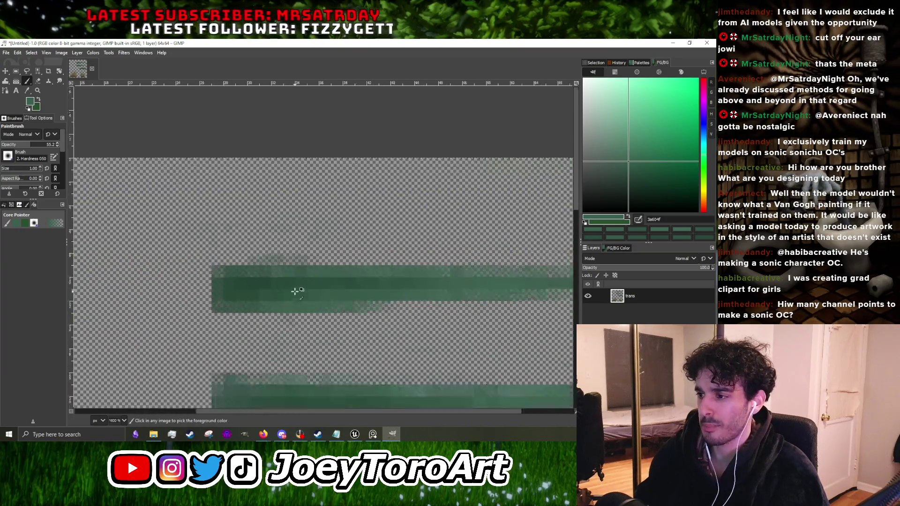
scroll(294, 291, "up", 4)
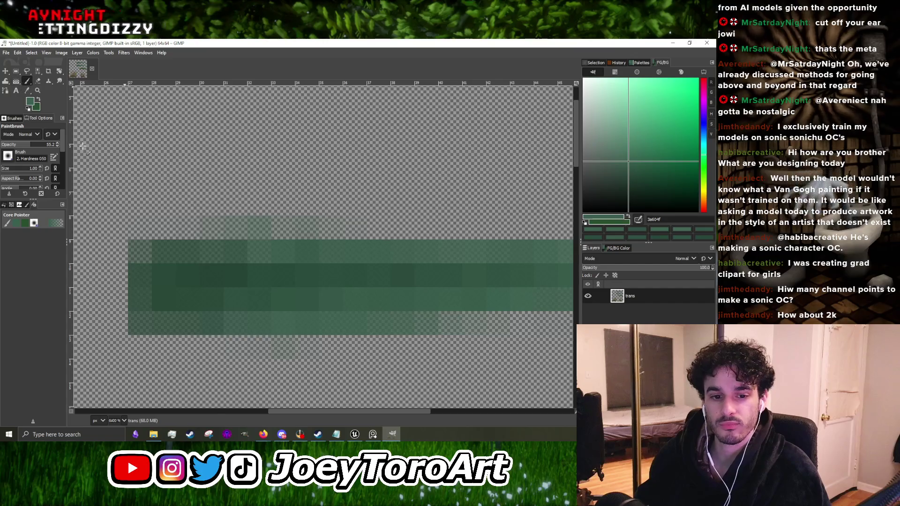
scroll(269, 300, "down", 6)
scroll(269, 300, "up", 4)
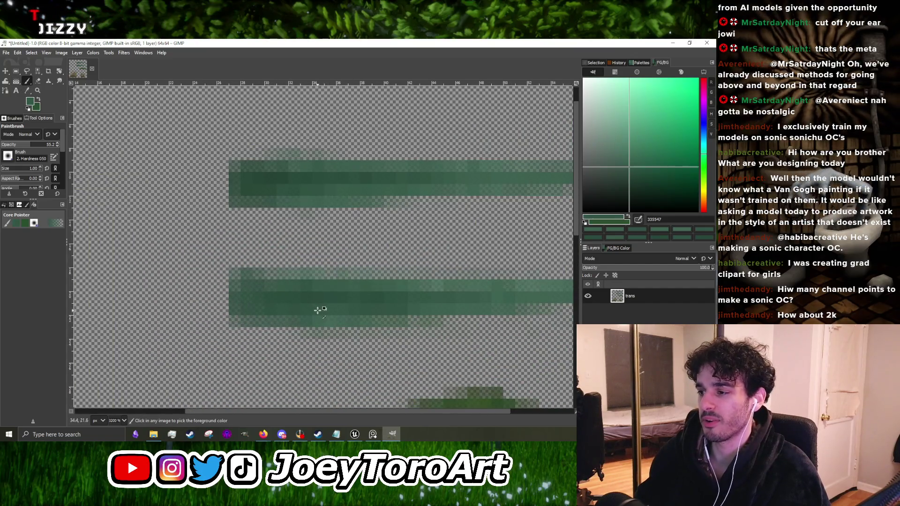
scroll(317, 309, "down", 4)
scroll(306, 311, "up", 5)
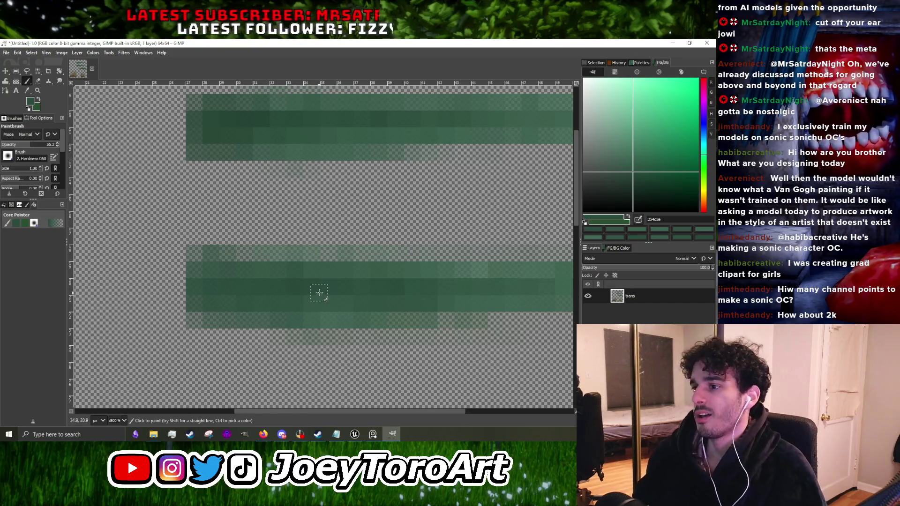
scroll(350, 293, "up", 2)
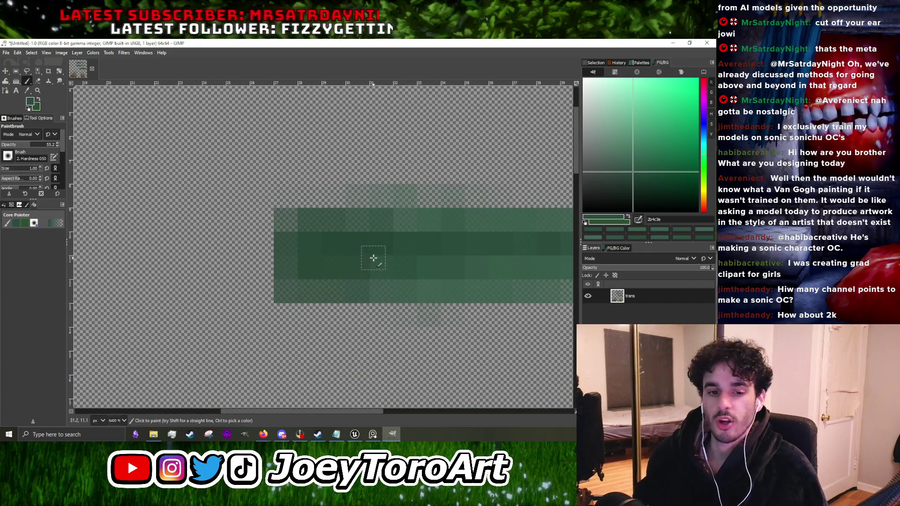
scroll(289, 250, "up", 1)
scroll(329, 257, "up", 1)
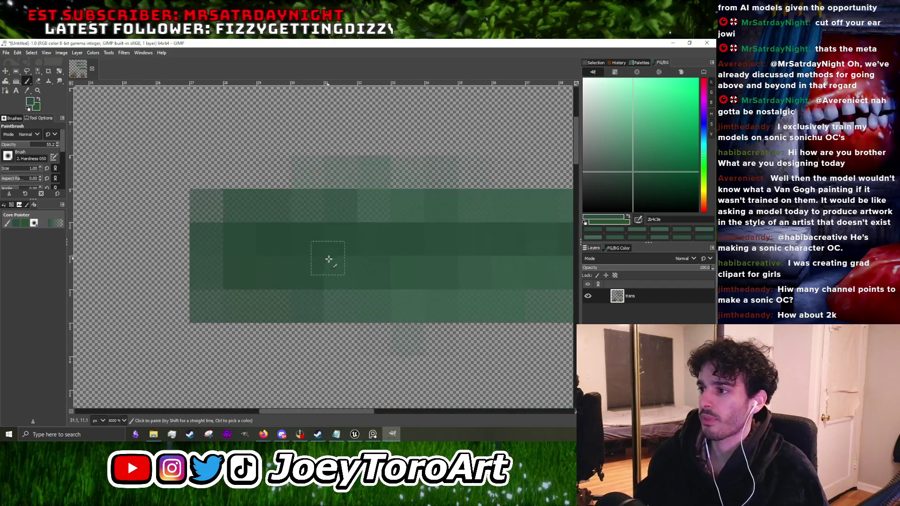
scroll(328, 256, "down", 3)
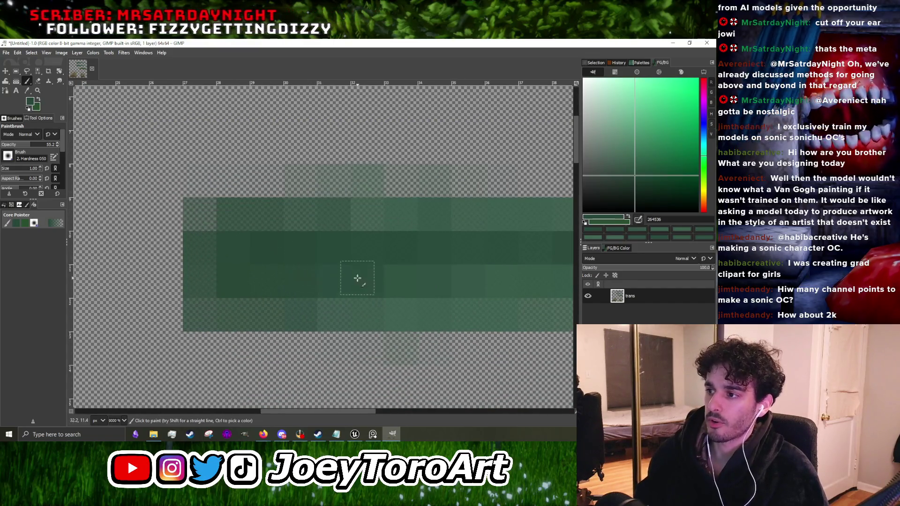
scroll(263, 260, "down", 10)
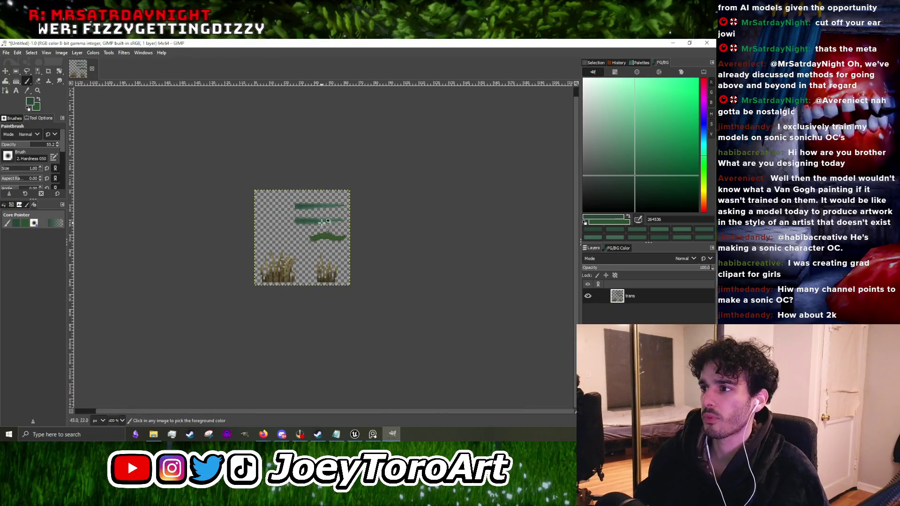
scroll(302, 201, "up", 4)
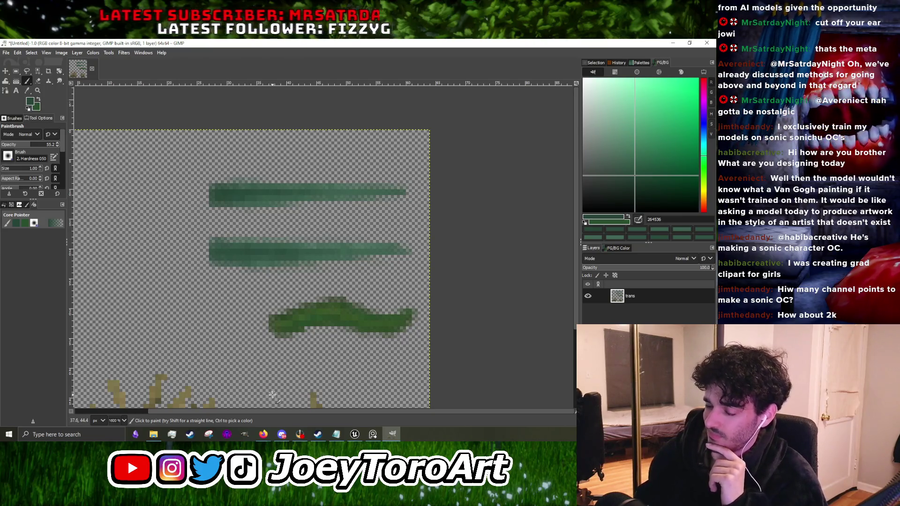
mouse_move(256, 438)
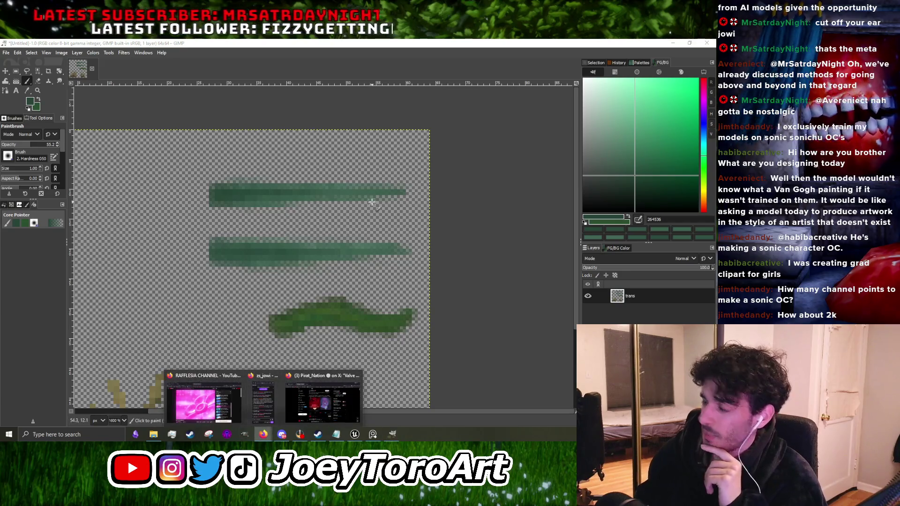
left_click(673, 42)
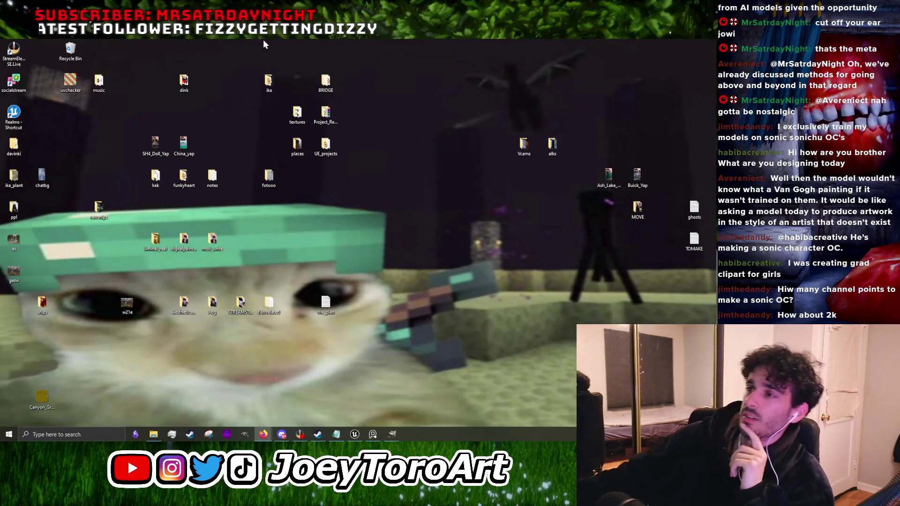
Step: Open canyon.blend from the desktop's ika folder in Blender
double_click(270, 79)
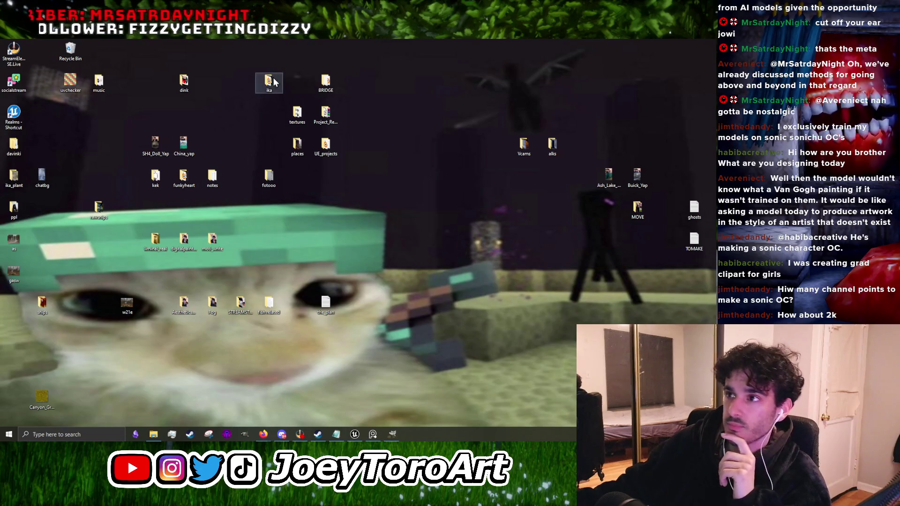
double_click(460, 239)
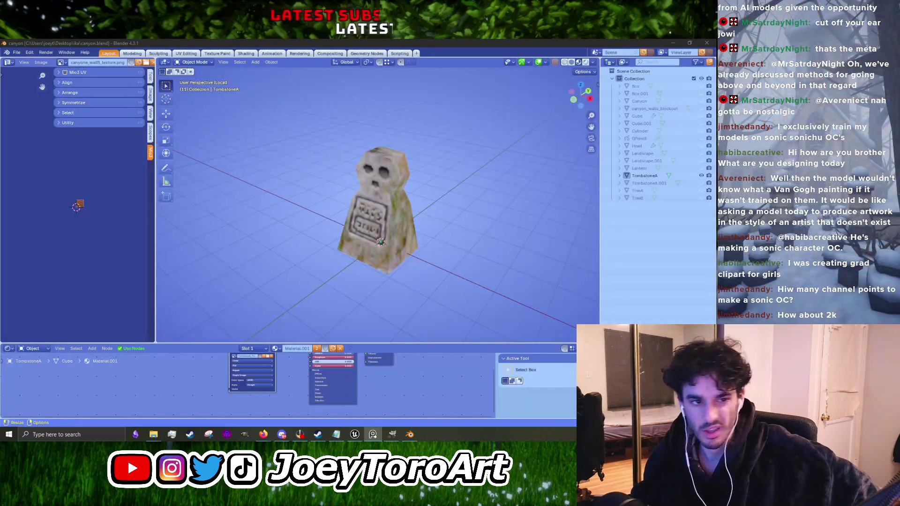
scroll(412, 283, "up", 3)
Step: Enlarge the 3D viewport by resizing the surrounding editor areas
left_click_drag(392, 344, 393, 409)
left_click_drag(155, 237, 72, 241)
scroll(181, 248, "down", 3)
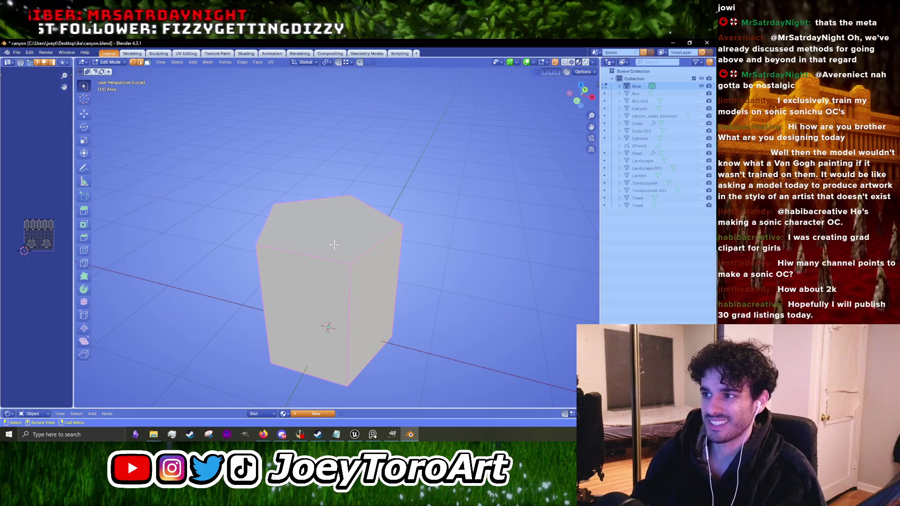
Step: Delete the prism's top face with X > Faces to leave an open-topped shell
key("x")
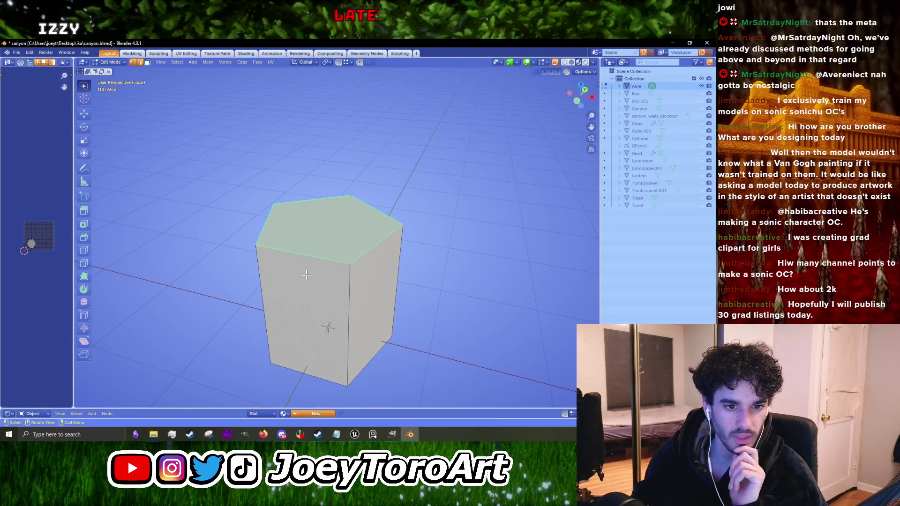
key("x")
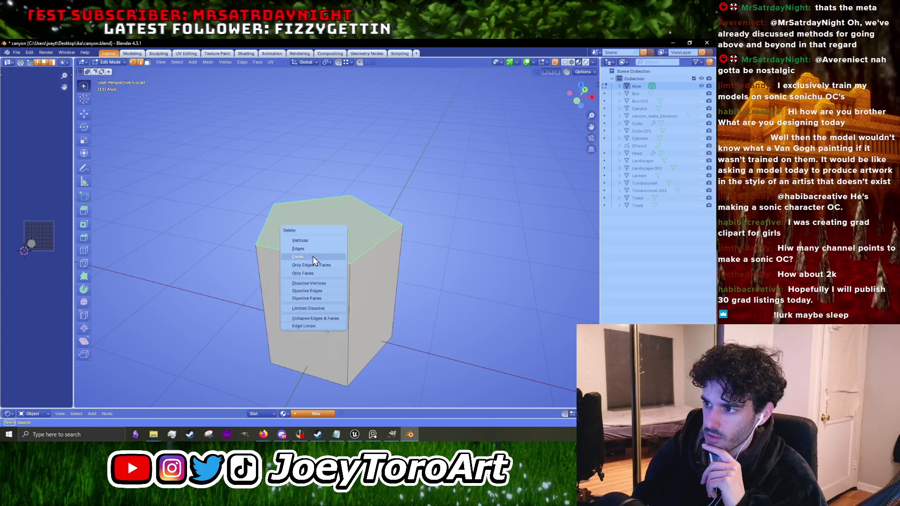
left_click(313, 257)
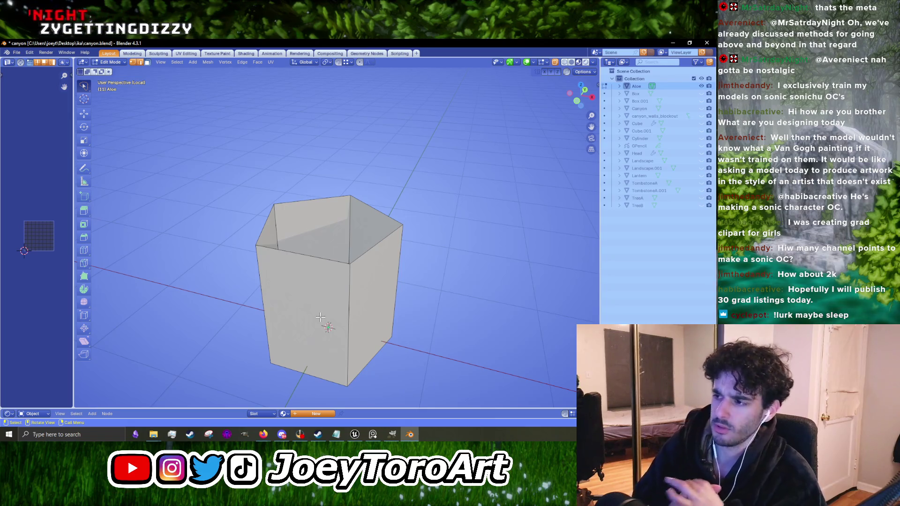
mouse_move(332, 316)
left_mouse_down()
mouse_move(395, 281)
mouse_move(402, 296)
left_mouse_up()
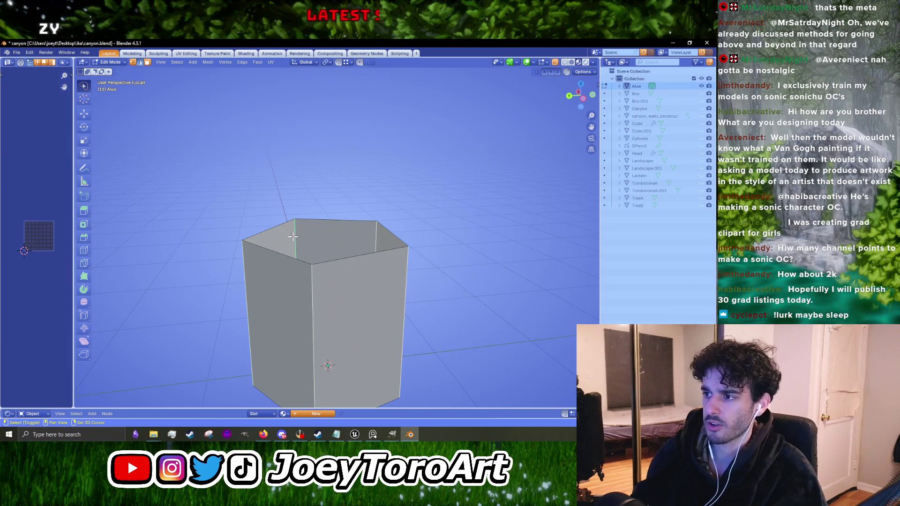
Step: Orbit around the pot and browse the edge context menu without applying anything
left_click_drag(292, 236, 356, 275)
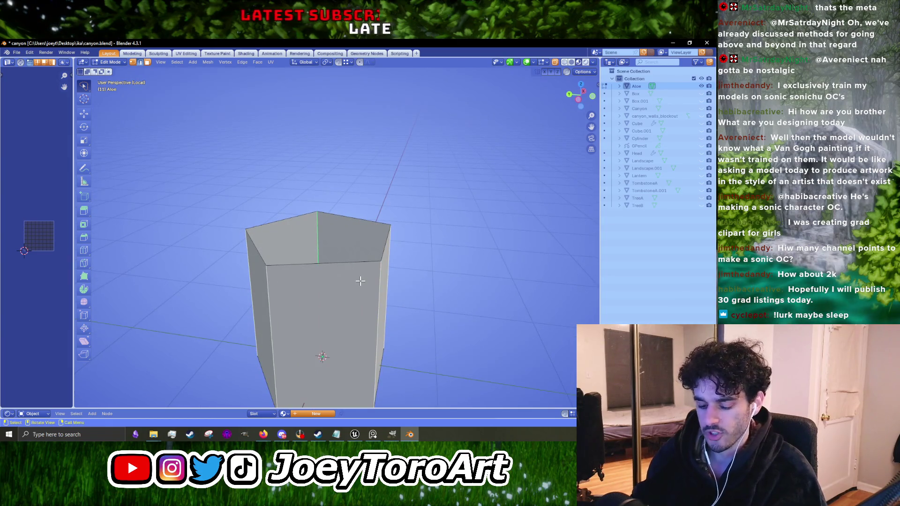
left_click_drag(361, 281, 335, 294)
right_click(335, 294)
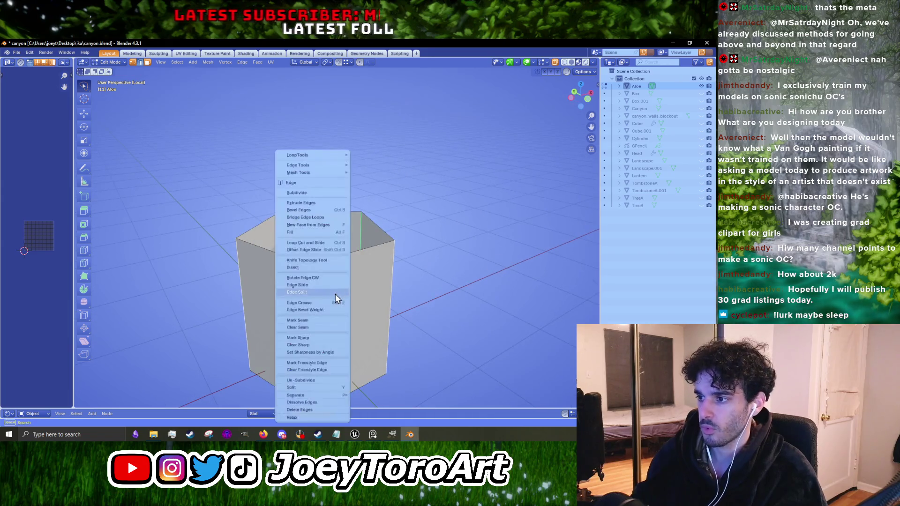
left_click(326, 380)
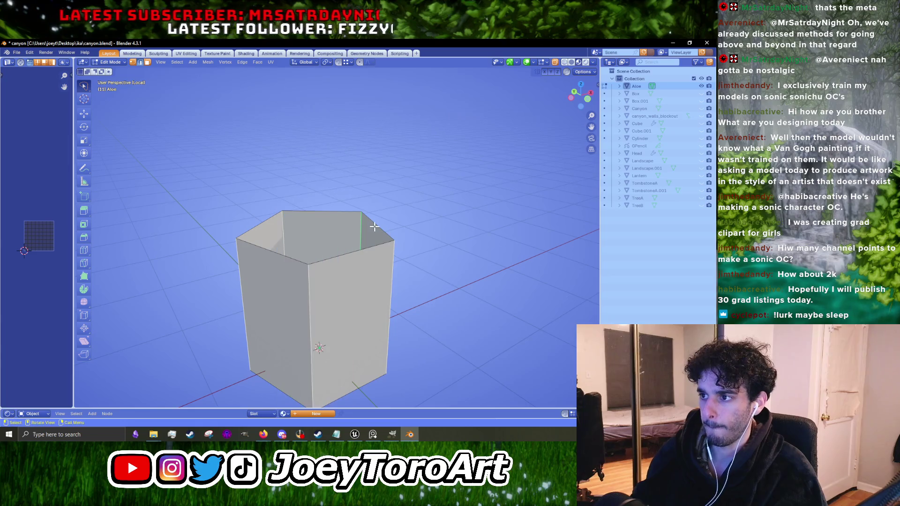
right_click(337, 288)
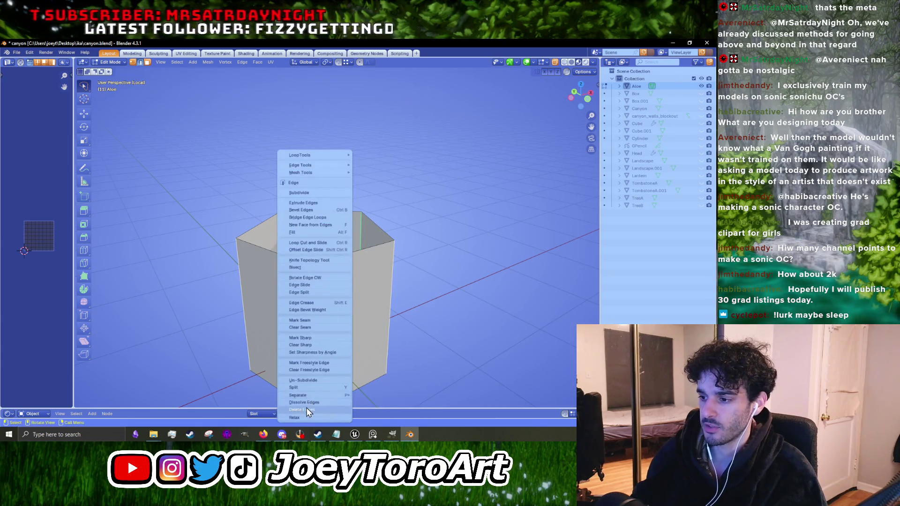
mouse_move(313, 396)
right_click(279, 356)
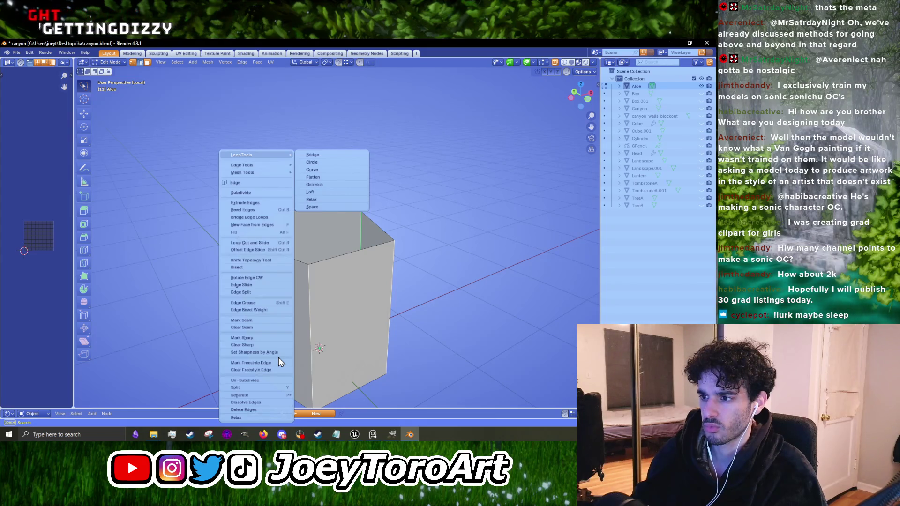
right_click(326, 308)
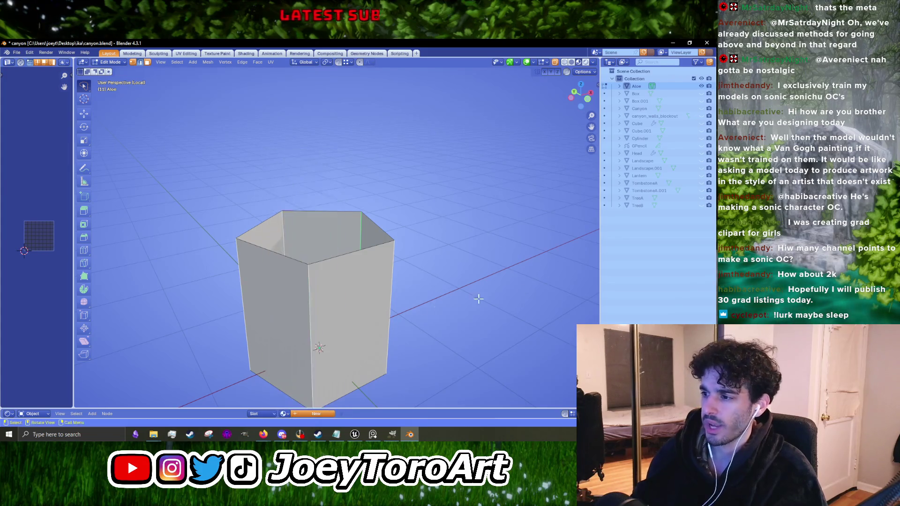
right_click(405, 314)
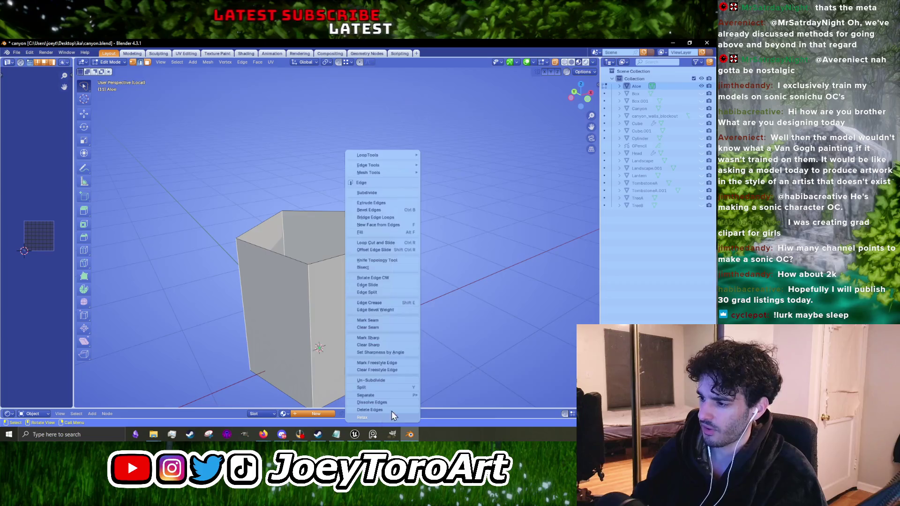
right_click(333, 324)
left_click(332, 323)
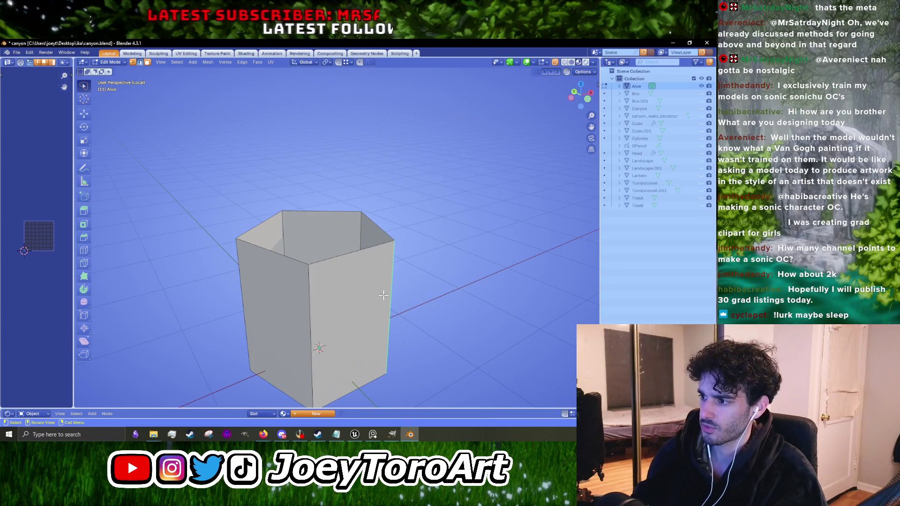
Step: Open and dismiss the edge menu a few more times while orbiting to a front view
right_click(384, 295)
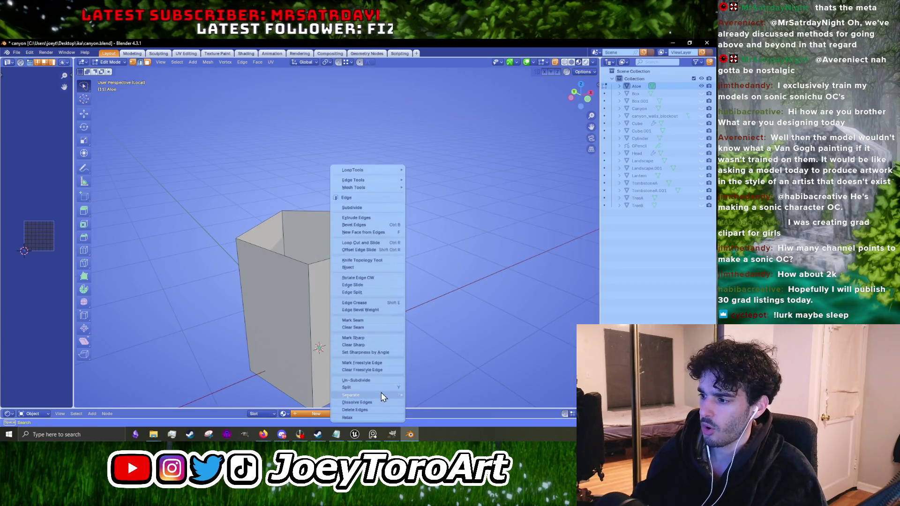
key("Escape")
right_click(403, 300)
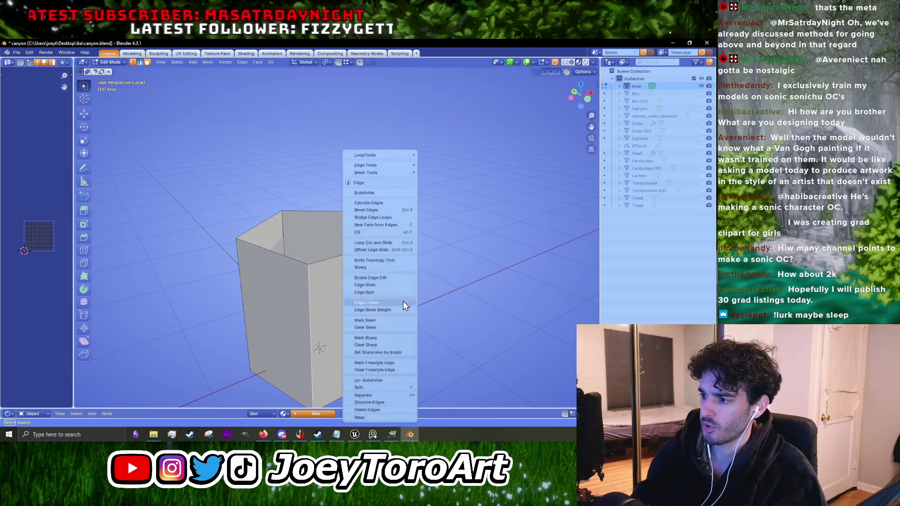
mouse_move(403, 301)
left_mouse_down()
mouse_move(447, 255)
mouse_move(386, 257)
mouse_move(409, 283)
mouse_move(374, 250)
left_mouse_up()
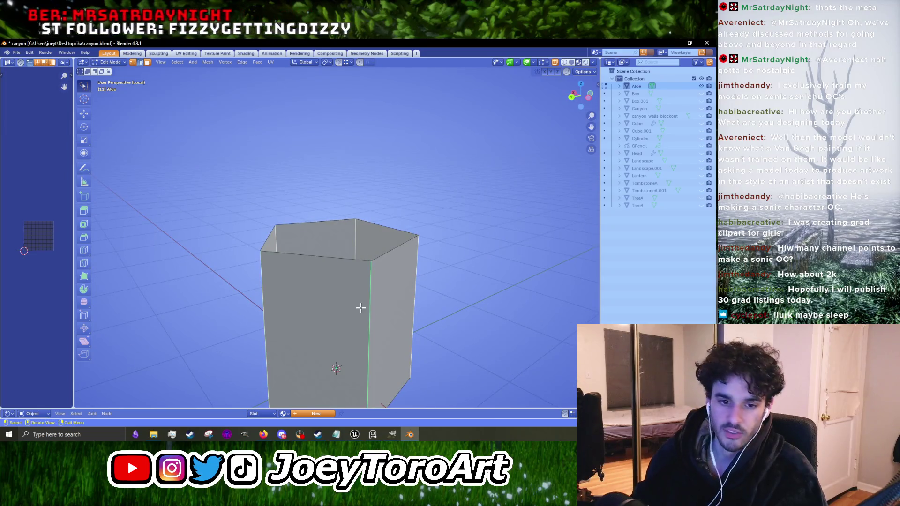
right_click(364, 308)
left_click(340, 386)
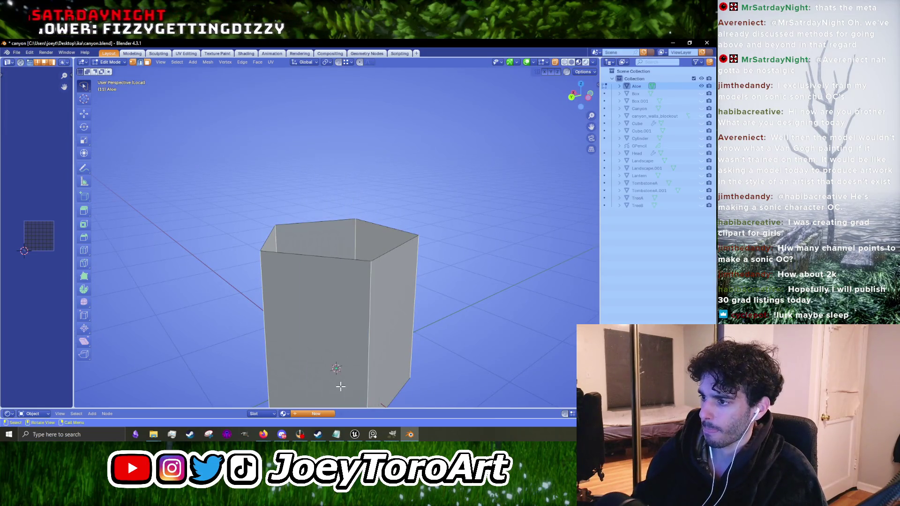
left_click_drag(368, 308, 343, 306)
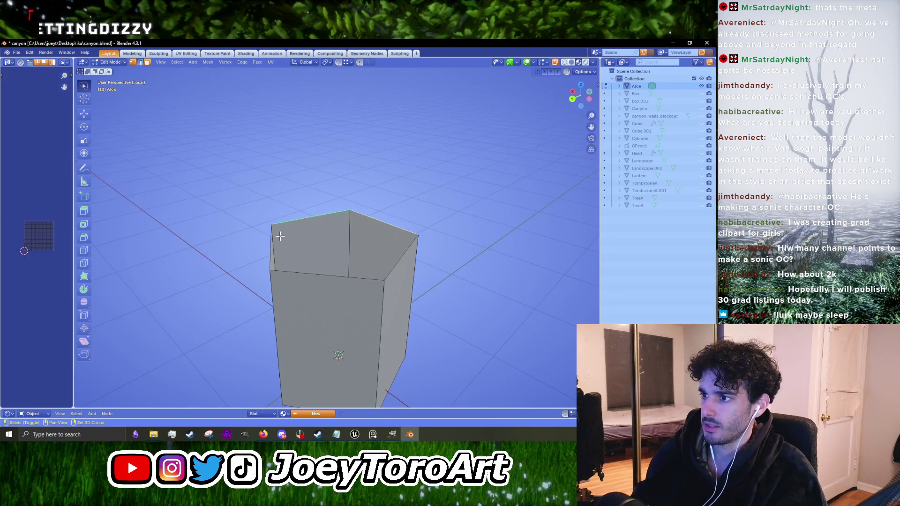
Step: Select the pot's front edges, cancel a trial move, then switch to the sublimation search results
left_click(396, 264, "shift")
mouse_move(441, 287)
left_mouse_down()
mouse_move(532, 334)
mouse_move(491, 328)
left_mouse_up()
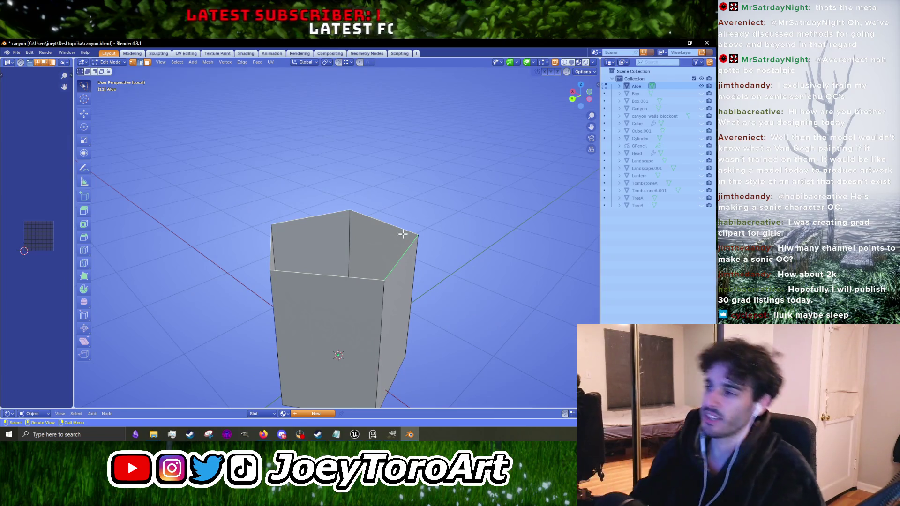
left_click_drag(341, 239, 368, 245)
key("g")
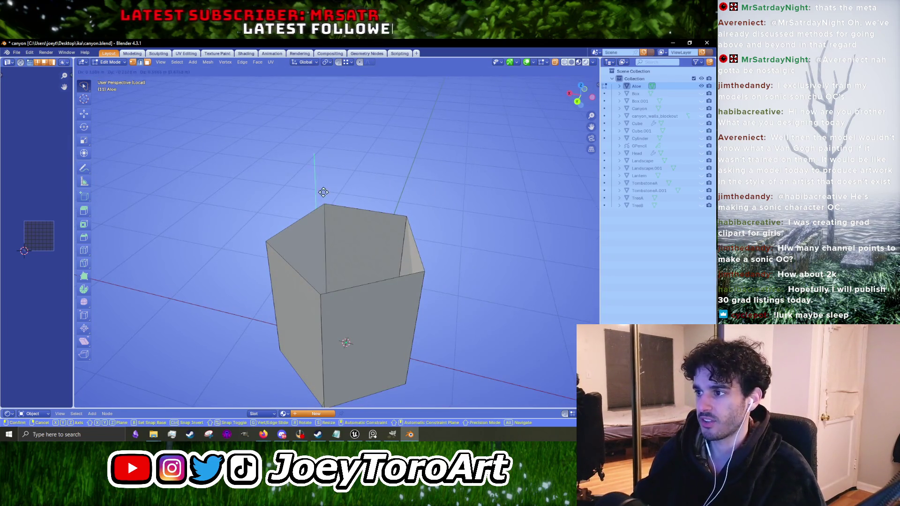
left_click(335, 237)
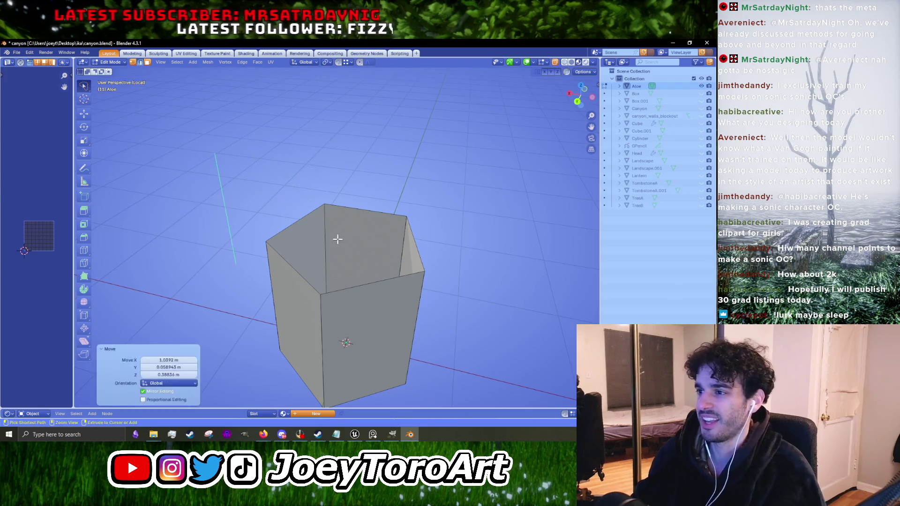
key("ctrl+z")
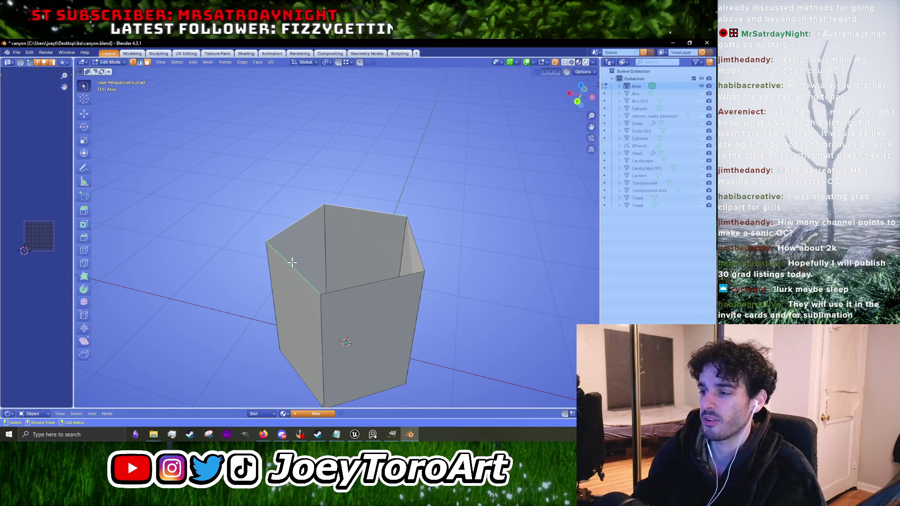
left_click_drag(354, 244, 356, 243)
left_click(356, 243)
left_click(329, 267)
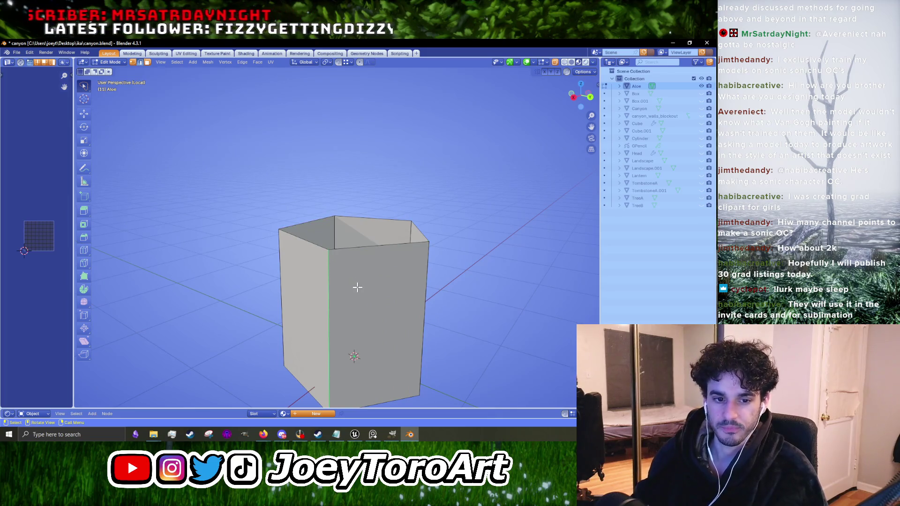
mouse_move(332, 321)
left_mouse_down()
mouse_move(337, 269)
mouse_move(340, 294)
left_mouse_up()
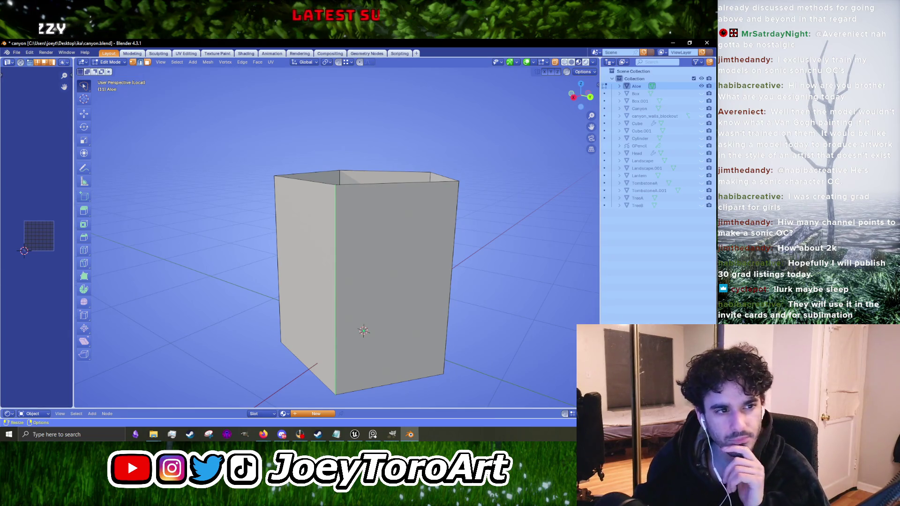
key("alt+Tab")
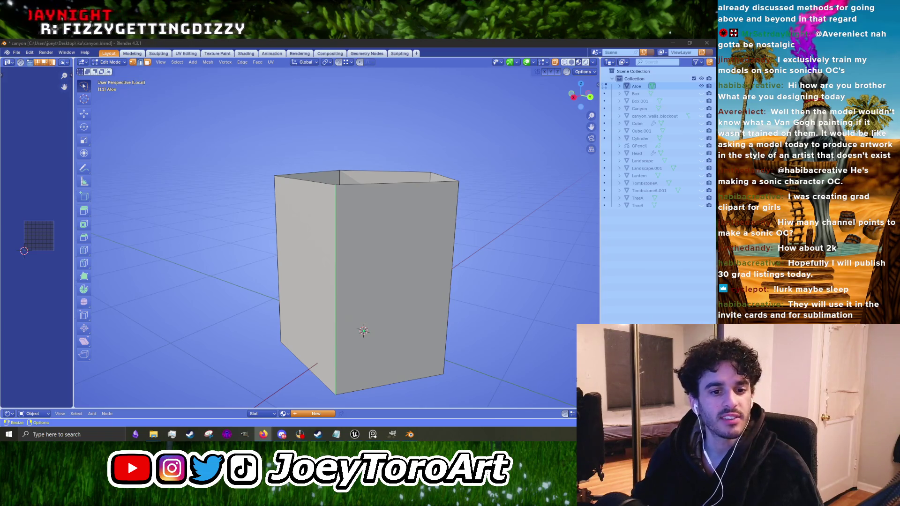
key("alt+Tab")
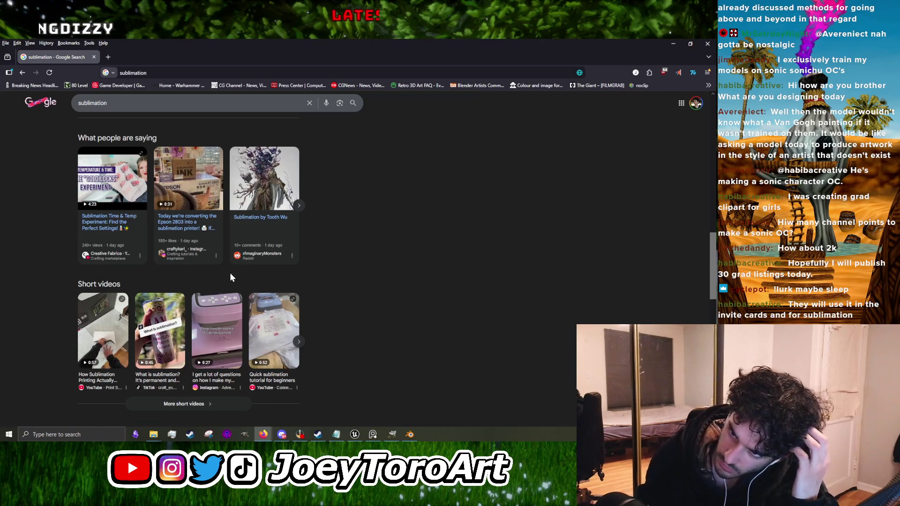
Step: Scroll the results and open the r/cricut thread 'Explain sublimation to me like if I was 10'
scroll(231, 272, "down", 2)
scroll(236, 272, "up", 1)
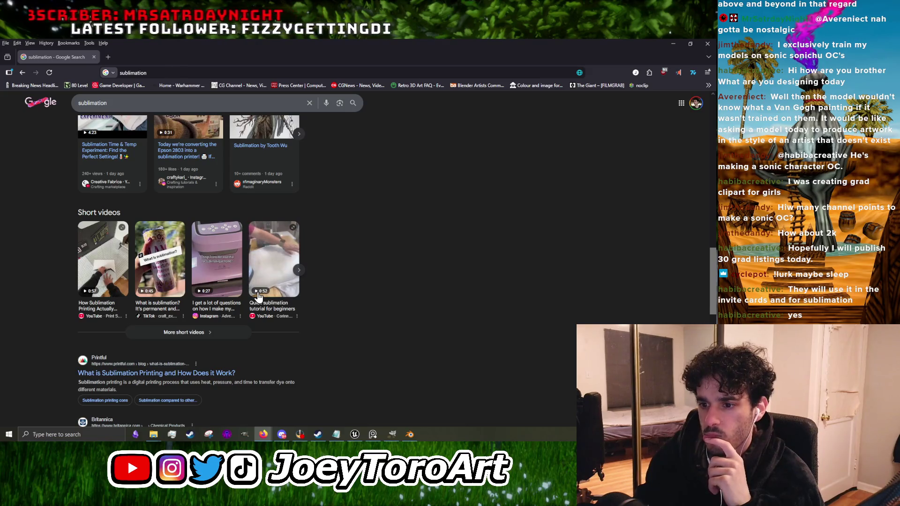
scroll(257, 293, "down", 3)
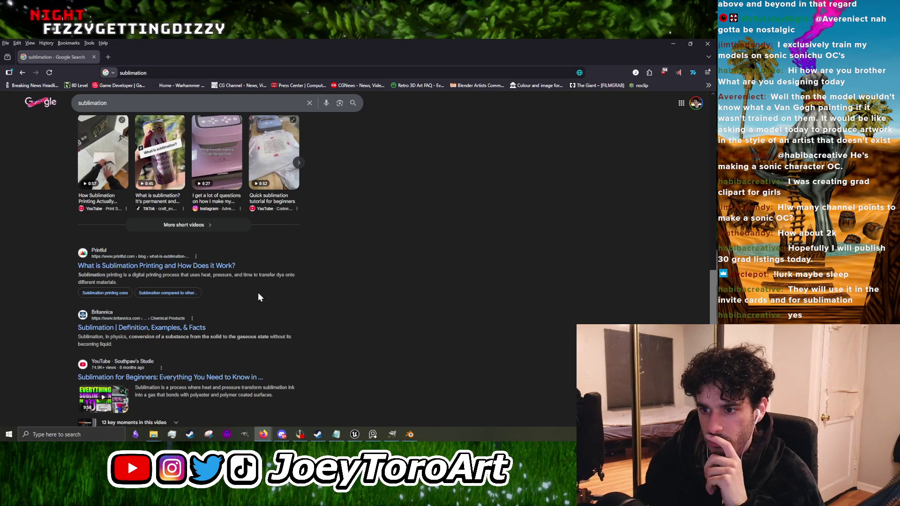
scroll(258, 297, "down", 2)
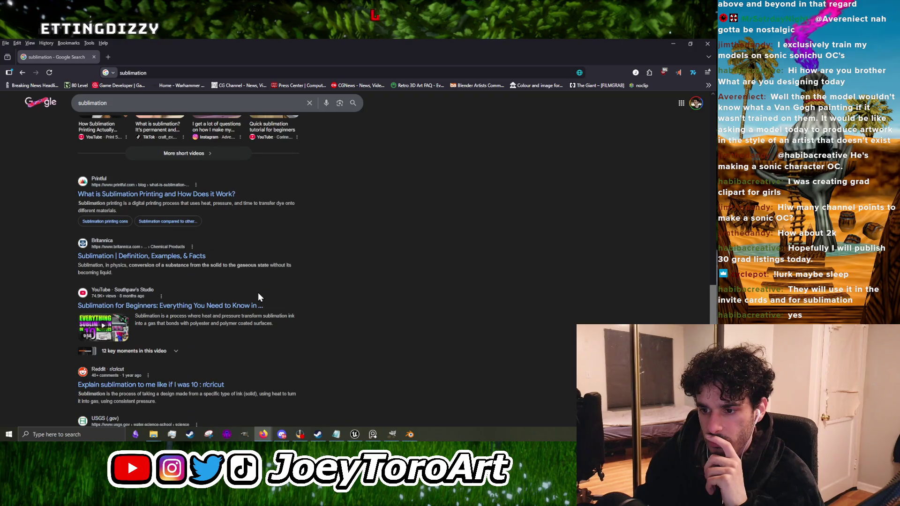
scroll(260, 297, "down", 2)
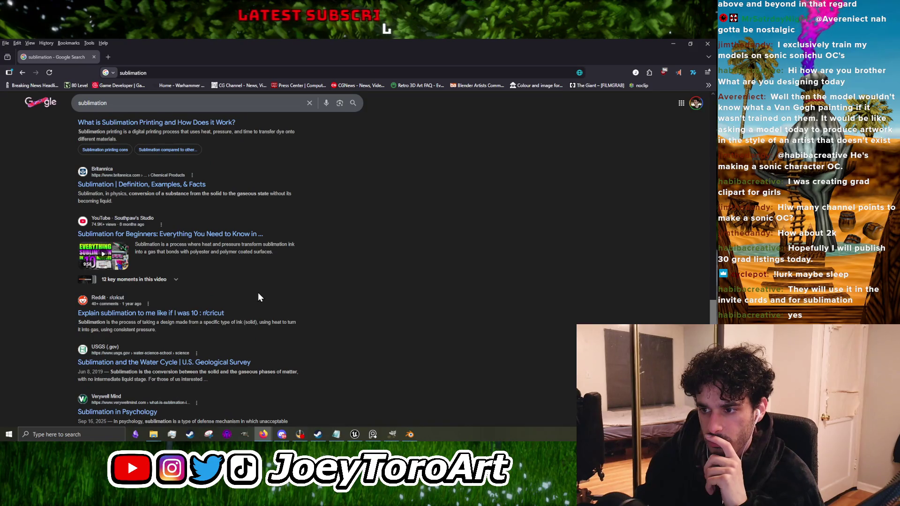
left_click(206, 313)
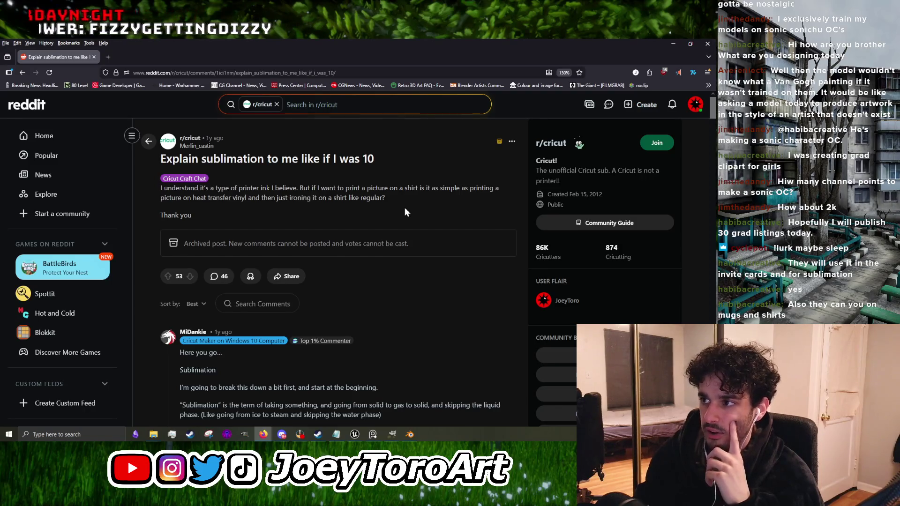
scroll(203, 219, "down", 3)
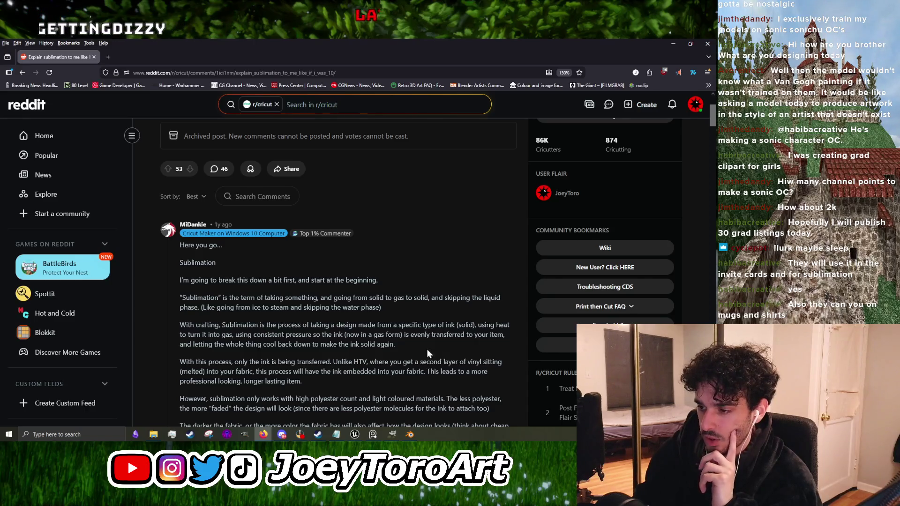
scroll(339, 354, "down", 1)
scroll(339, 354, "down", 3)
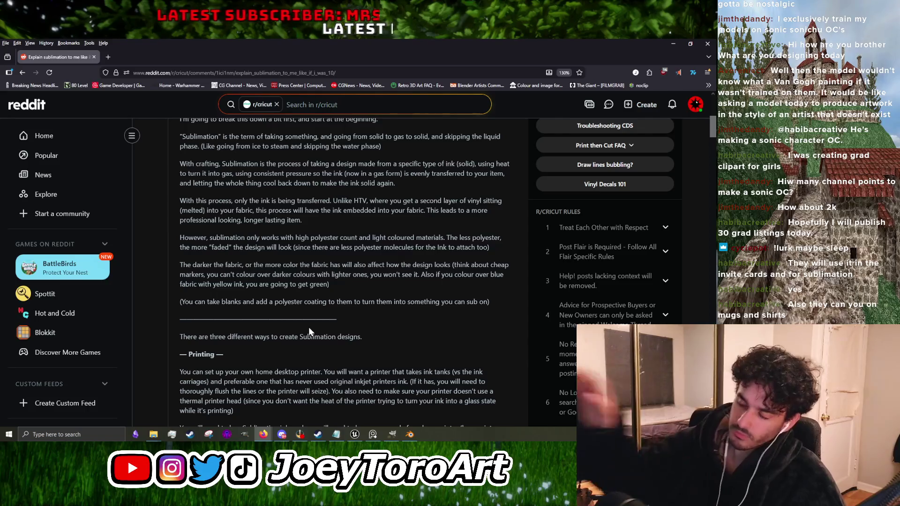
scroll(342, 290, "down", 2)
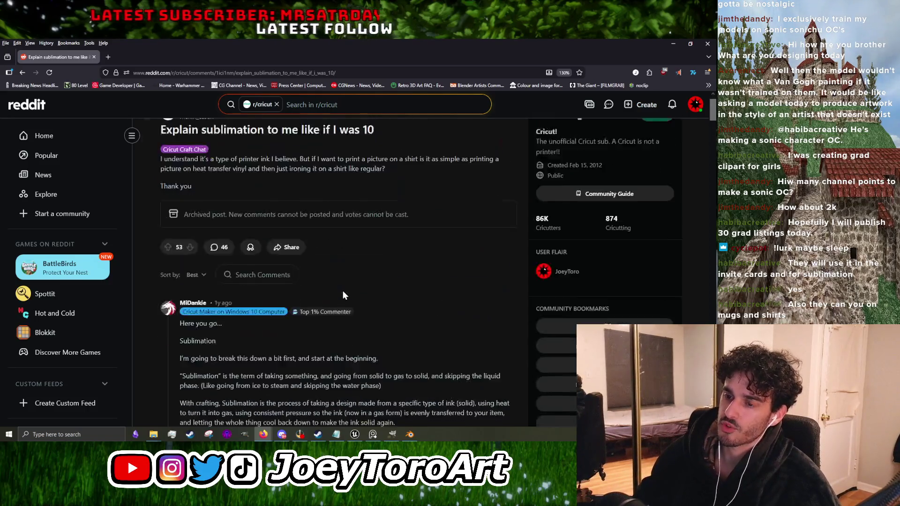
scroll(341, 290, "up", 2)
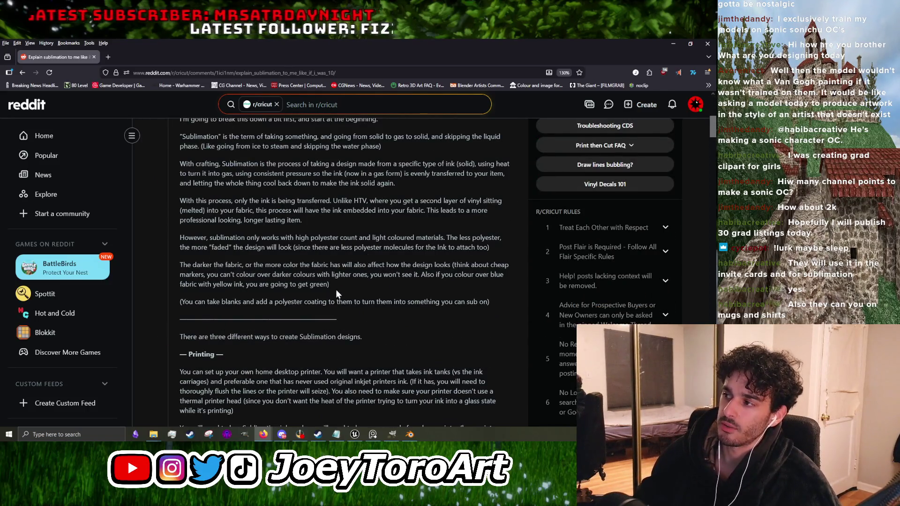
scroll(335, 291, "up", 2)
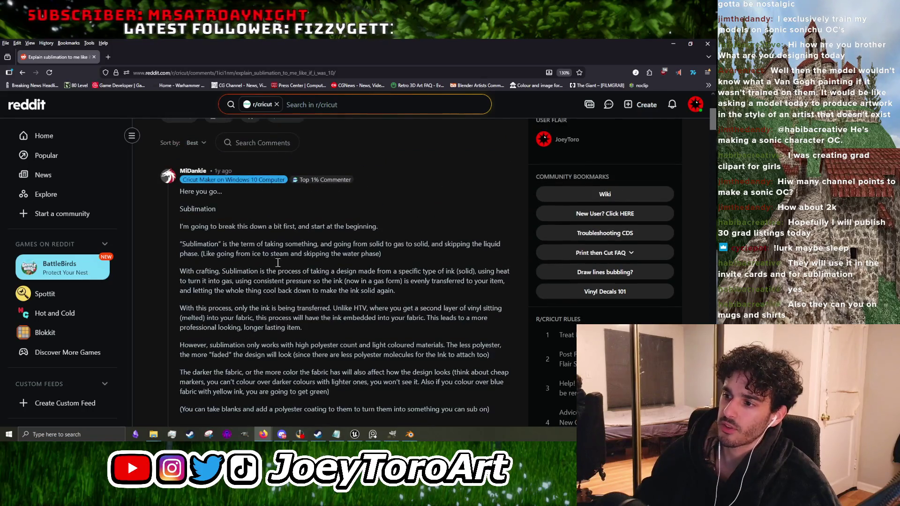
scroll(262, 258, "down", 3)
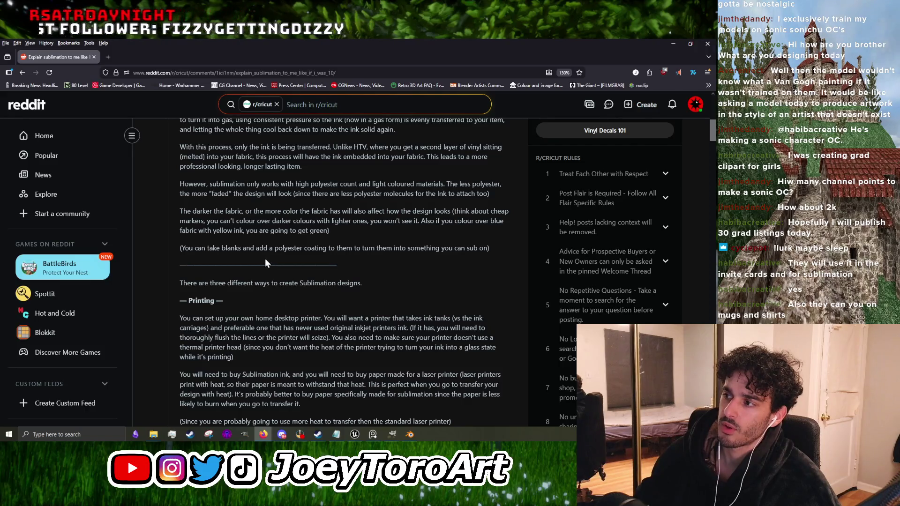
scroll(384, 268, "up", 4)
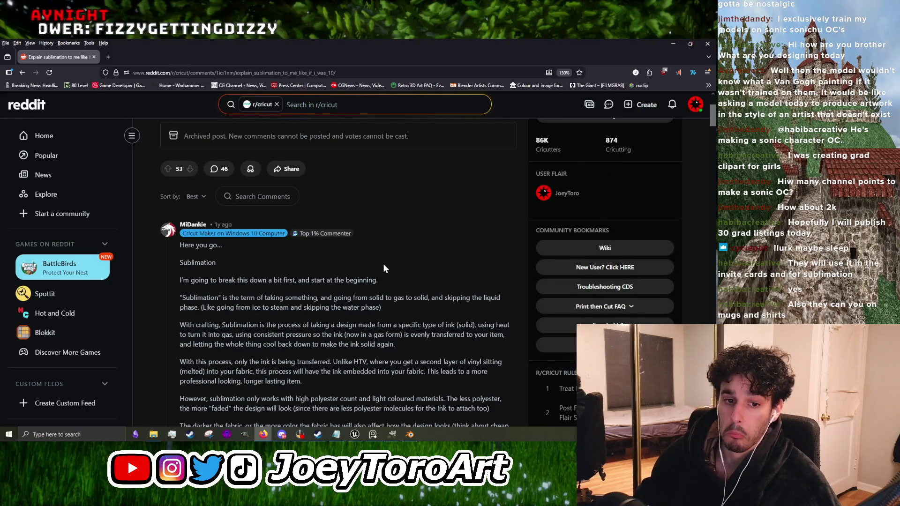
left_click(673, 43)
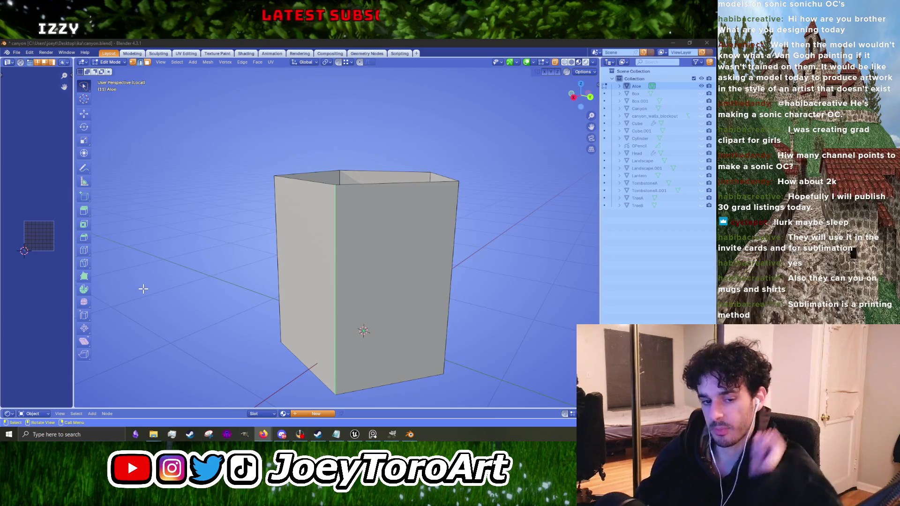
Step: Widen the pot's top rim by a scale of 1.341
left_click_drag(368, 238, 344, 272)
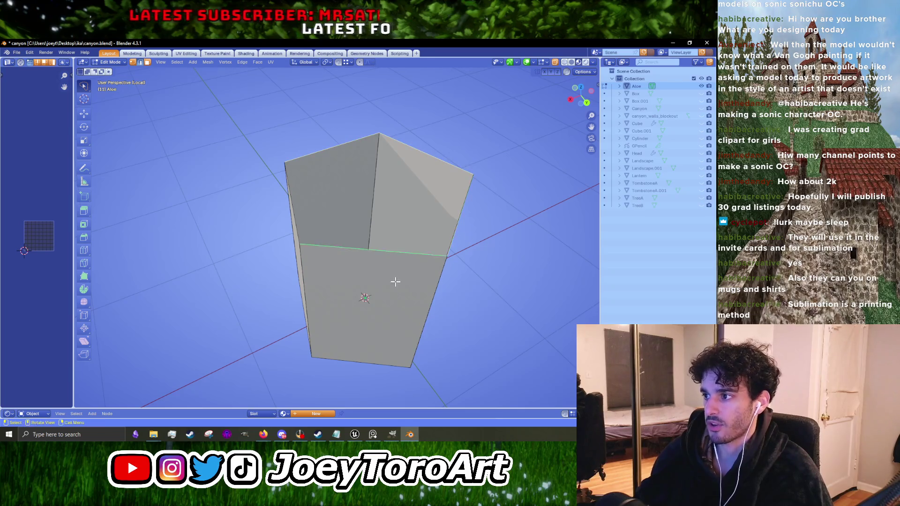
left_click_drag(396, 281, 458, 271)
key("s")
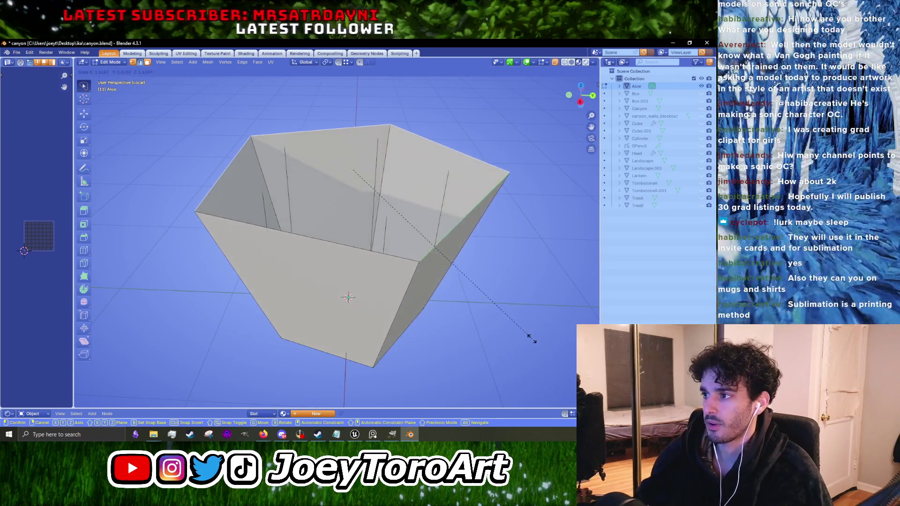
left_click(490, 315)
Step: Delete the stray edges inside the pot
left_click_drag(490, 315, 390, 190)
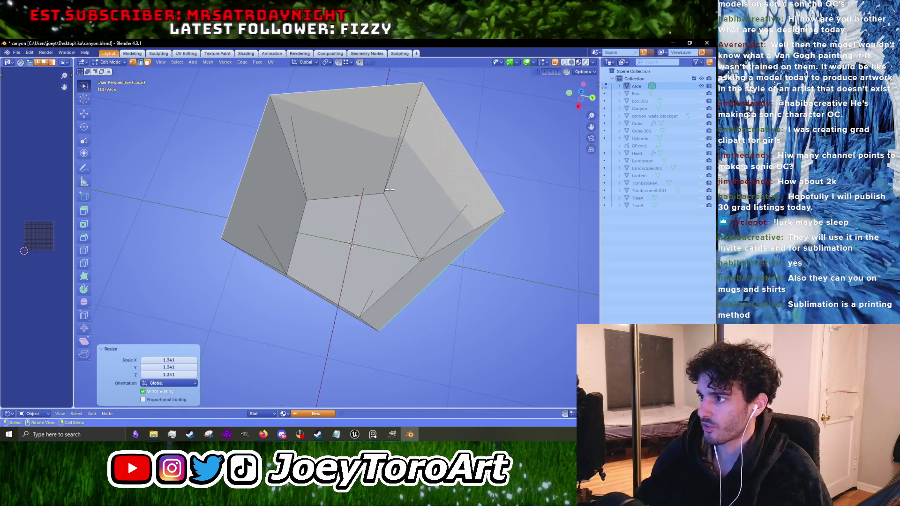
left_click(389, 190, "ctrl+alt")
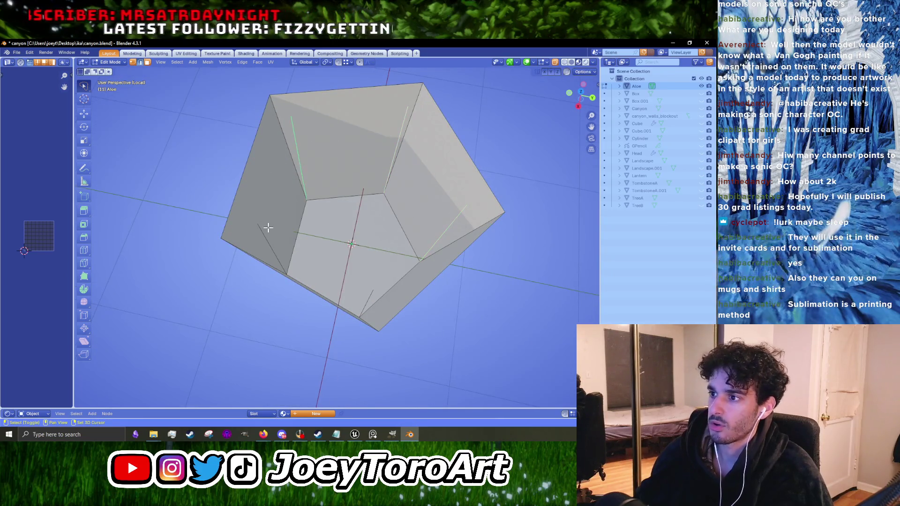
key("x")
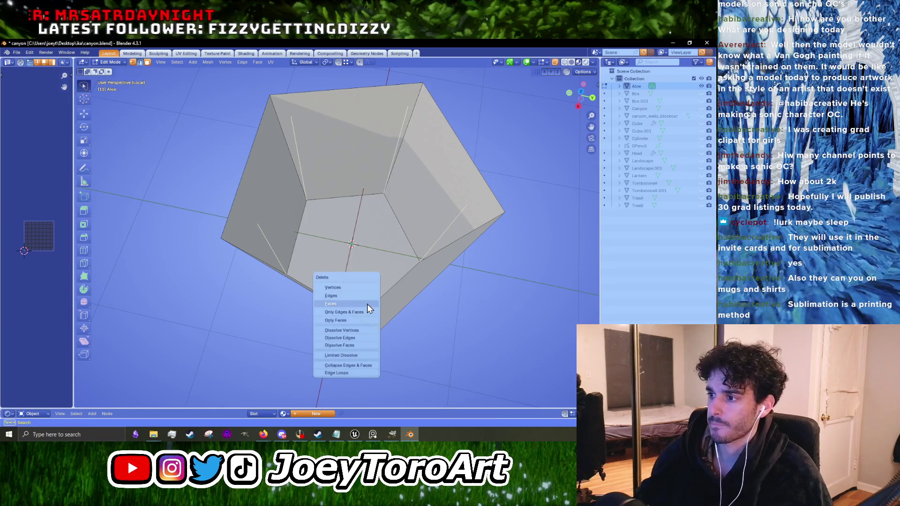
left_click(367, 304)
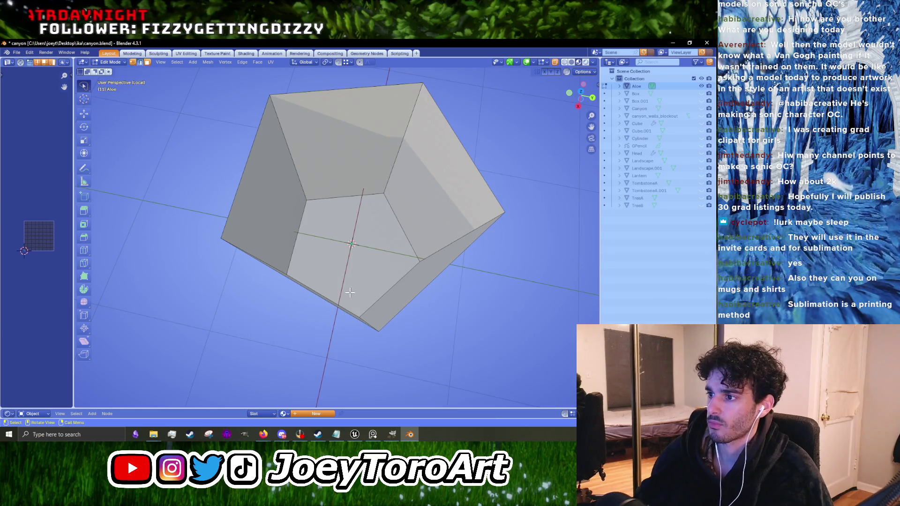
Step: Delete the bottom face and scale the resulting opening's edge loop smaller
key("x")
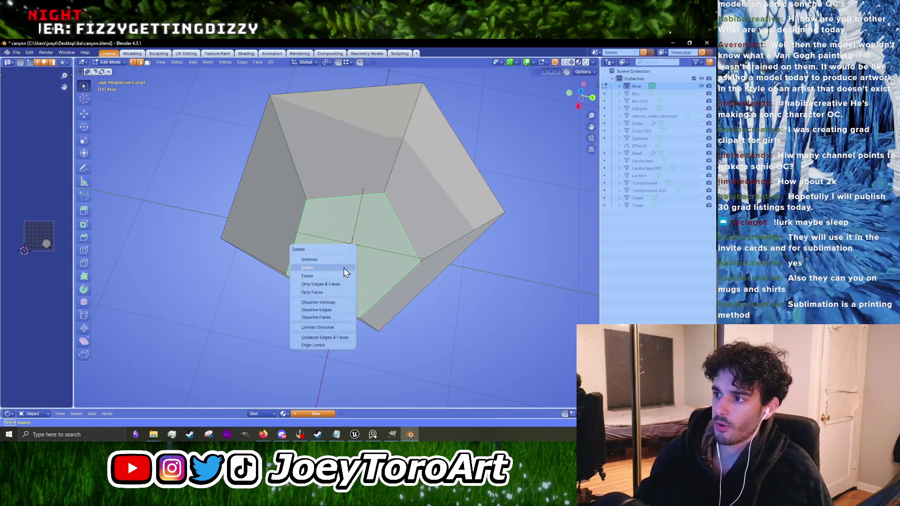
left_click(339, 276)
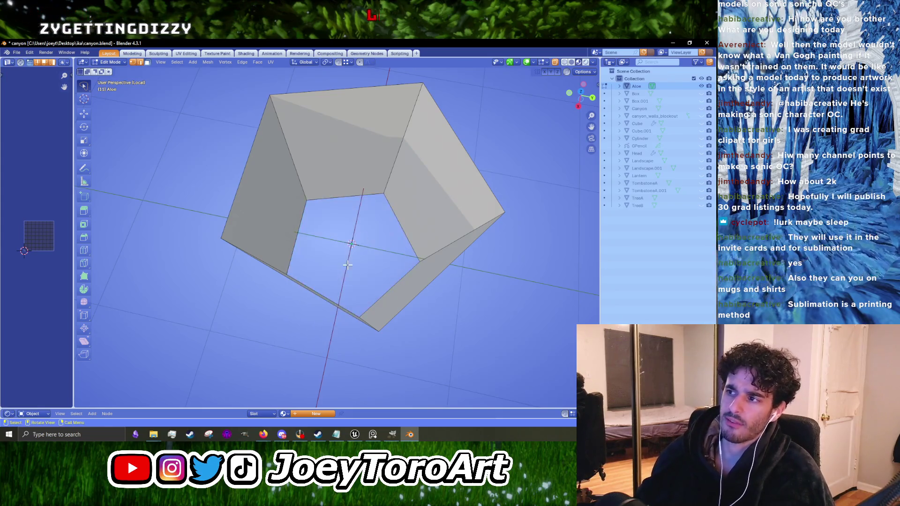
key("s")
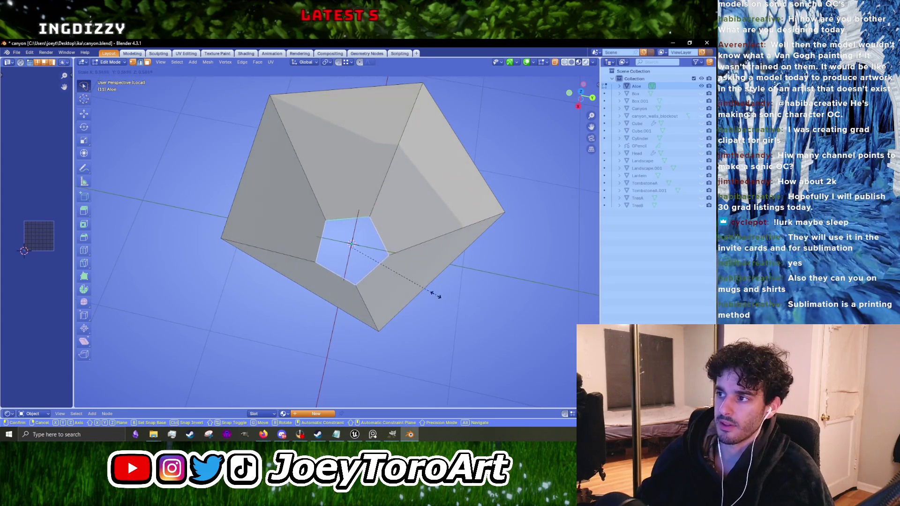
left_click(435, 297)
left_click(456, 171)
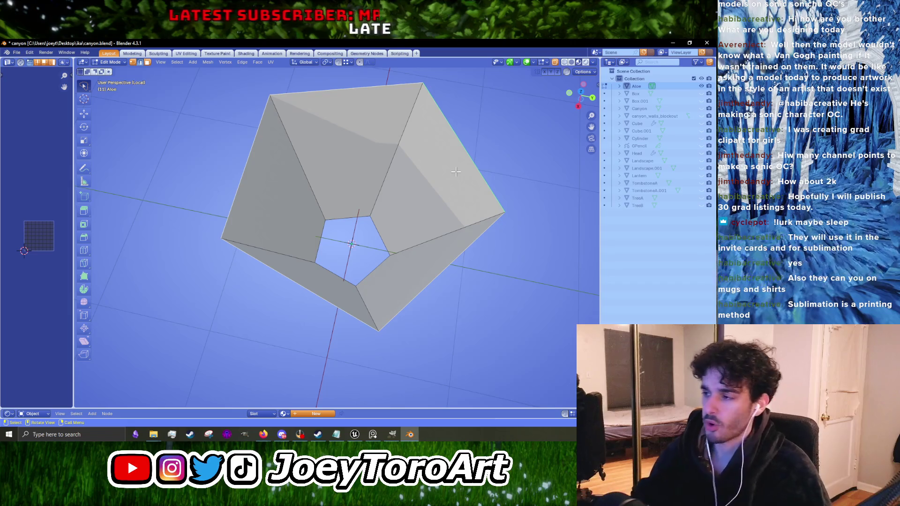
Step: Scale the outer rim loop to 0.773 and lower it along Z
key("s")
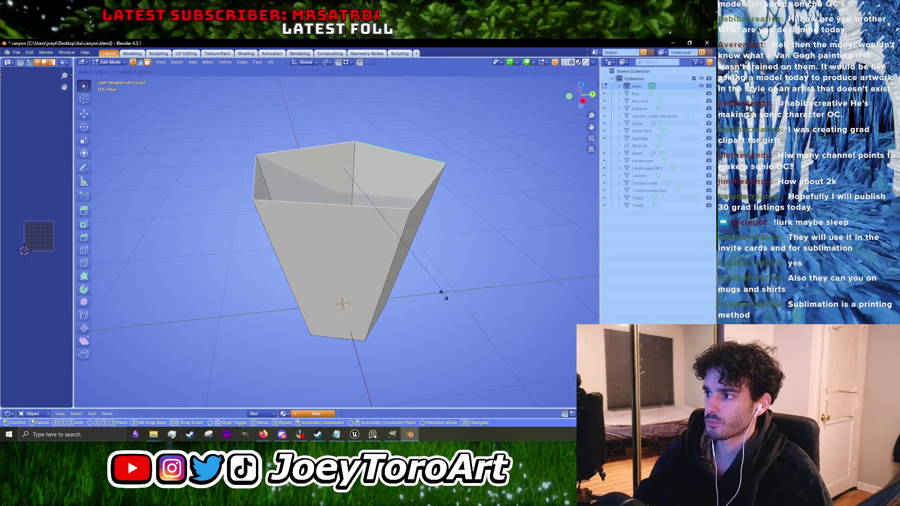
left_click(416, 287)
scroll(415, 287, "down", 3)
scroll(415, 287, "up", 3)
key("g")
key("z")
left_click(359, 334)
left_click_drag(359, 334, 367, 327)
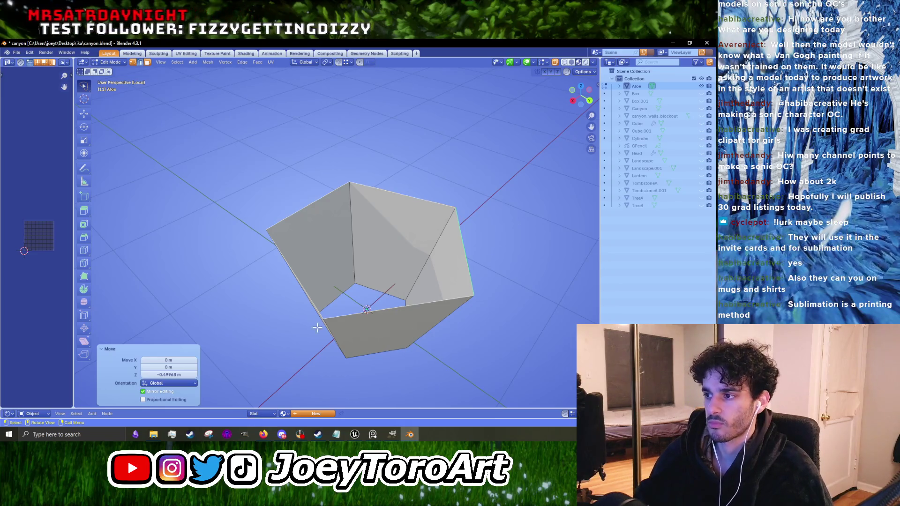
Step: Shrink the inner opening loop to 0.072 and lower it along Z into a pointed base
left_click(338, 296)
mouse_move(337, 295)
left_mouse_down()
mouse_move(330, 265)
mouse_move(478, 372)
left_mouse_up()
key("s")
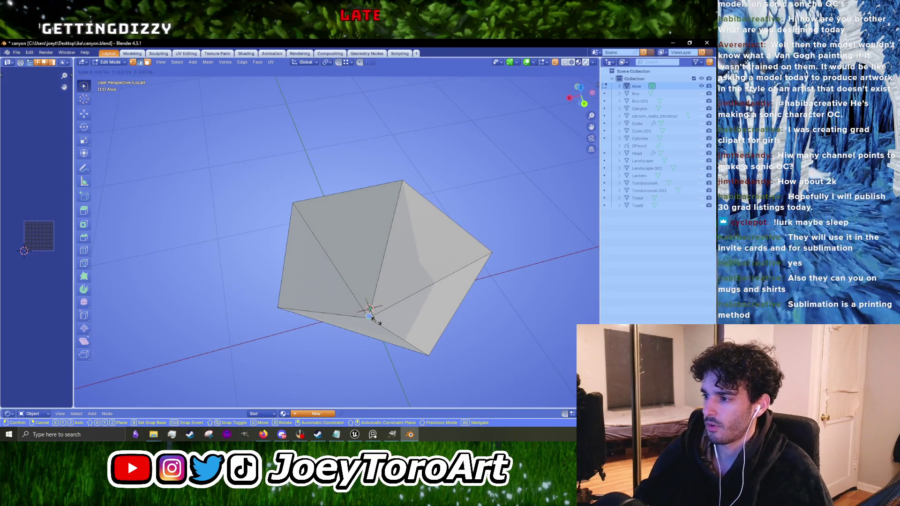
left_click(373, 319)
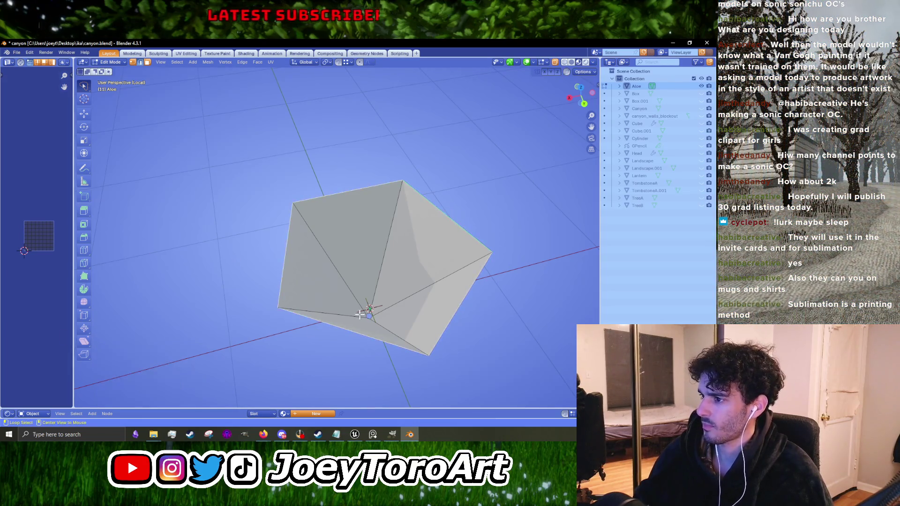
left_click_drag(451, 212, 451, 297)
key("g")
key("z")
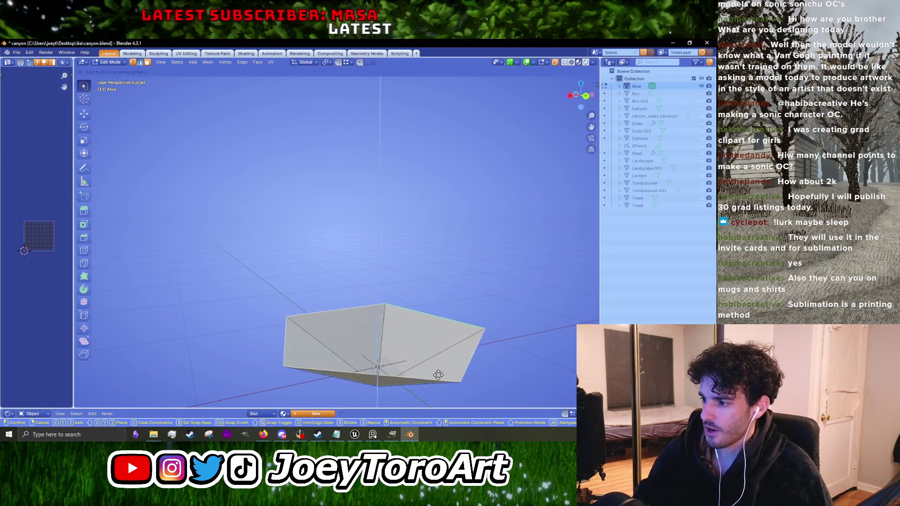
left_click(439, 359)
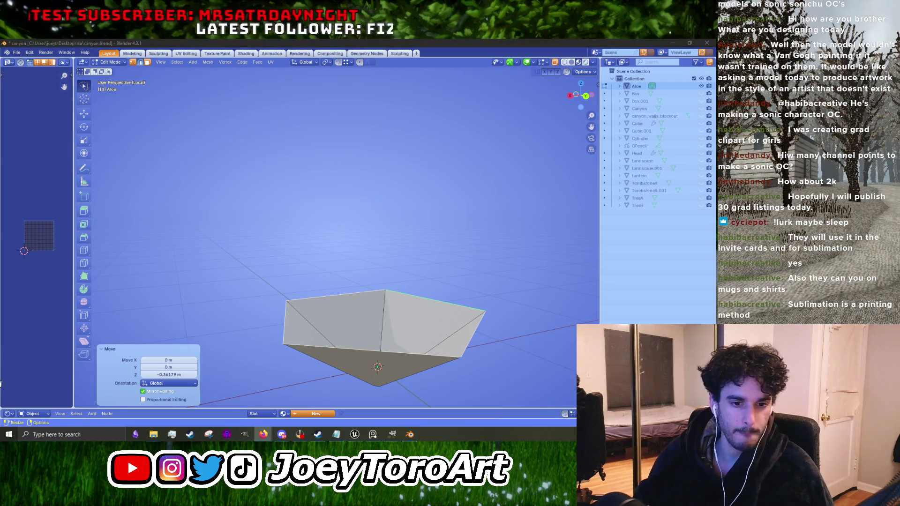
mouse_move(423, 351)
left_mouse_down()
mouse_move(434, 259)
mouse_move(474, 261)
mouse_move(401, 267)
left_mouse_up()
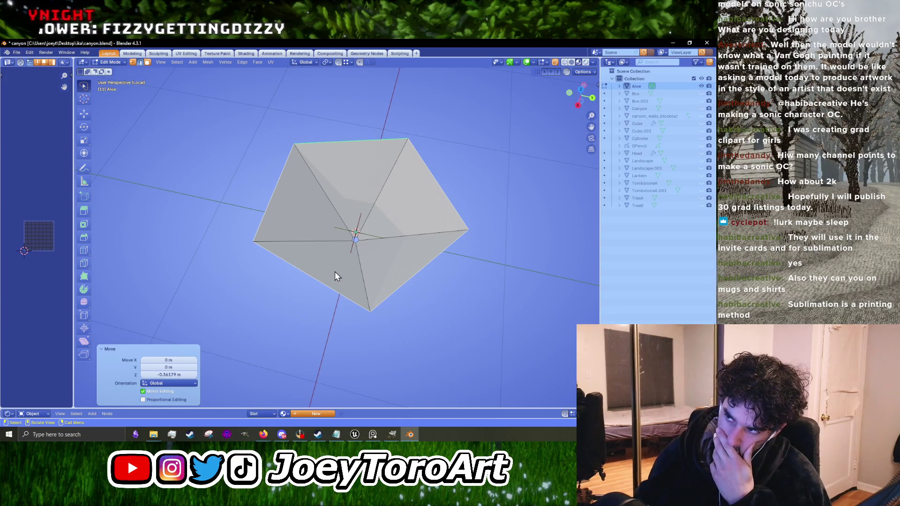
key("ctrl+r")
Step: Add centred two-cut loop cuts across the front, right and top faces
scroll(335, 269, "up", 1)
left_click(335, 269)
key("ctrl+r")
left_click(405, 273)
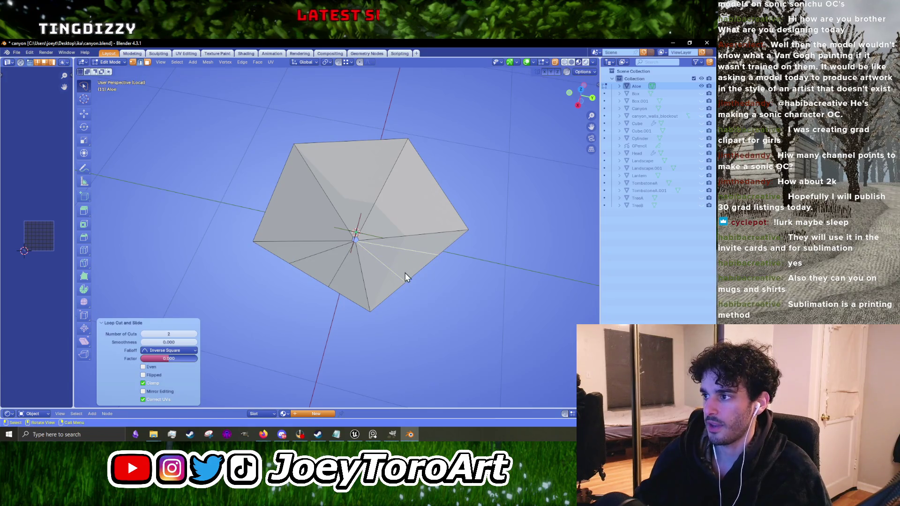
left_click(439, 190)
key("ctrl+r")
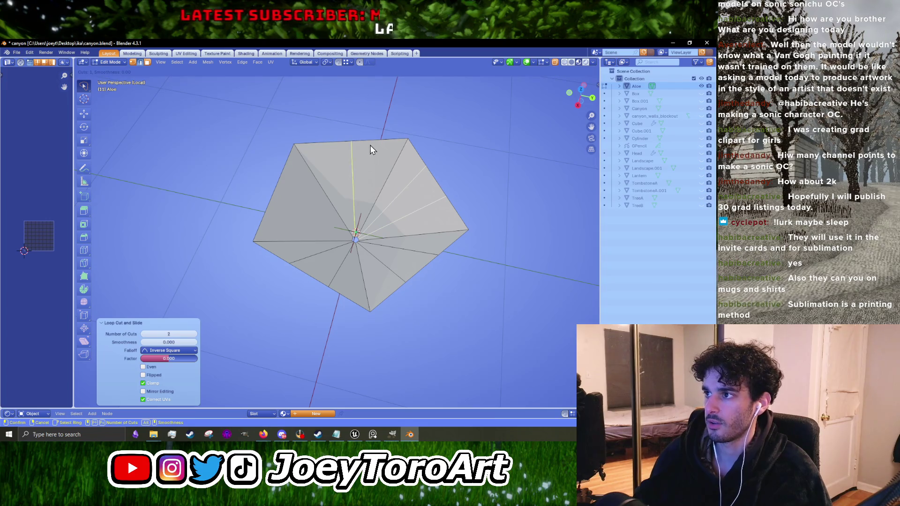
key("Escape")
key("ctrl+r")
left_click(364, 151)
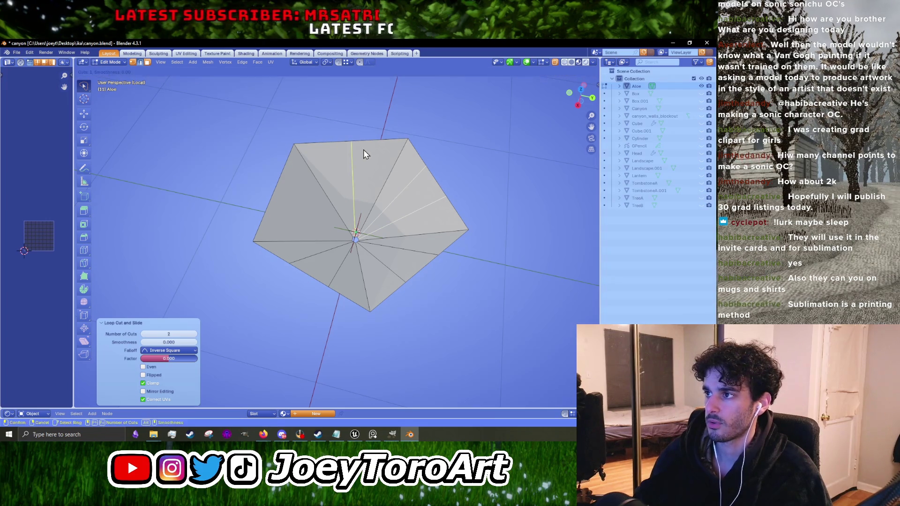
left_click(364, 151)
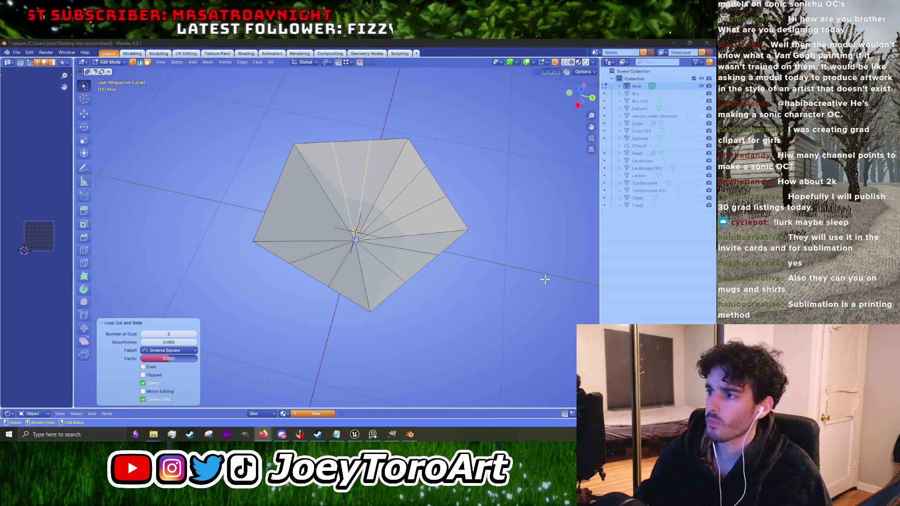
Step: Add another centred two-cut loop cut through the left face
left_click(268, 206)
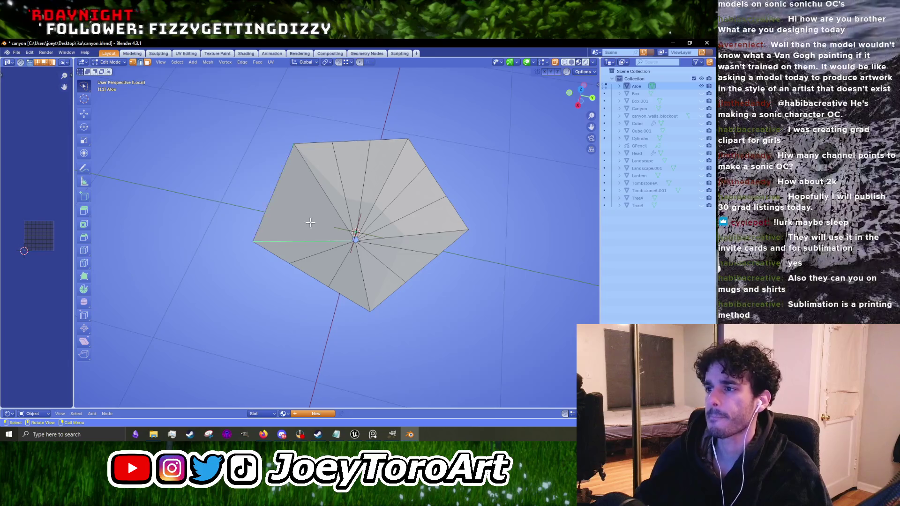
key("ctrl+r")
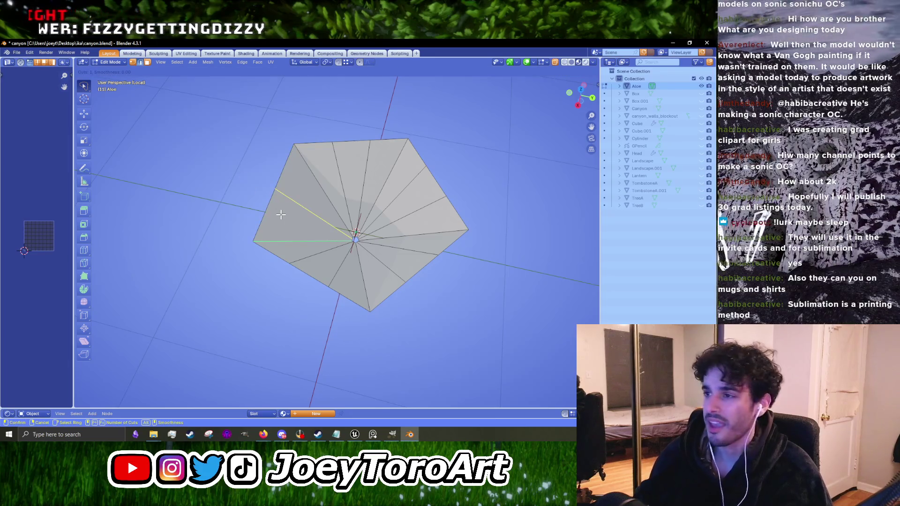
left_click(281, 214)
right_click(280, 215)
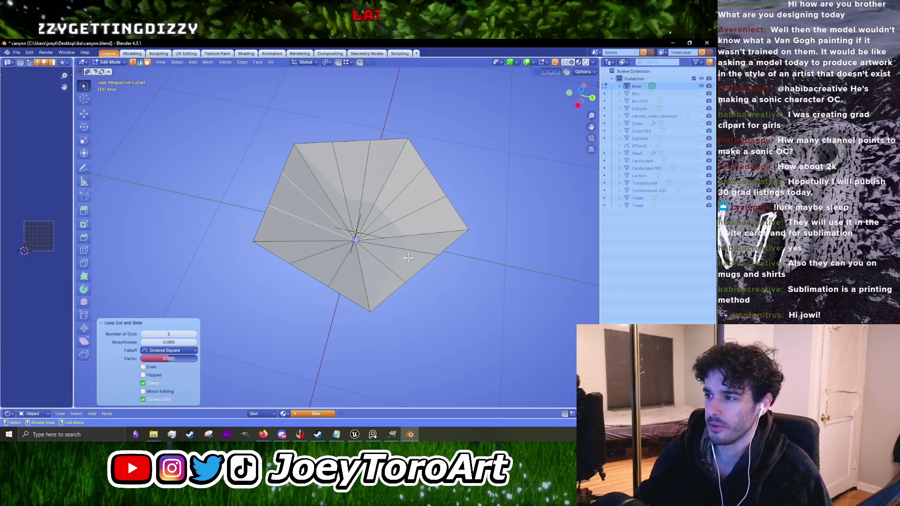
scroll(408, 207, "up", 3)
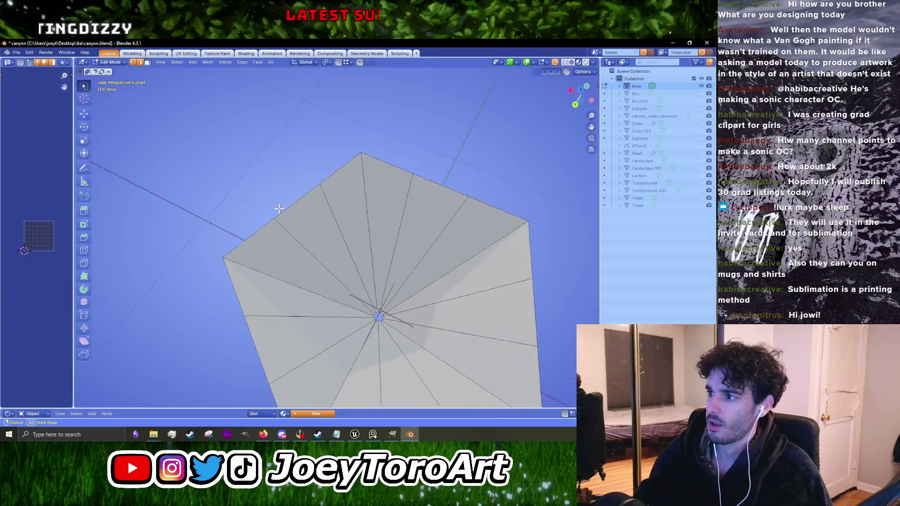
left_click_drag(347, 214, 378, 257)
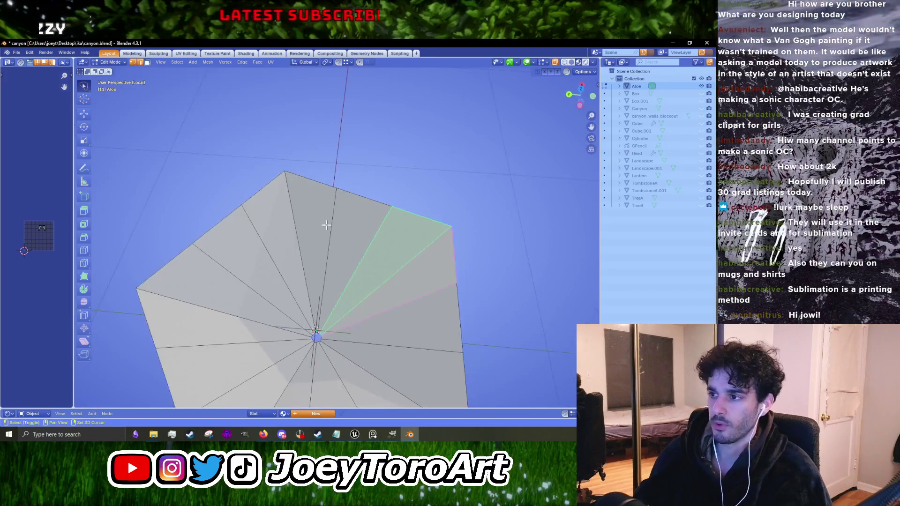
Step: Delete alternating wedge faces one by one, leaving separate triangular blades
key("x")
mouse_move(289, 236)
left_mouse_down()
mouse_move(322, 286)
mouse_move(343, 205)
mouse_move(337, 215)
mouse_move(306, 214)
mouse_move(418, 257)
mouse_move(323, 236)
mouse_move(307, 220)
mouse_move(215, 217)
left_mouse_up()
left_click(323, 286)
left_click(363, 213)
key("x")
left_click(384, 255)
left_click(307, 220)
key("x")
left_click(307, 220)
left_click(216, 217)
key("x")
left_click(216, 216)
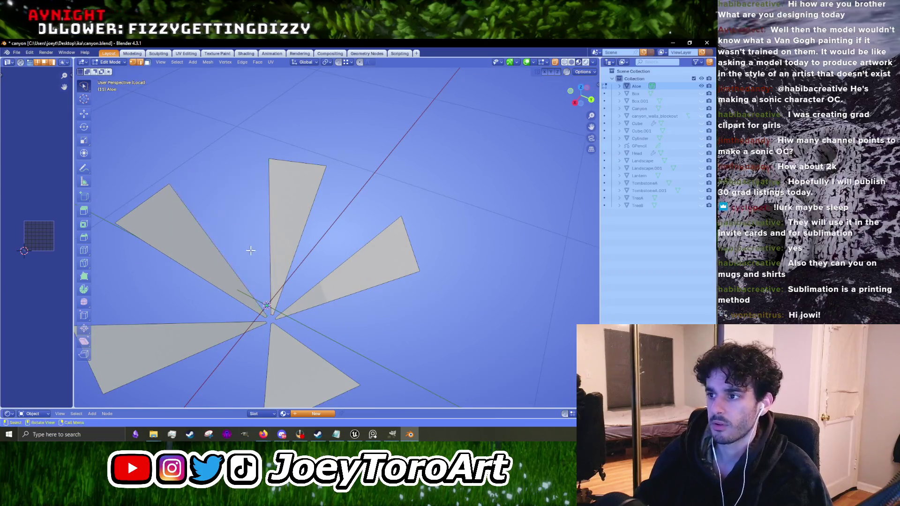
Step: Try a centred loop cut across the top blade, then undo it
scroll(300, 225, "down", 5)
mouse_move(300, 225)
left_mouse_down()
mouse_move(387, 221)
mouse_move(373, 267)
mouse_move(287, 287)
left_mouse_up()
scroll(373, 267, "up", 3)
scroll(334, 280, "up", 2)
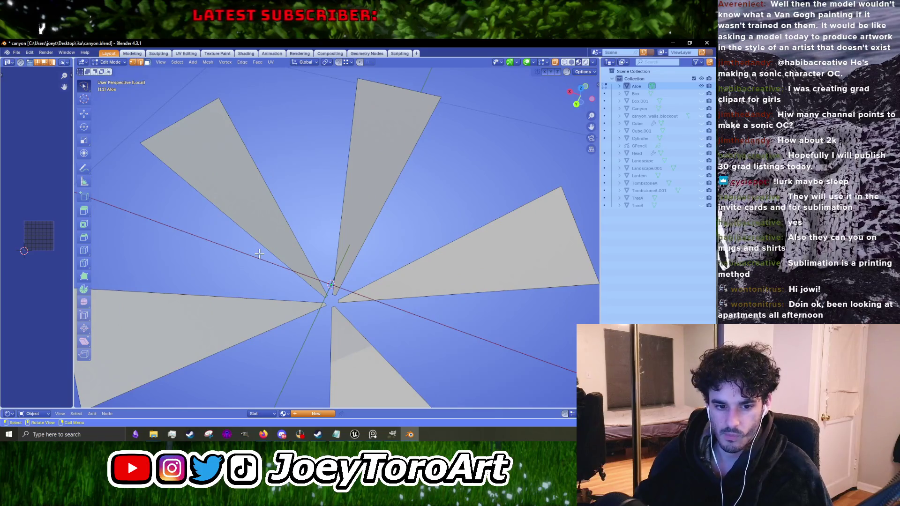
scroll(259, 253, "down", 2)
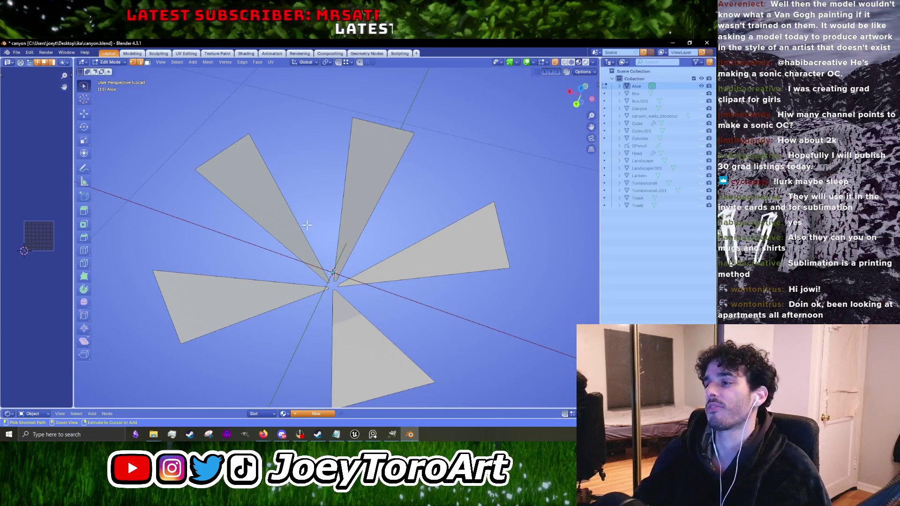
key("ctrl+r")
left_click(351, 203)
right_click(311, 227)
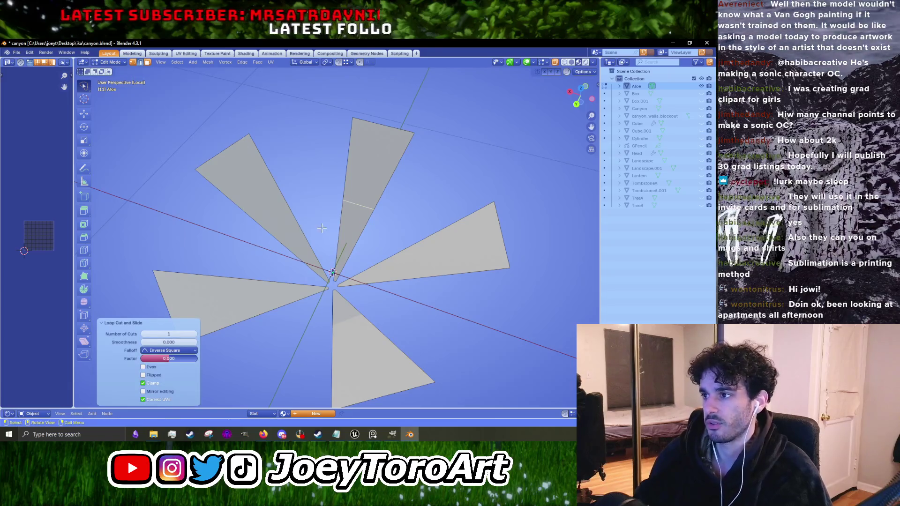
key("ctrl+z")
scroll(322, 229, "down", 2)
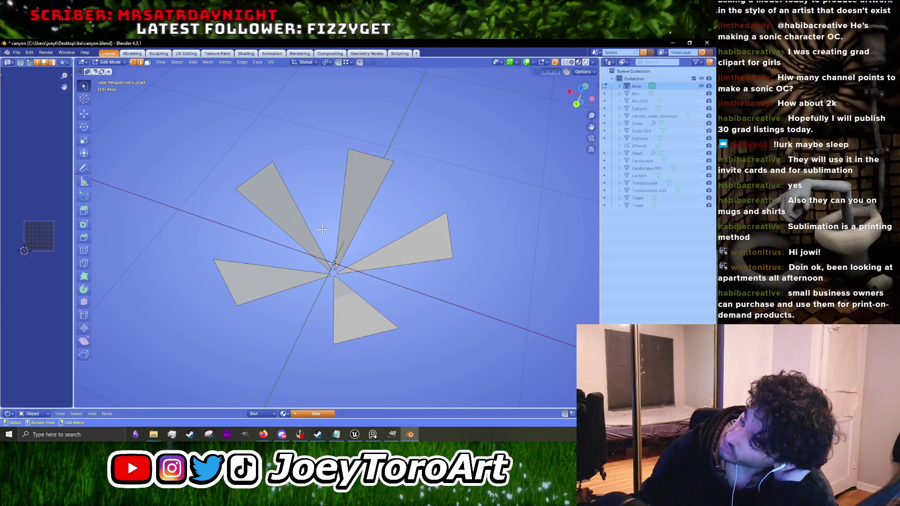
Step: Return to Unreal Engine's canyon level with its tombstones and stone head, and play it in the editor
left_click(354, 434)
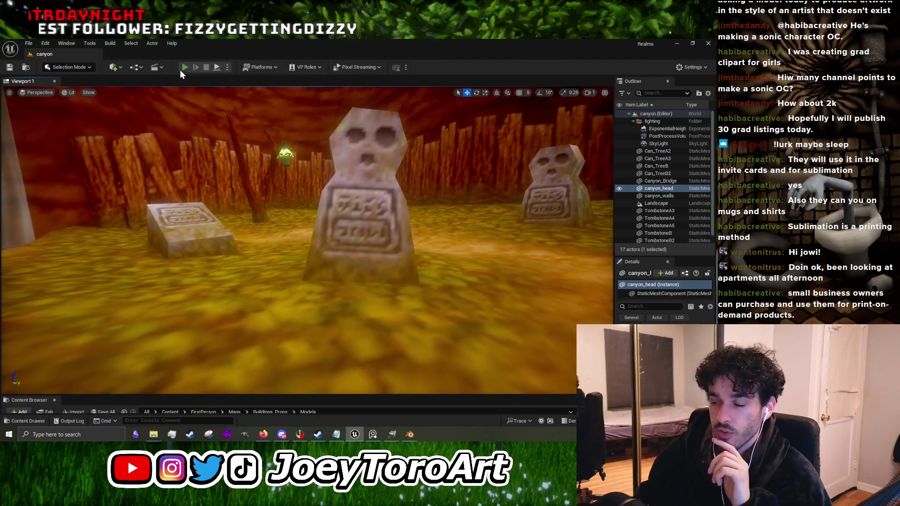
left_click(185, 68)
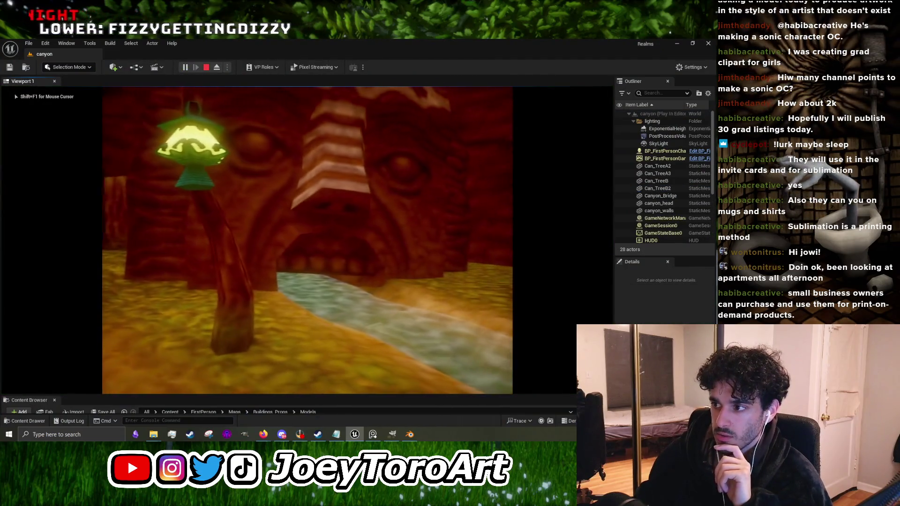
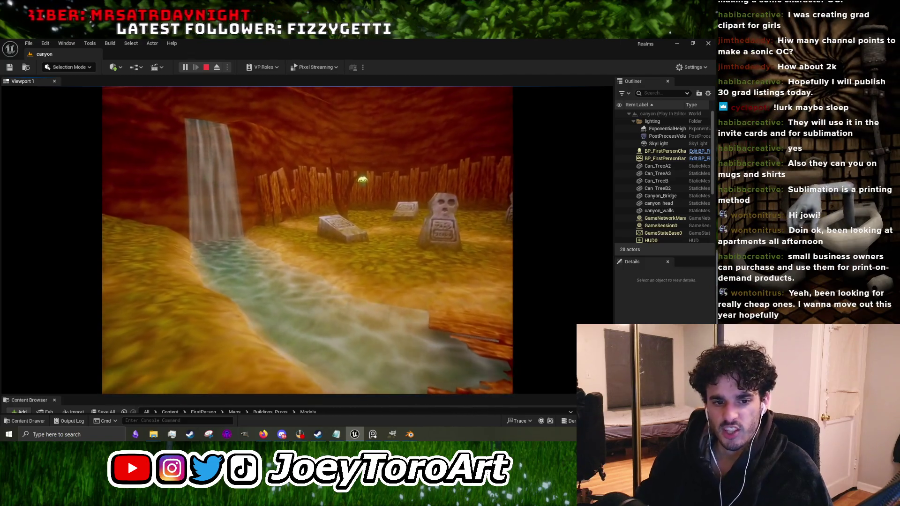
Step: Walk toward the gravestones and back toward the bridge, then end the play test and select the landscape
key("w")
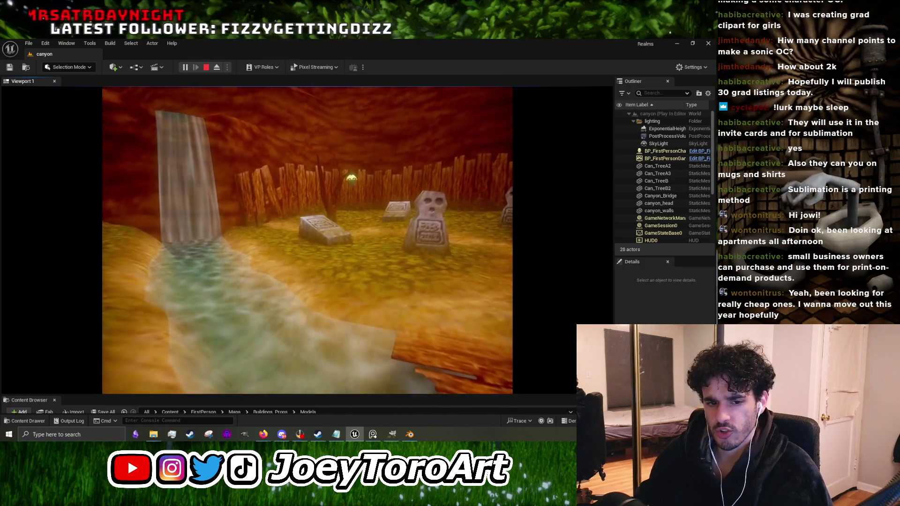
key("w")
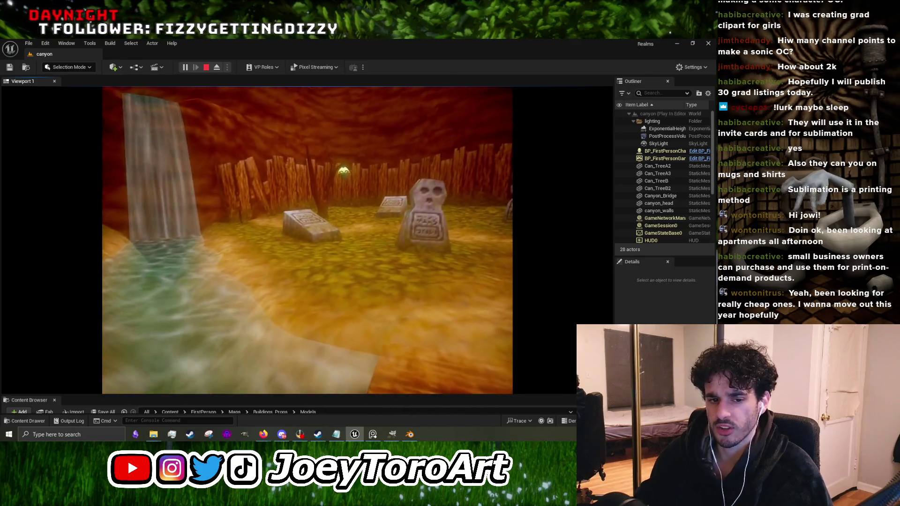
key("w")
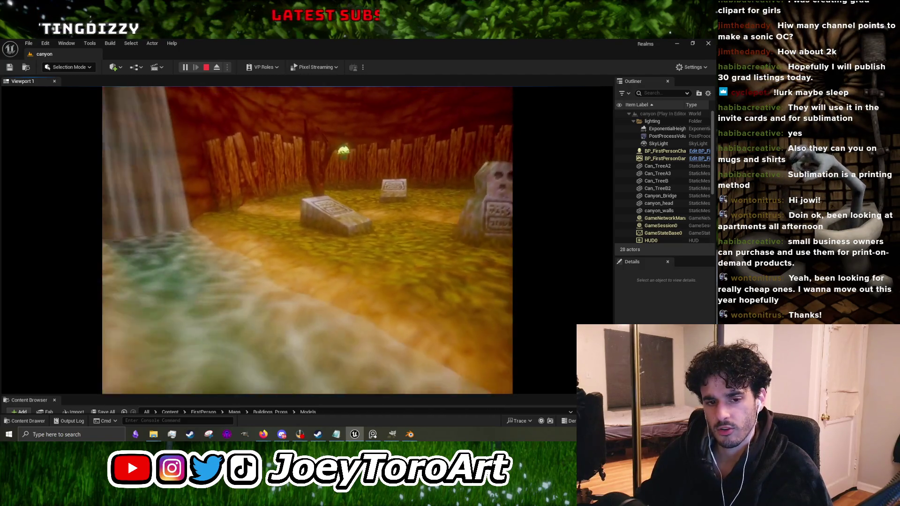
key("s")
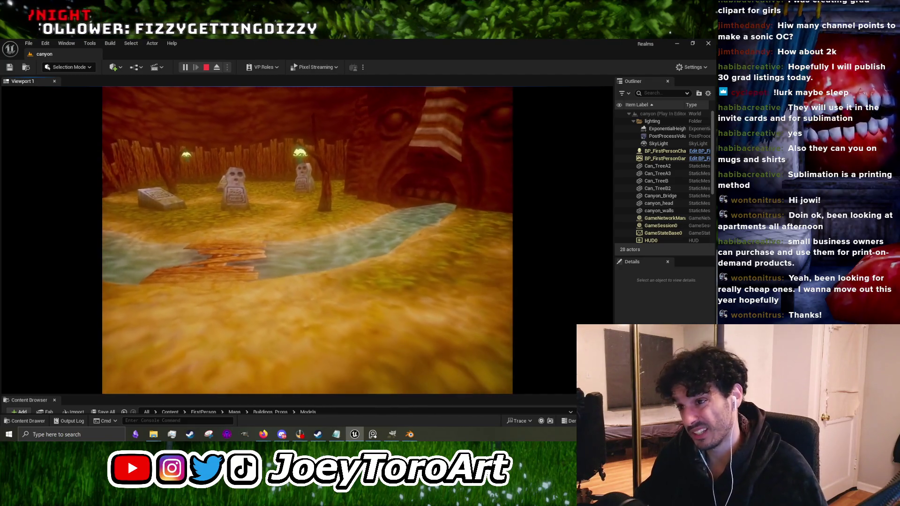
key("Escape")
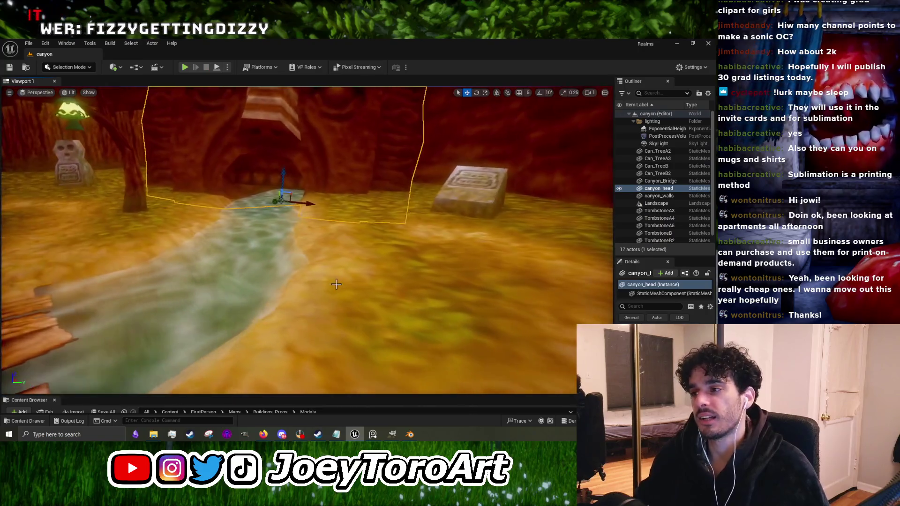
left_click(335, 284)
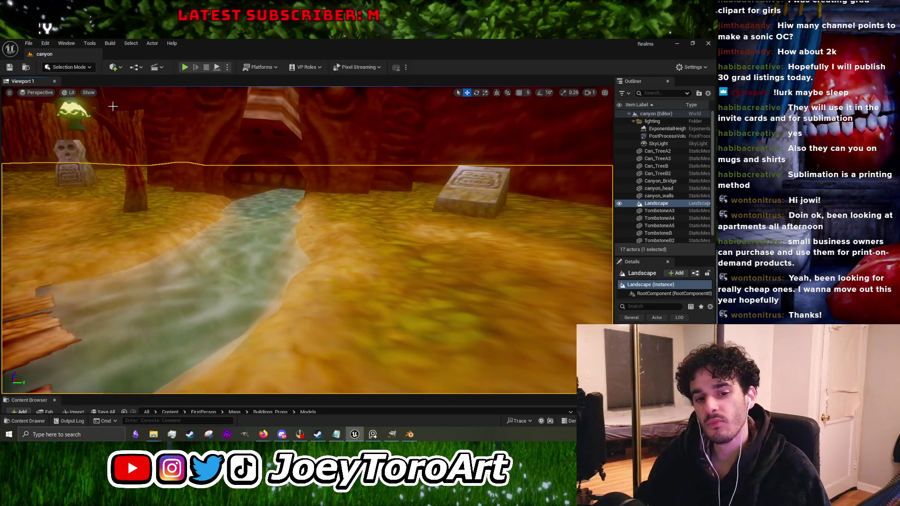
Step: Use Landscape mode's Smooth tool to smooth a patch of ground beside the stream
mouse_move(245, 246)
left_mouse_down()
mouse_move(249, 220)
mouse_move(246, 247)
left_mouse_up()
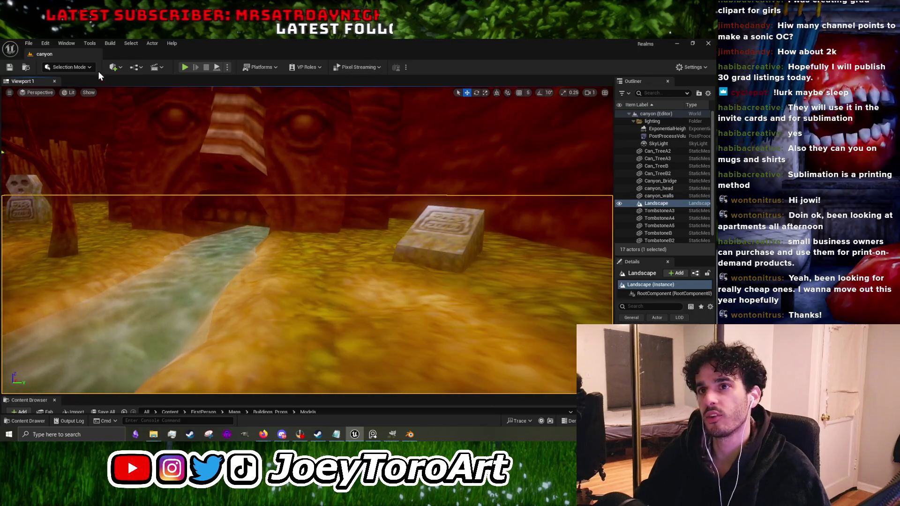
left_click(70, 67)
left_click(83, 89)
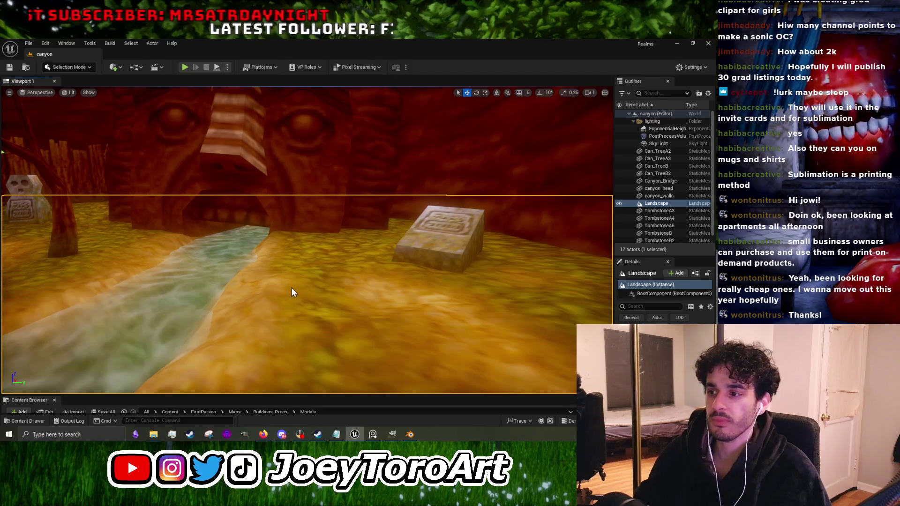
scroll(378, 265, "down", 2)
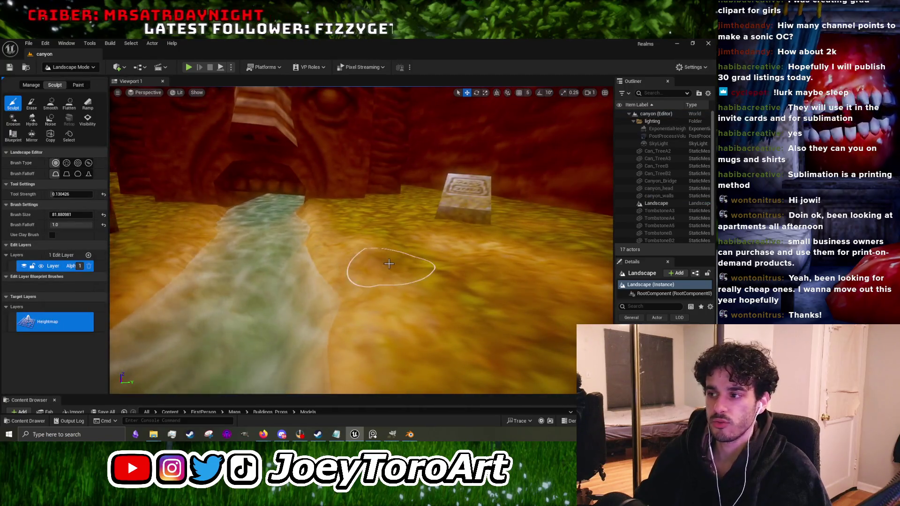
left_click(50, 102)
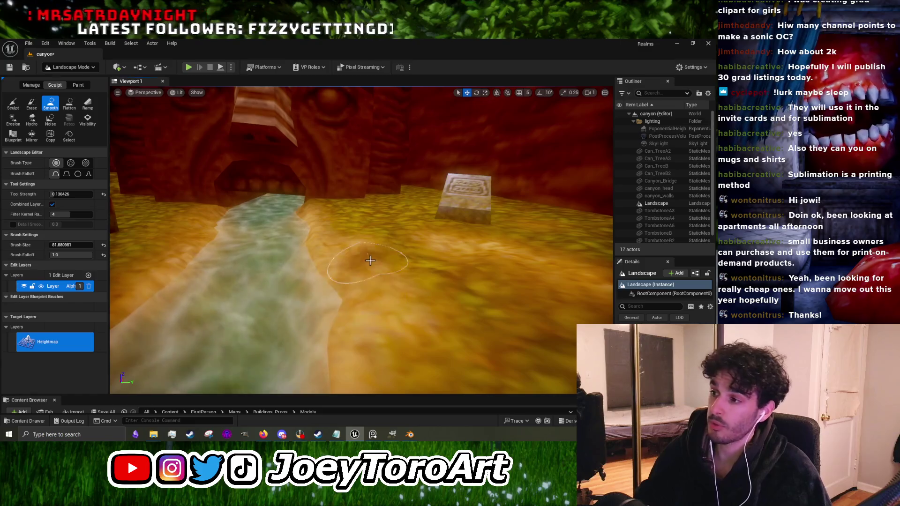
left_click_drag(290, 311, 371, 271)
scroll(376, 261, "up", 2)
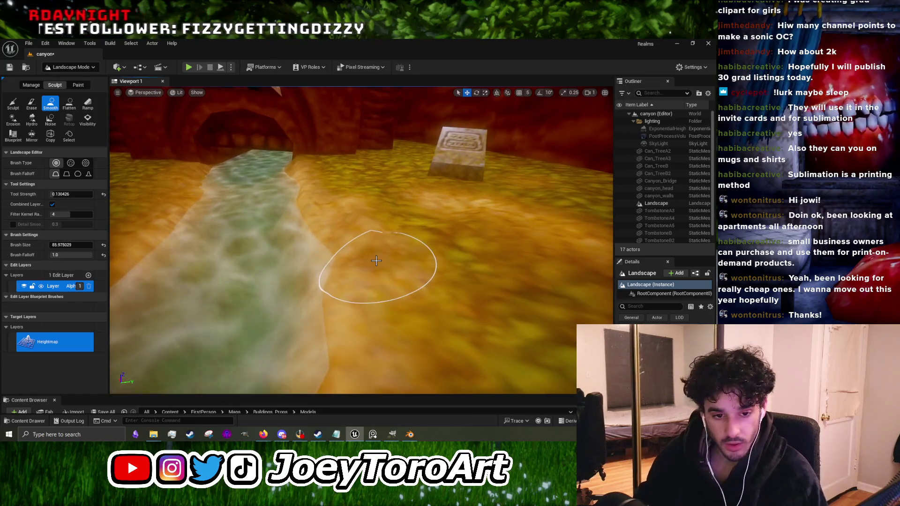
Step: Enlarge the smoothing brush twice and smooth around the bridge, graveyard and tombstones
key("bracketright")
key("bracketright")
key("bracketright")
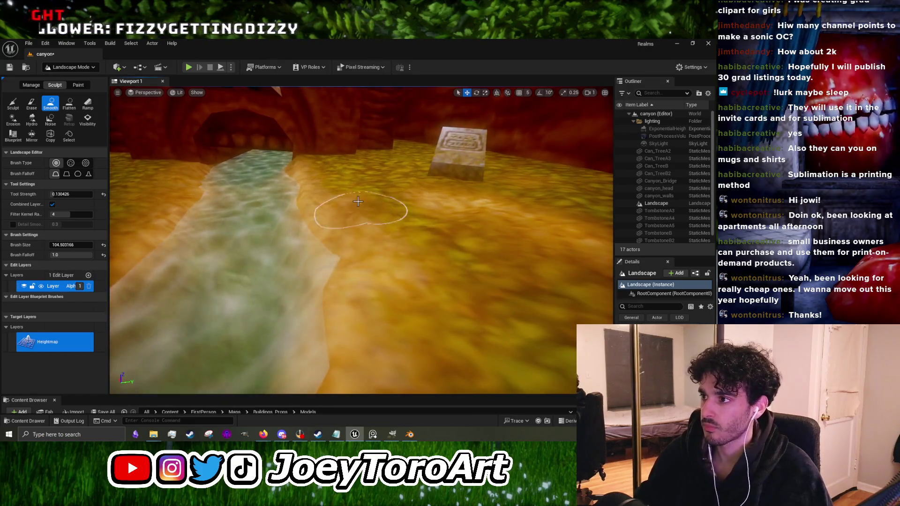
scroll(370, 235, "up", 5)
mouse_move(357, 209)
left_mouse_down()
mouse_move(263, 249)
mouse_move(197, 253)
mouse_move(219, 277)
left_mouse_up()
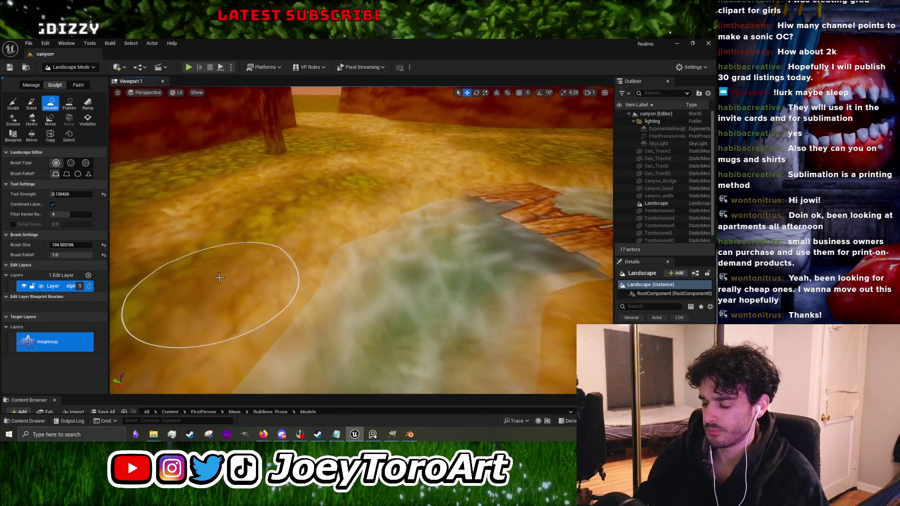
key("bracketright")
key("bracketright")
key("bracketright")
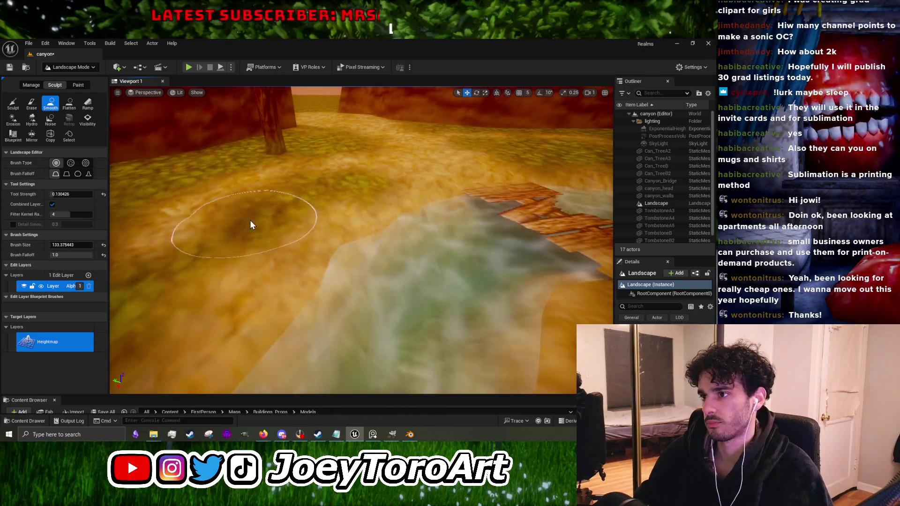
mouse_move(241, 263)
left_mouse_down()
mouse_move(244, 283)
mouse_move(173, 288)
mouse_move(281, 305)
mouse_move(422, 356)
left_mouse_up()
left_click_drag(388, 274, 368, 288)
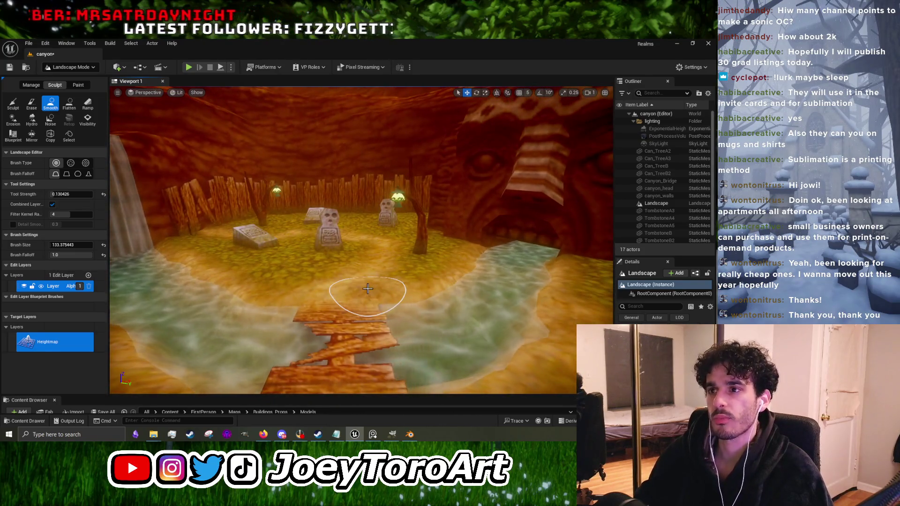
mouse_move(422, 360)
left_mouse_down()
mouse_move(421, 335)
mouse_move(361, 301)
left_mouse_up()
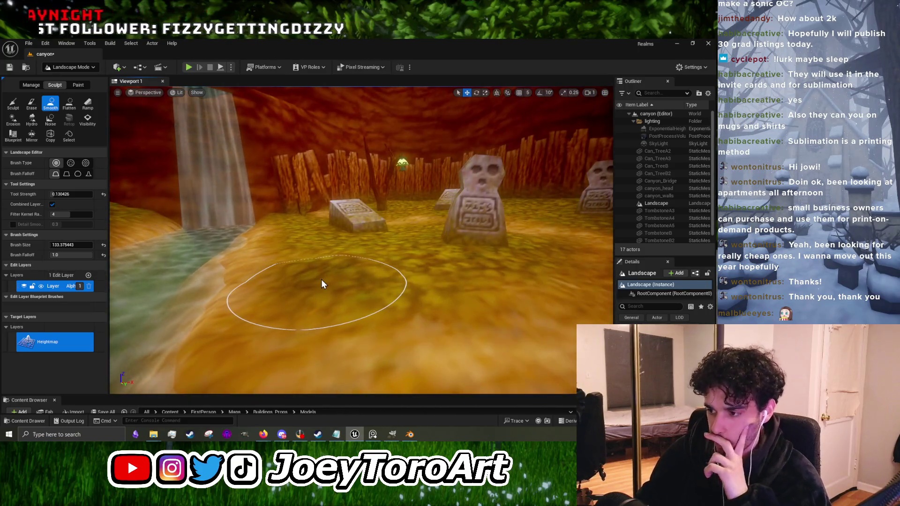
left_click_drag(362, 291, 375, 289)
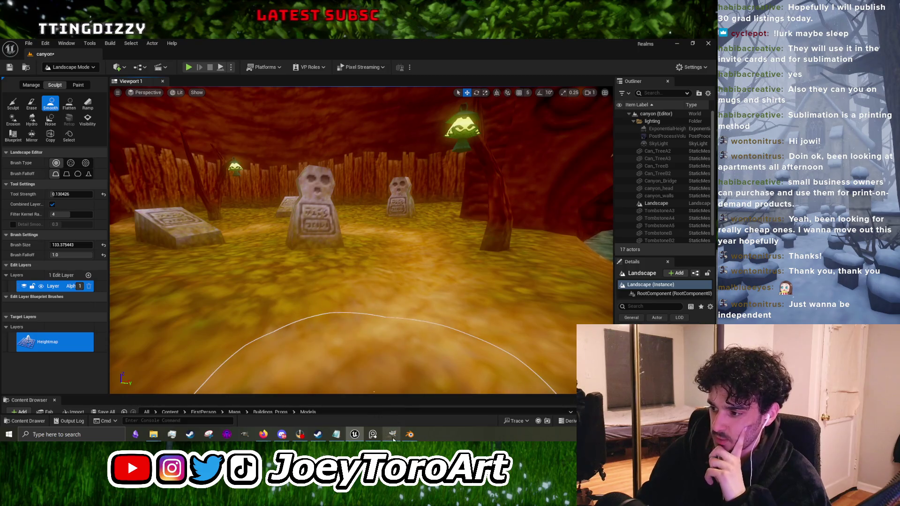
Step: Bring GIMP forward, then minimize Unreal to reveal Blender
mouse_move(393, 438)
left_click(383, 392)
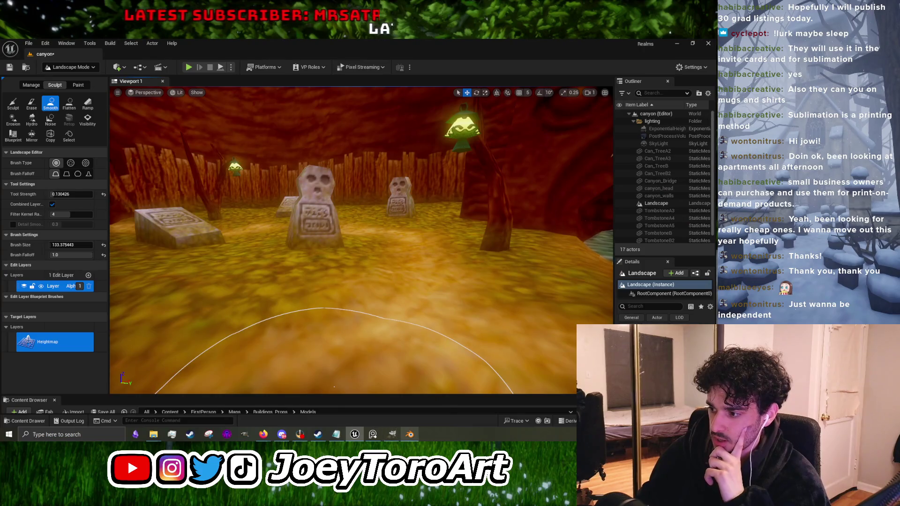
mouse_move(410, 434)
mouse_move(407, 412)
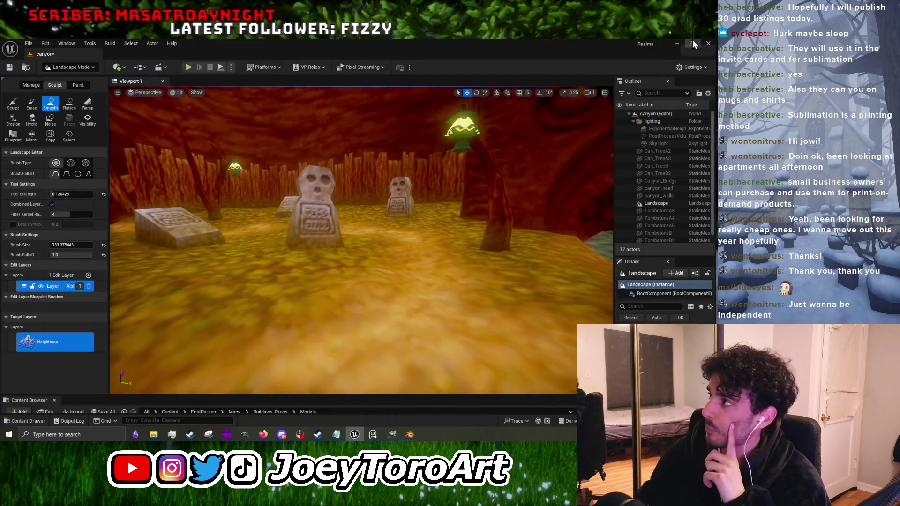
left_click(676, 44)
Step: In Object Mode, select the Aloe fan and hide it
left_click(410, 434)
left_click(410, 433)
left_click(110, 62)
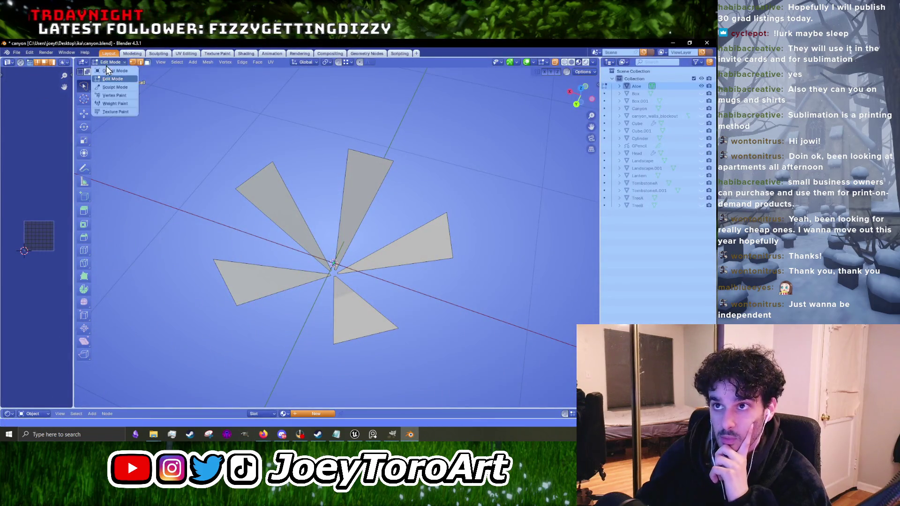
left_click(112, 71)
left_click(266, 253)
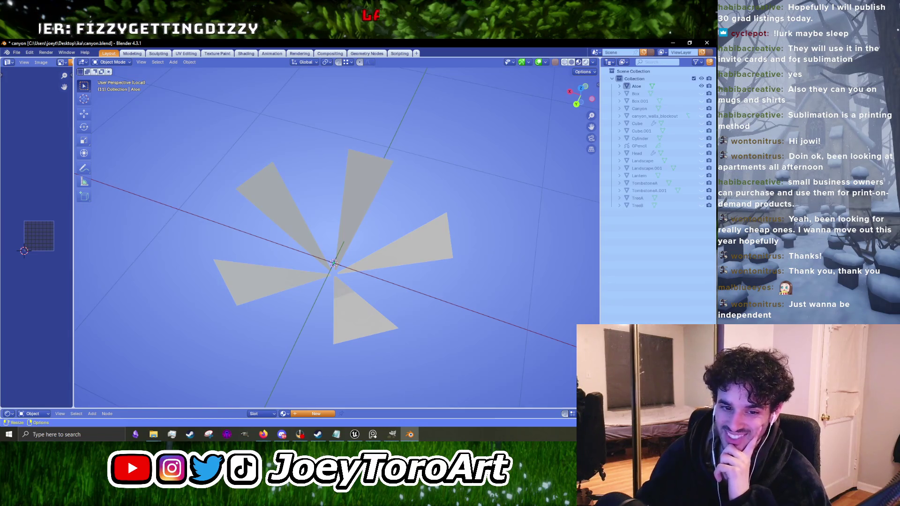
left_click(291, 219)
mouse_move(298, 231)
left_mouse_down()
mouse_move(377, 249)
mouse_move(381, 264)
left_mouse_up()
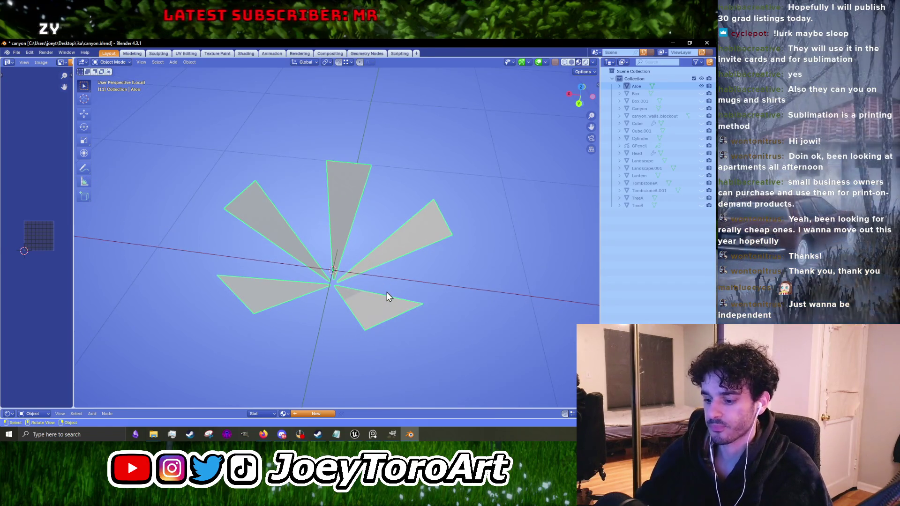
key("h")
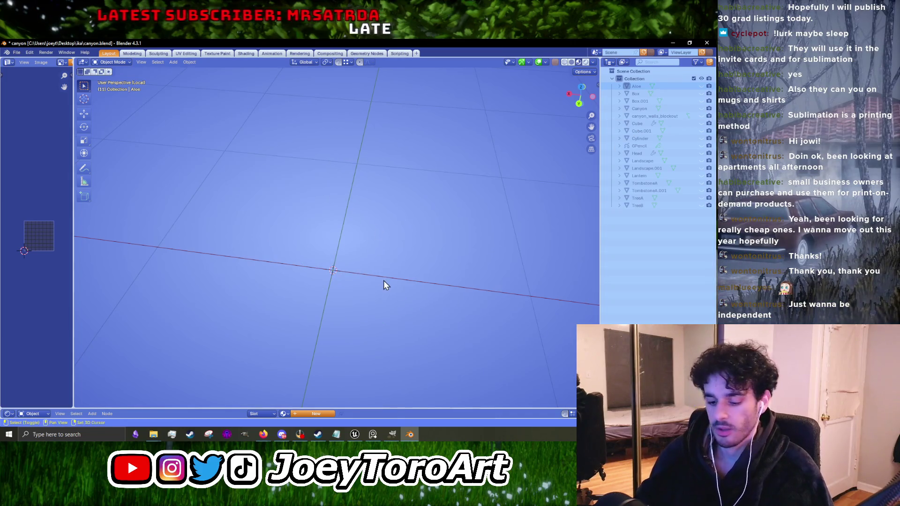
Step: Add a plane, rotate it 90° upright and scale it to 0.367
key("shift+a")
mouse_move(384, 280)
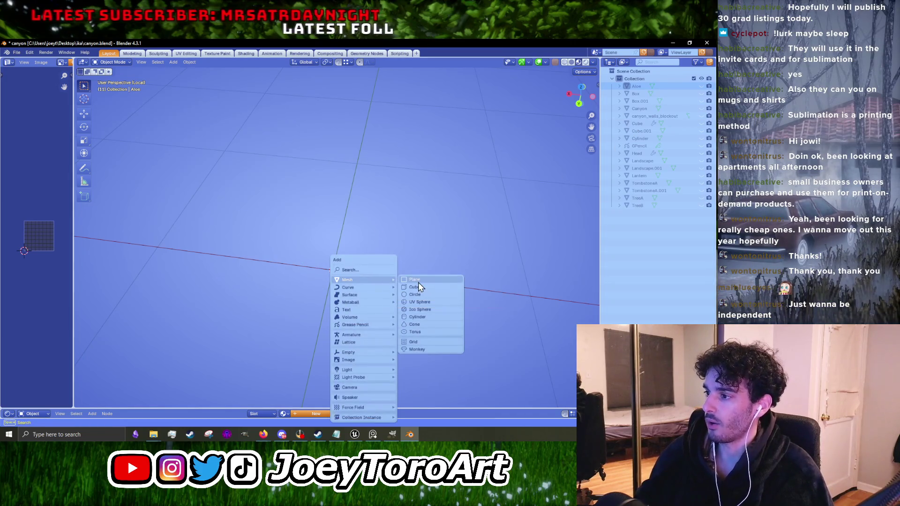
left_click(418, 282)
scroll(414, 277, "down", 2)
left_click_drag(418, 275, 368, 276)
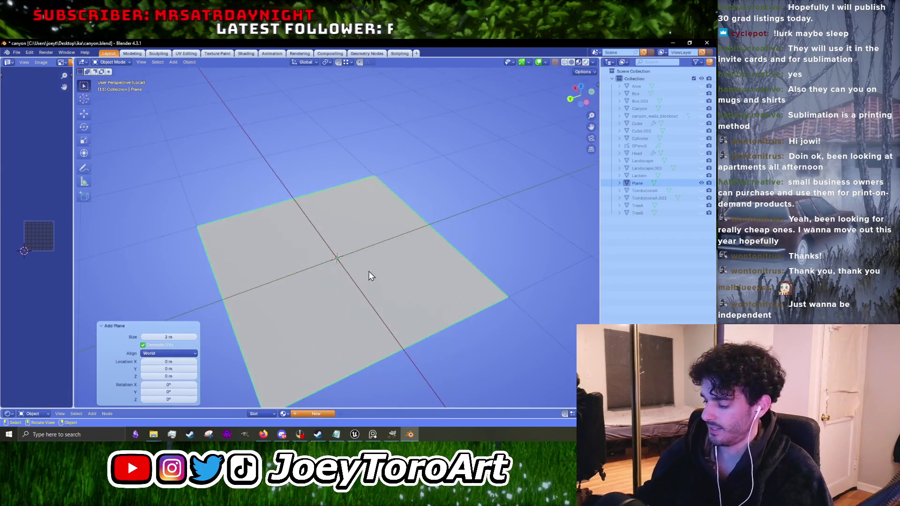
key("KP_3")
type("r90")
key("Return")
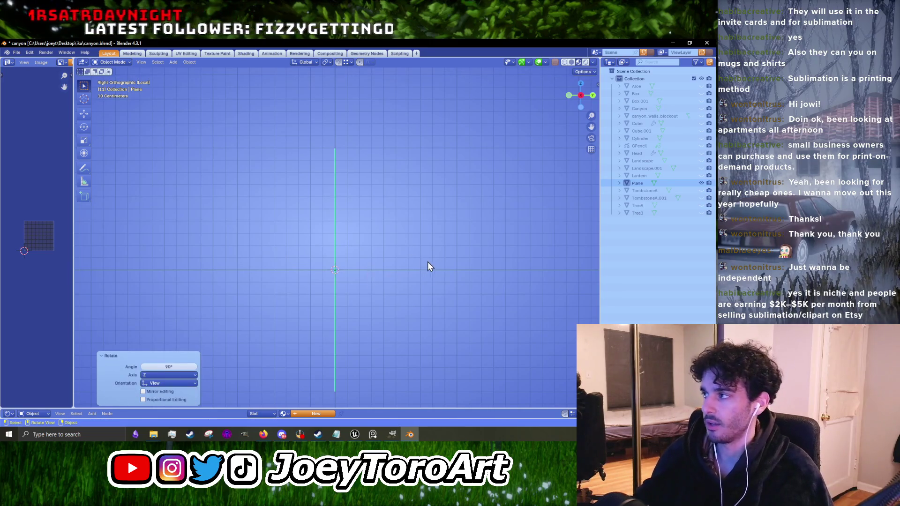
left_click_drag(428, 263, 406, 294)
key("s")
left_click(363, 291)
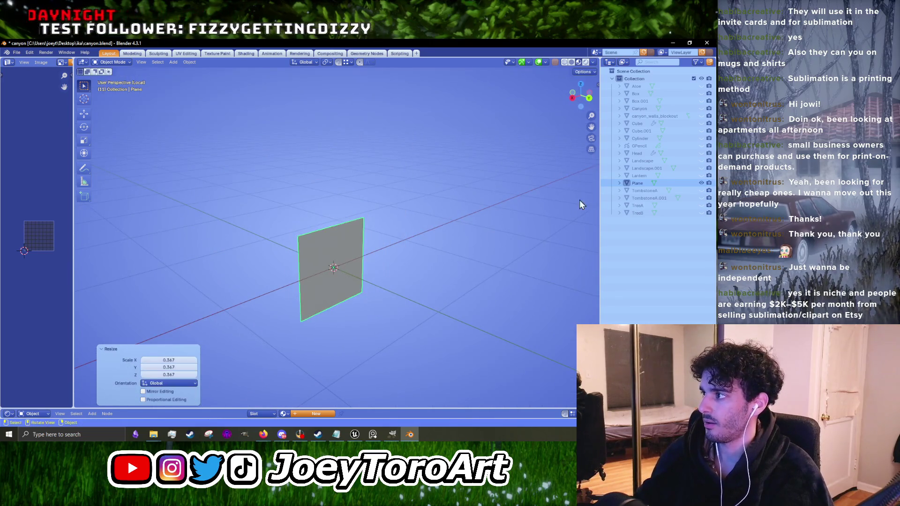
Step: Rename the plane Ikana_Plant and start moving its mesh along Z in Edit Mode
double_click(638, 184)
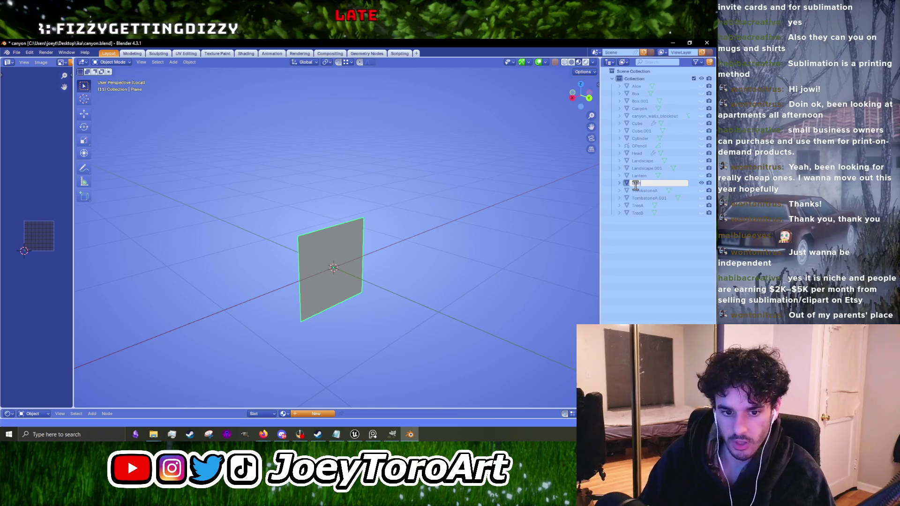
type("ana_Plant")
key("Return")
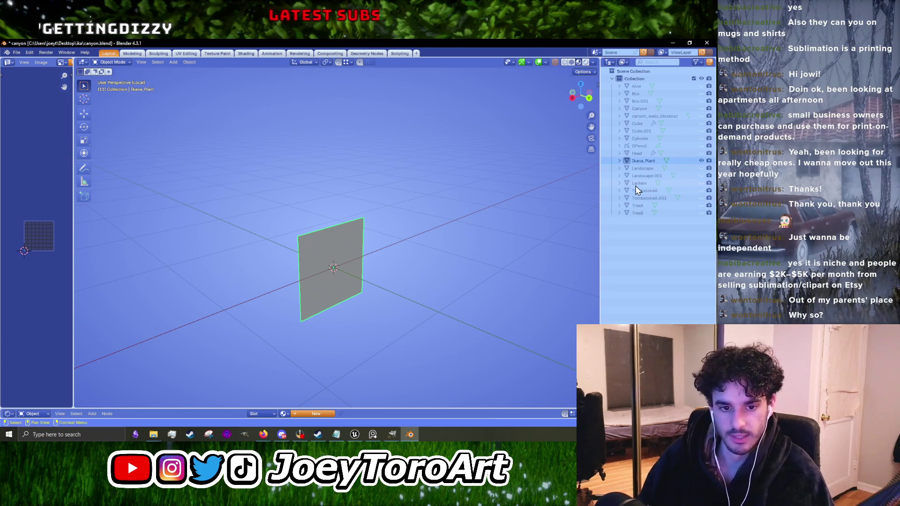
scroll(342, 275, "up", 4)
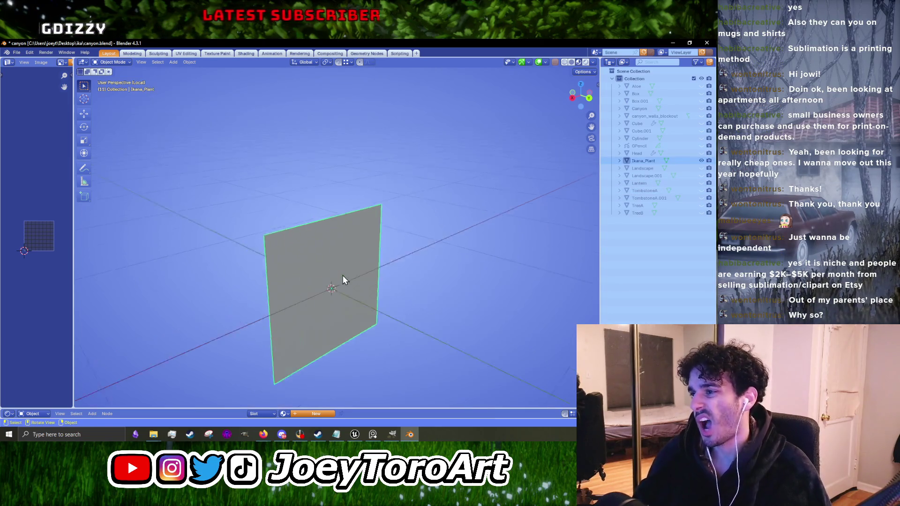
key("Tab")
key("g")
key("z")
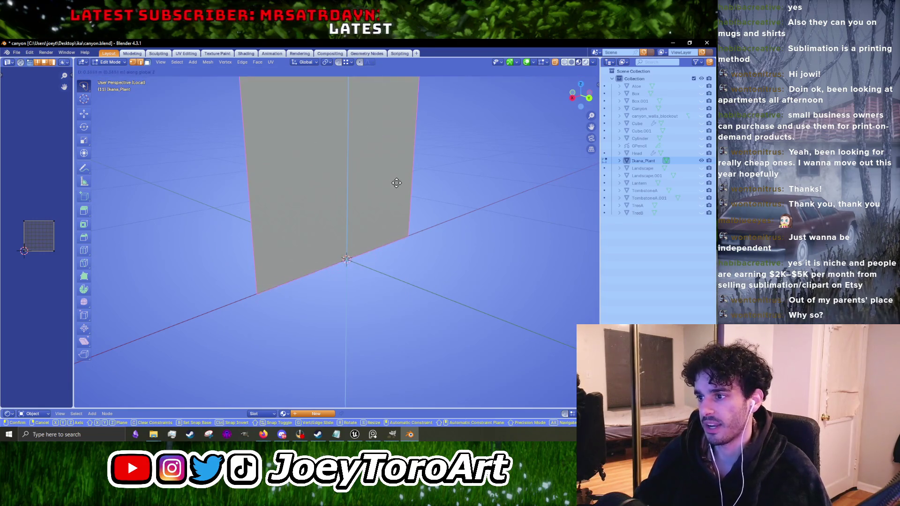
Step: Raise the plane's face 0.347 m along Z and deselect it
left_click(397, 182)
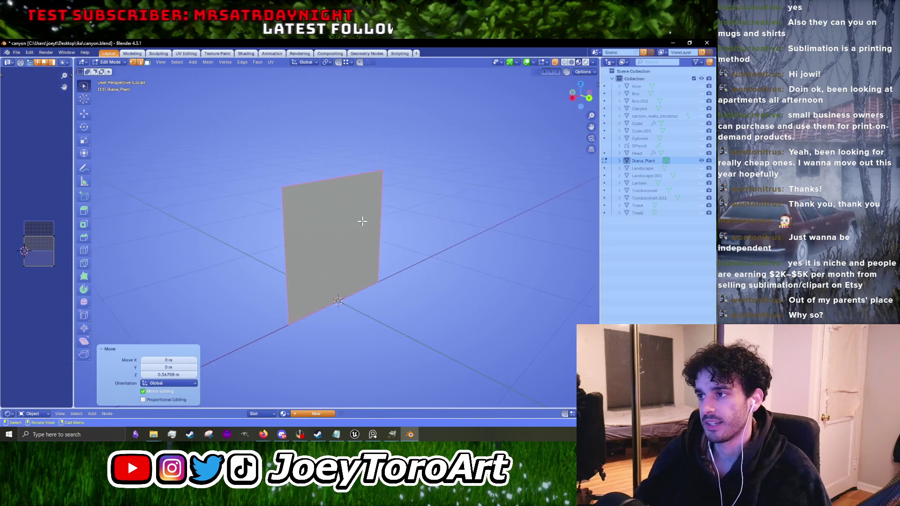
left_click(349, 184)
key("alt+a")
left_click(328, 223, "shift")
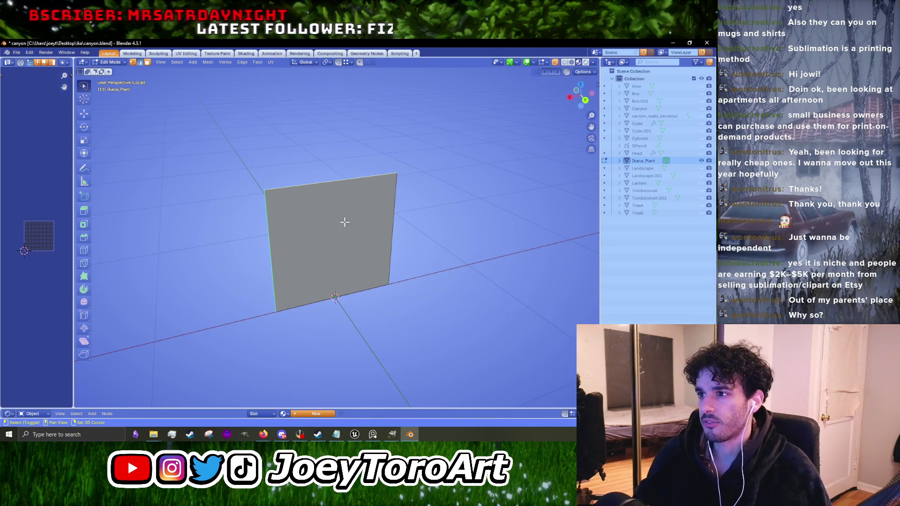
Step: Check the plane from side and front views, then select and deselect its face
key("KP_3")
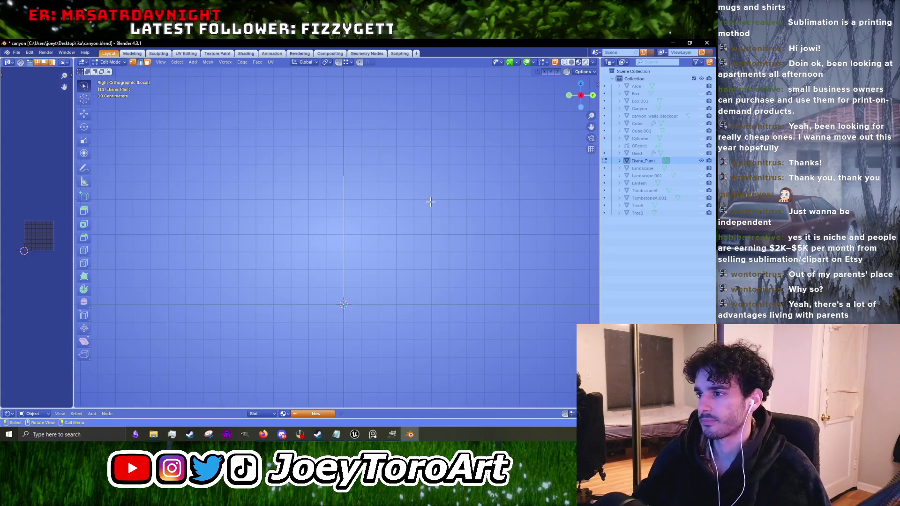
key("KP_1")
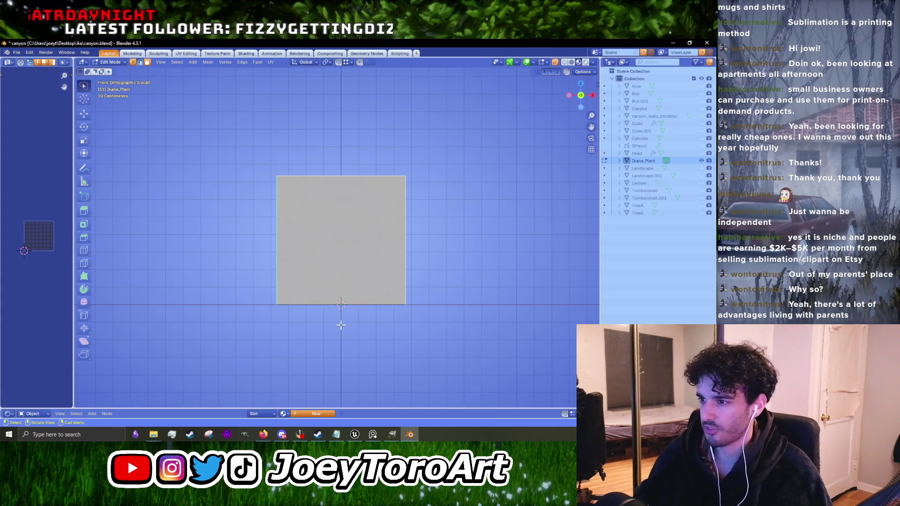
scroll(346, 319, "up", 3)
left_click_drag(377, 248, 366, 274)
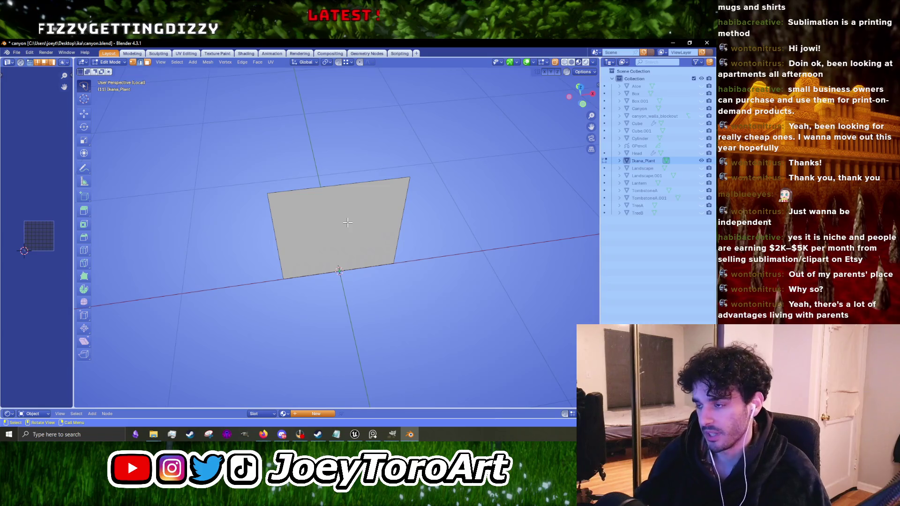
key("a")
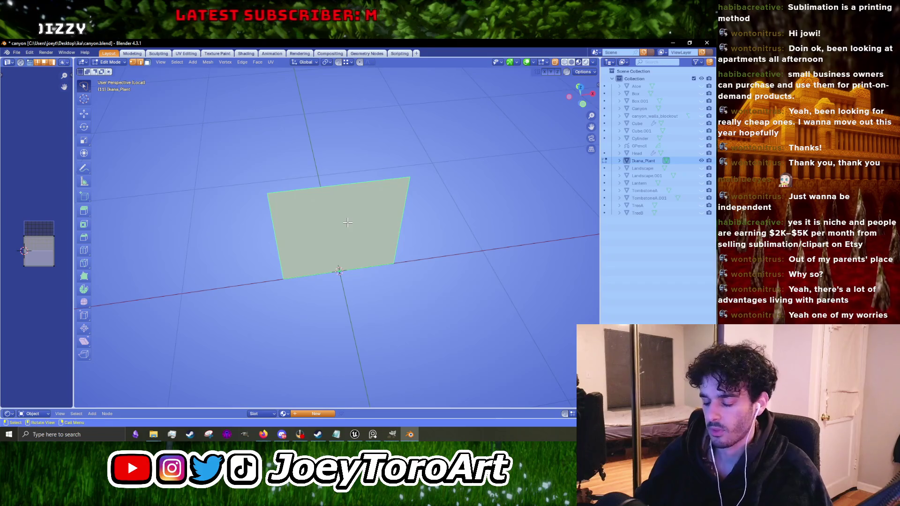
left_click(354, 407)
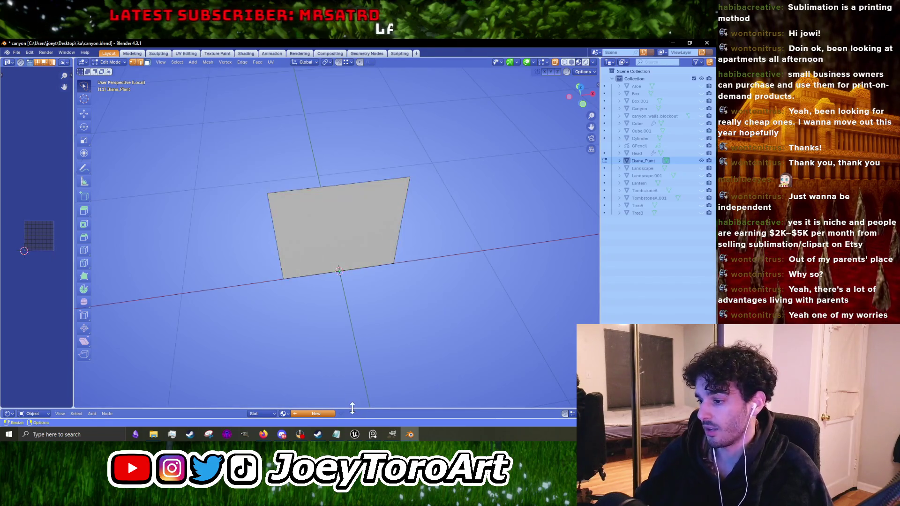
Step: Enlarge the Shader Editor and create a new material for the plant plane
left_click_drag(352, 409, 346, 221)
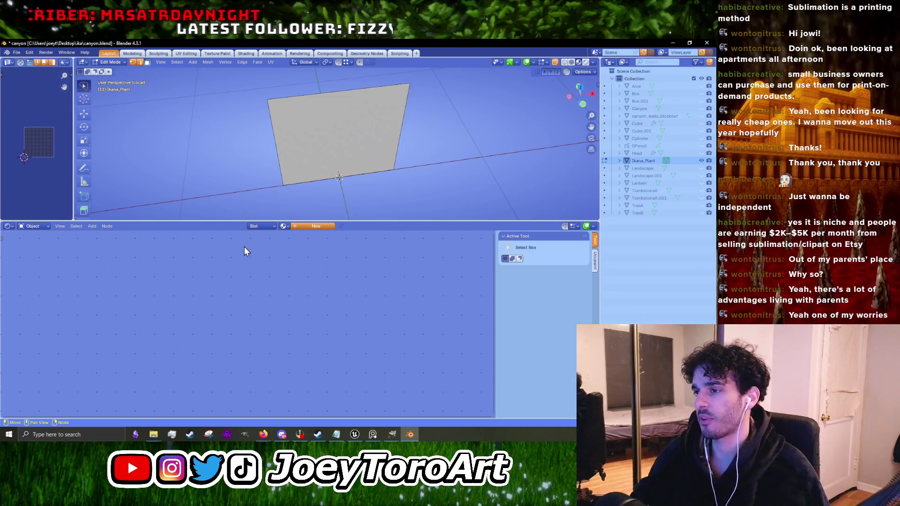
left_click(310, 161)
key("Tab")
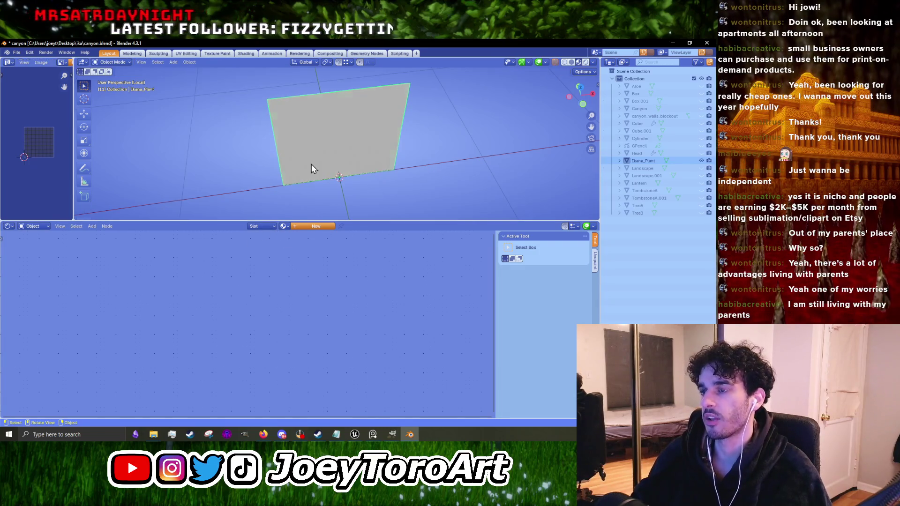
left_click(296, 230)
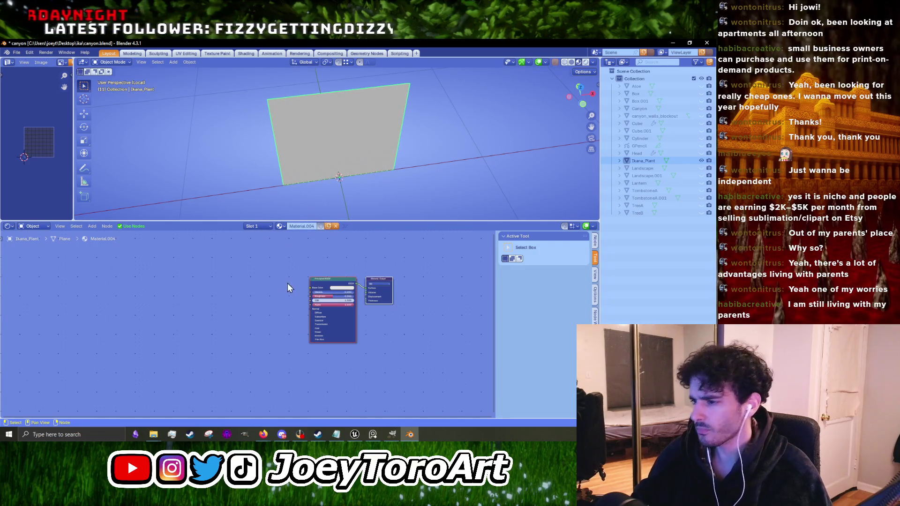
Step: Add an Image Texture node to the material and open its image browser
right_click(243, 292)
mouse_move(242, 294)
mouse_move(280, 330)
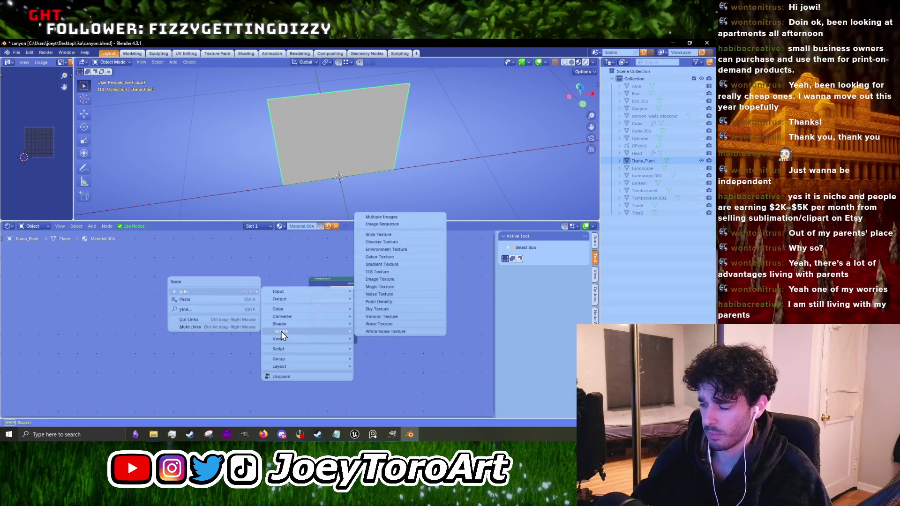
left_click(389, 282)
left_click(205, 272)
left_click(244, 288)
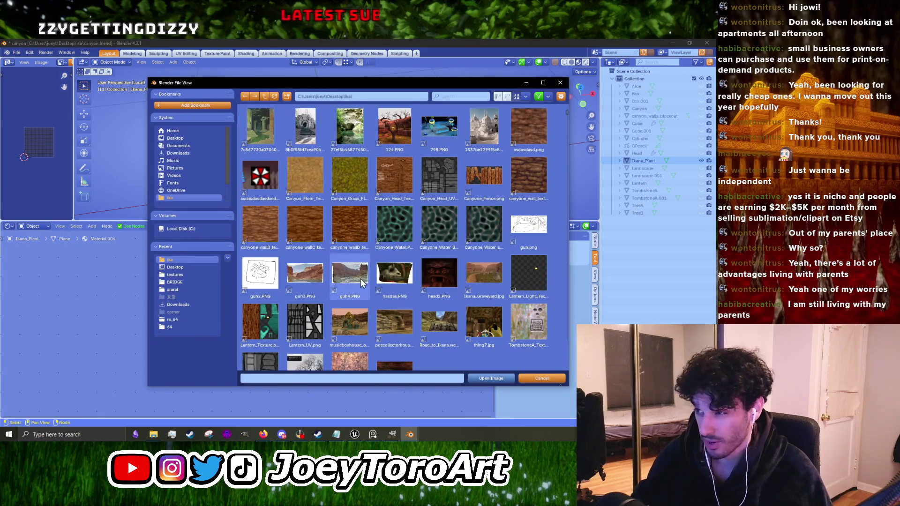
scroll(360, 279, "down", 2)
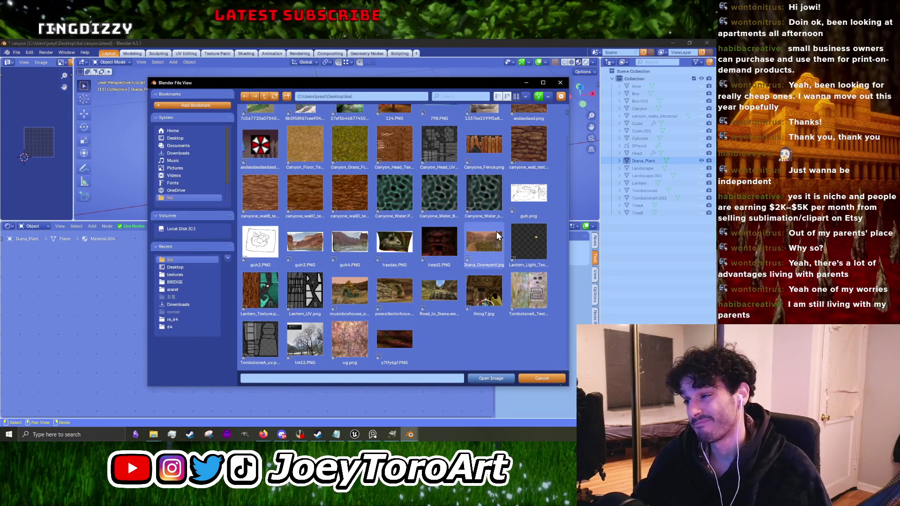
left_click(392, 434)
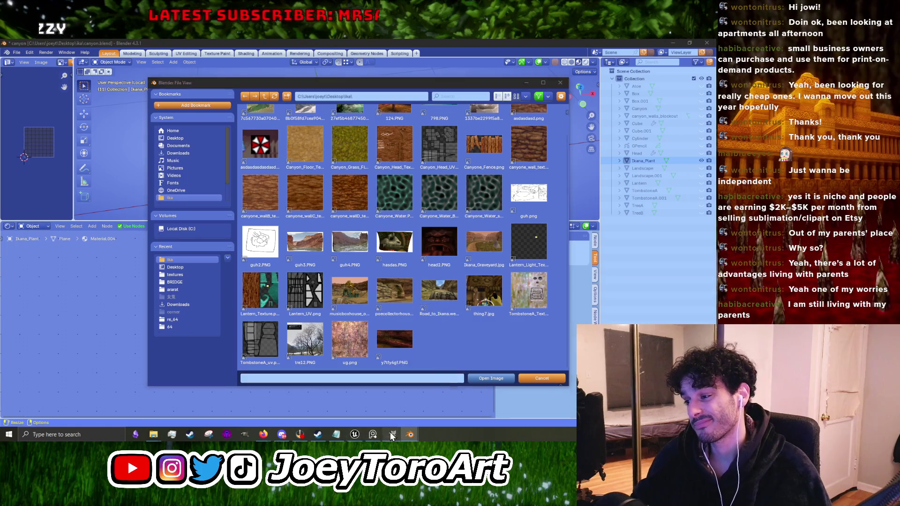
left_click(8, 55)
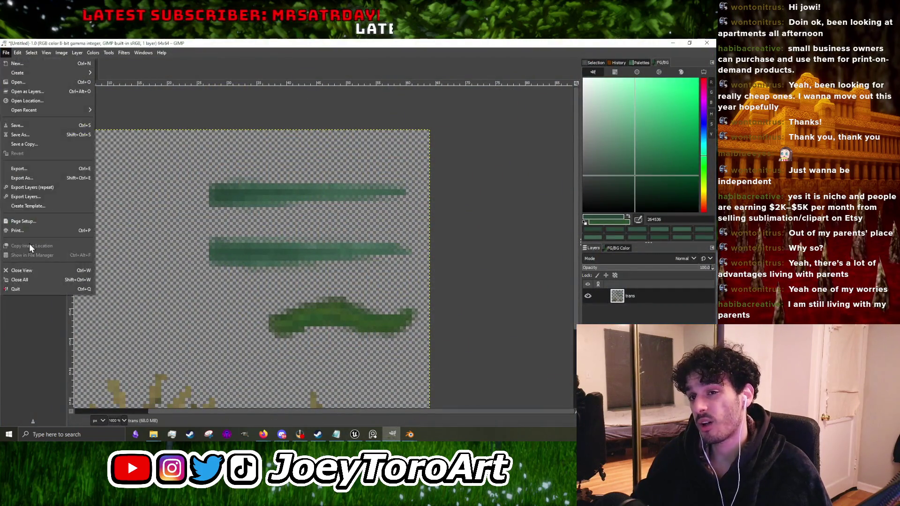
Step: Export the GIMP artwork as Ika_plants.png into the ika folder on the Desktop
left_click(40, 181)
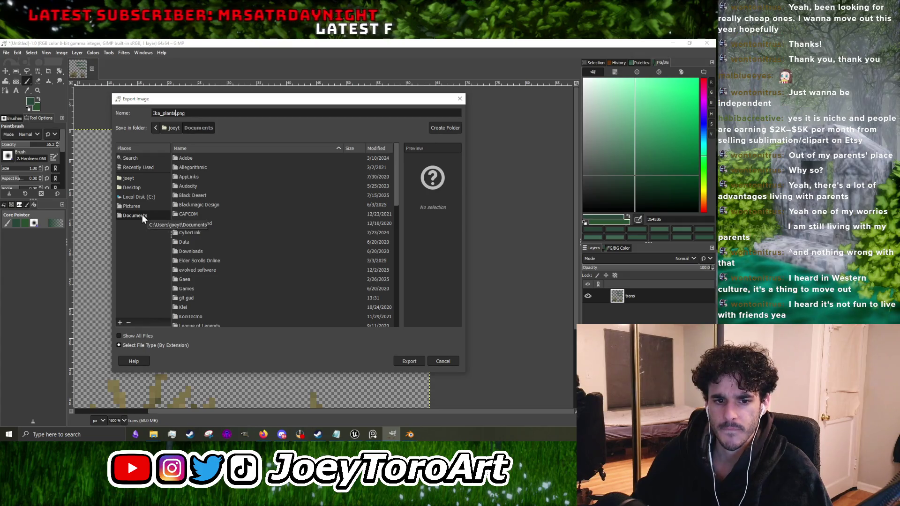
left_click(148, 189)
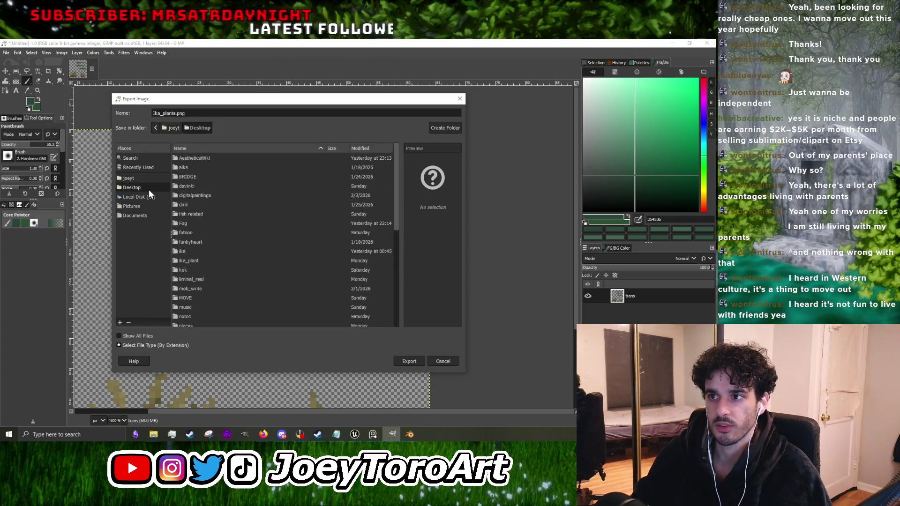
left_click(204, 261)
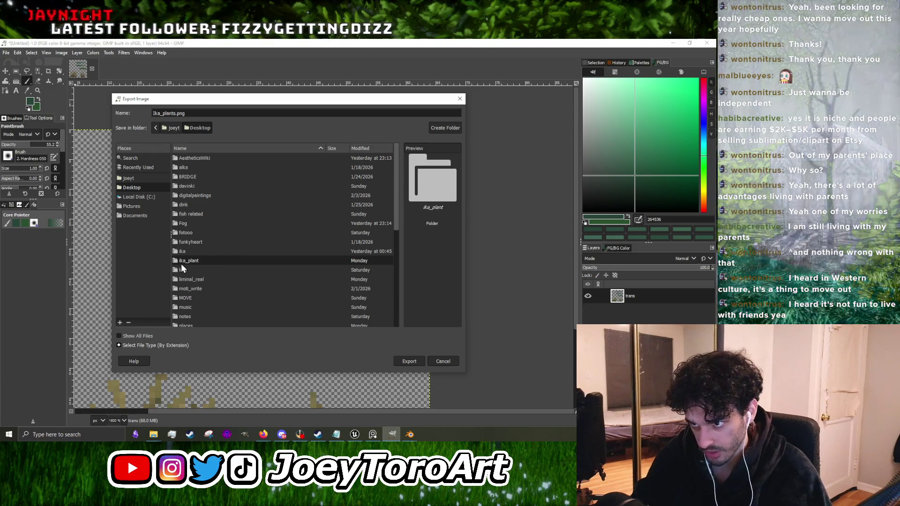
double_click(189, 251)
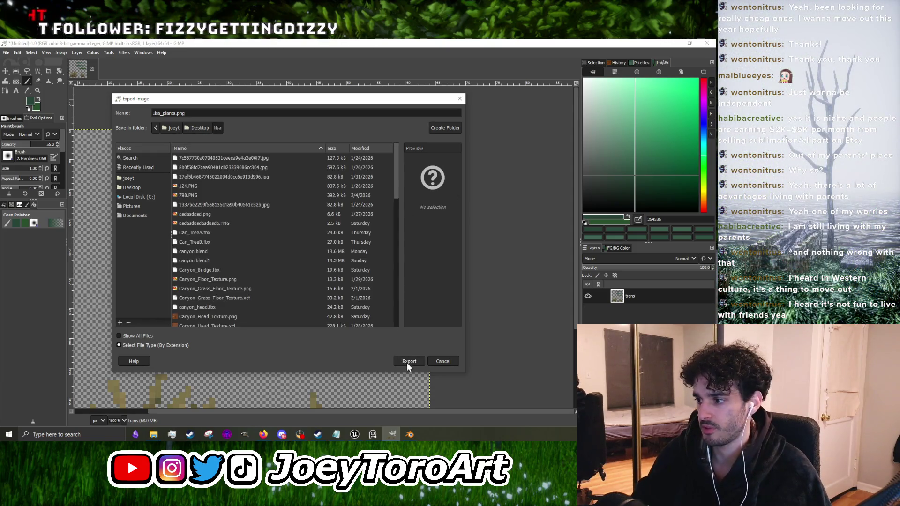
left_click(406, 361)
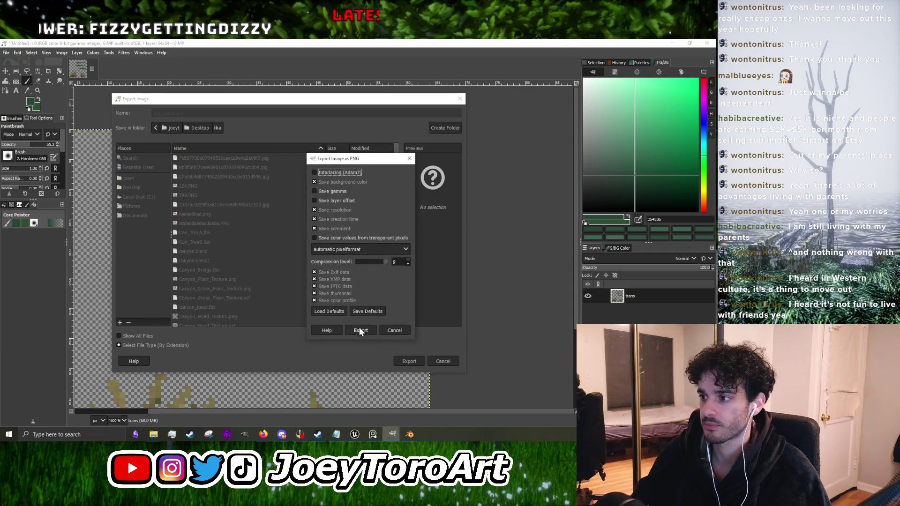
left_click(360, 331)
left_click(672, 42)
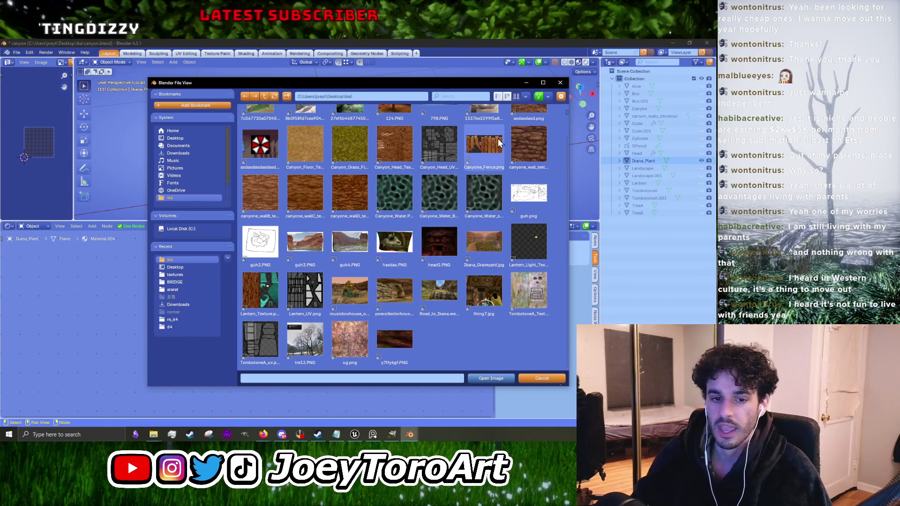
Step: Load Ika_plants.png into the texture node and connect its colour to Base Color
scroll(368, 299, "up", 2)
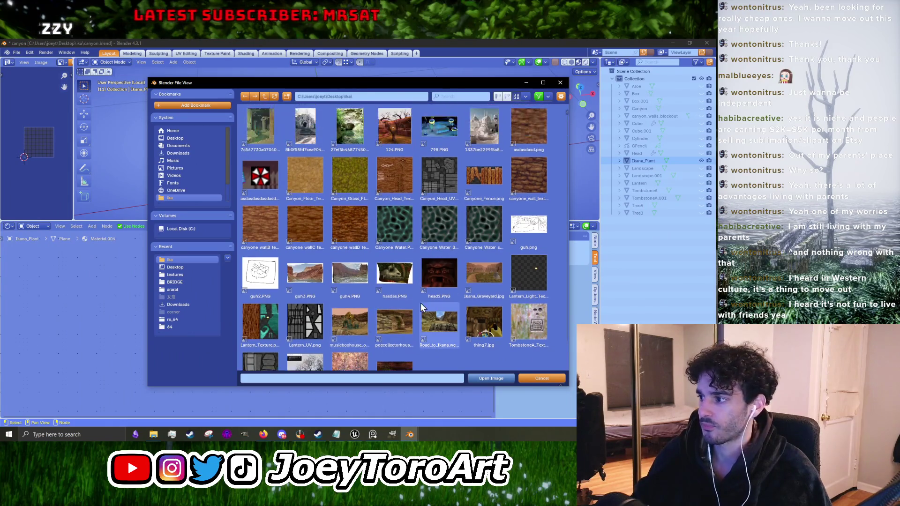
left_click(197, 196)
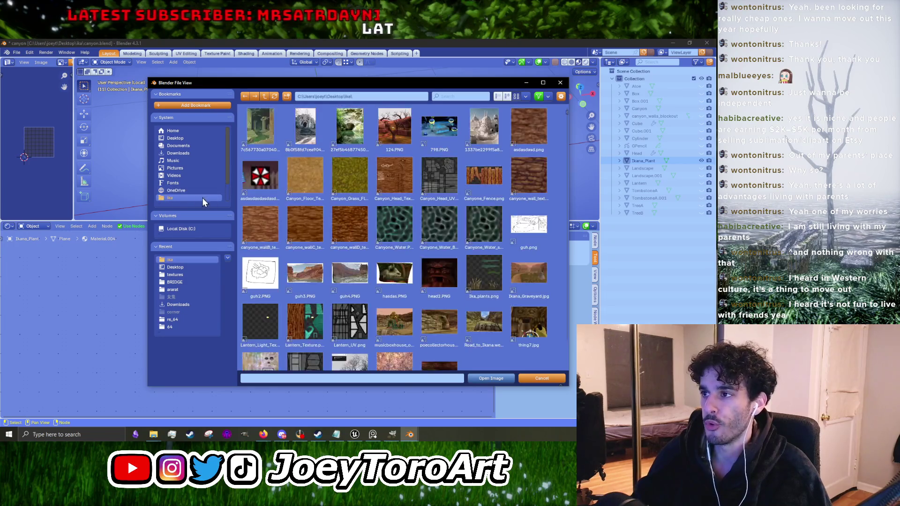
left_click(491, 277)
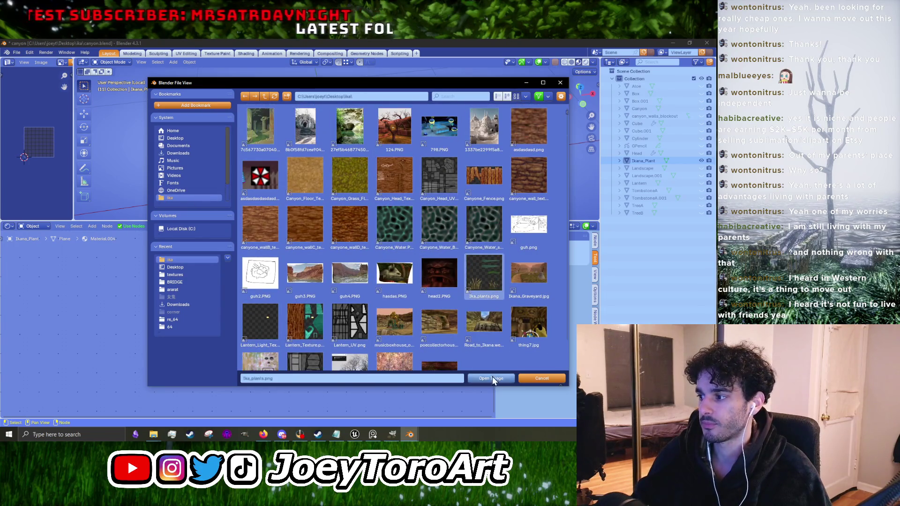
left_click(491, 378)
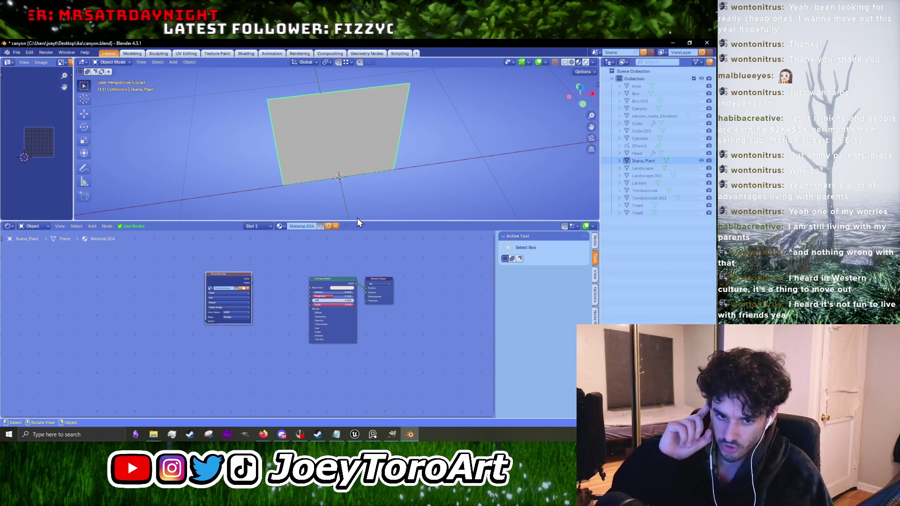
scroll(263, 269, "up", 3)
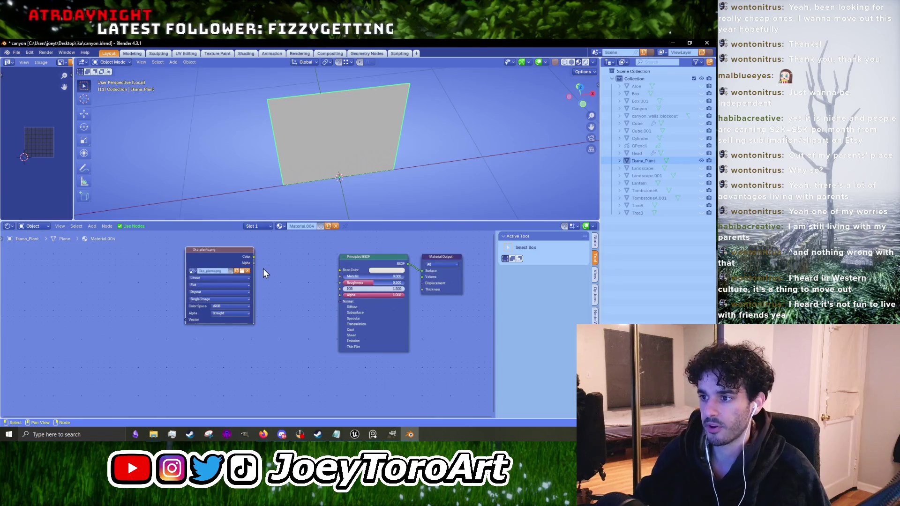
mouse_move(232, 310)
left_mouse_down()
mouse_move(313, 317)
mouse_move(307, 322)
left_mouse_up()
Step: Add a Math node between the image's Alpha and the Principled BSDF Alpha
scroll(262, 339, "down", 3)
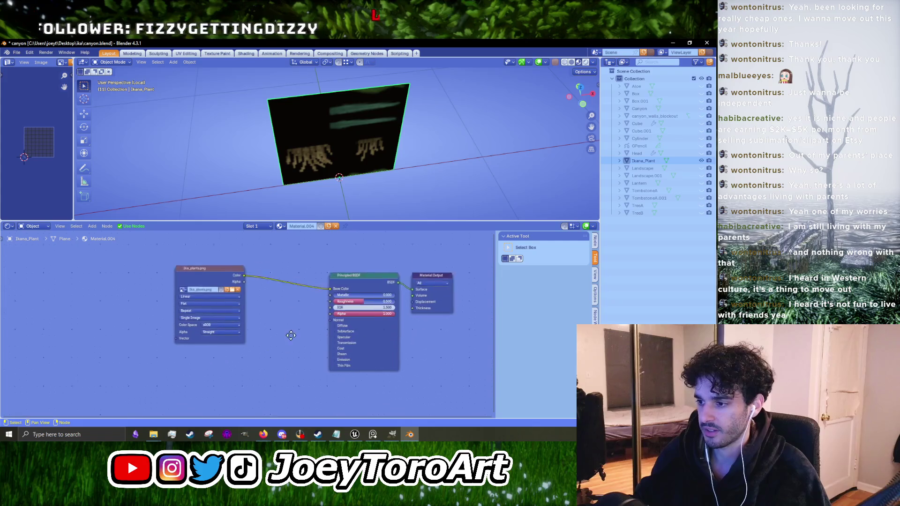
right_click(263, 353)
mouse_move(263, 353)
mouse_move(348, 301)
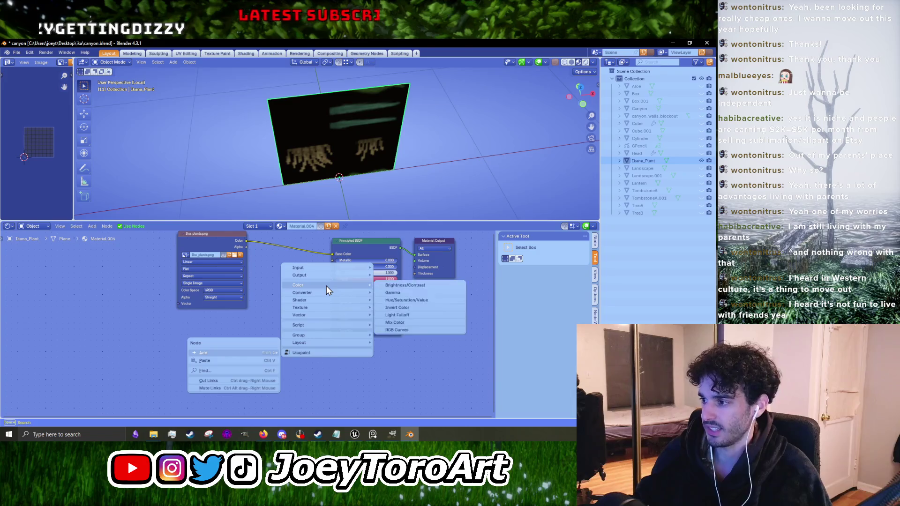
mouse_move(329, 277)
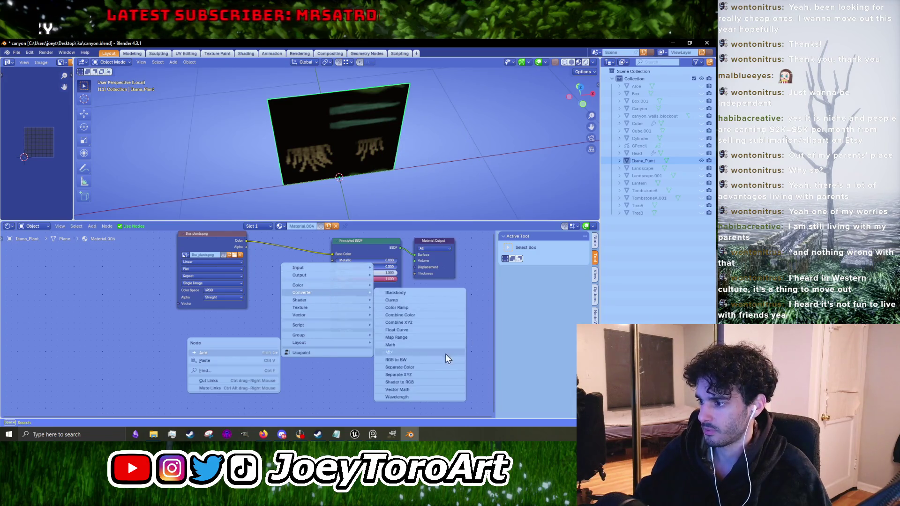
left_click(420, 346)
left_click(264, 304)
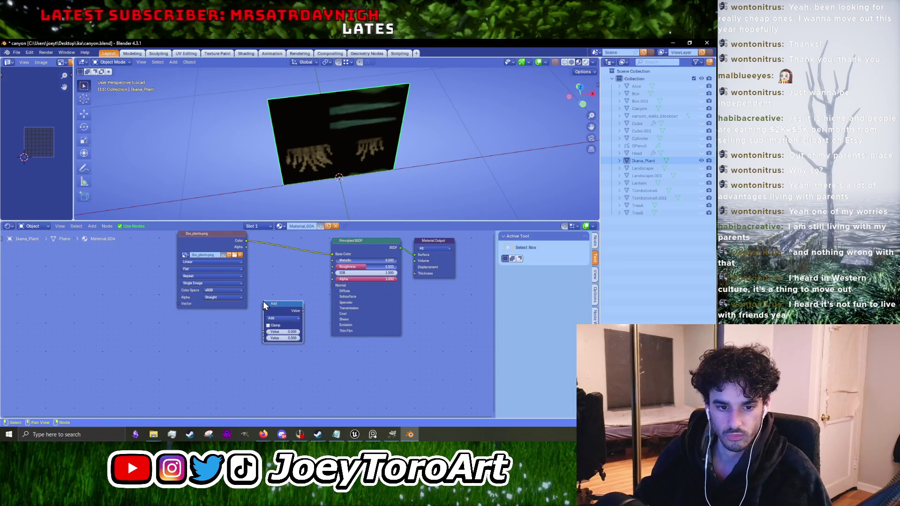
scroll(249, 295, "up", 2)
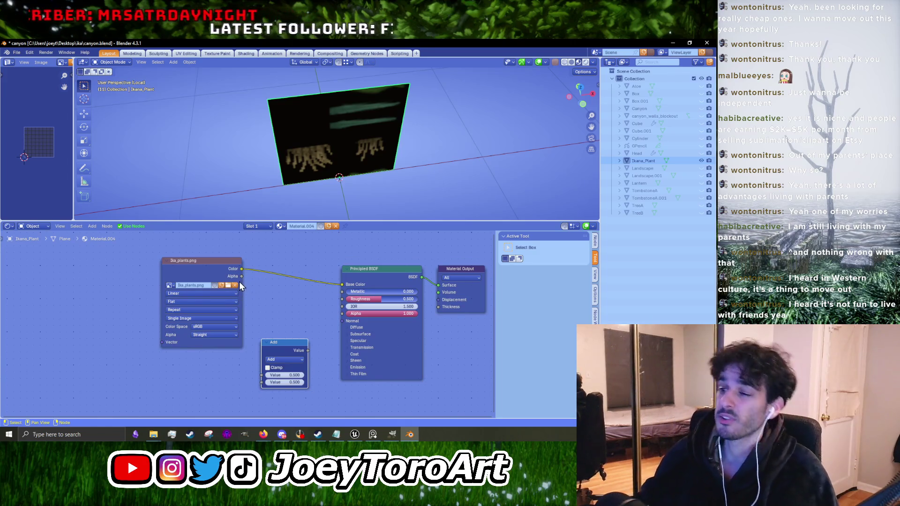
left_click_drag(242, 276, 261, 375)
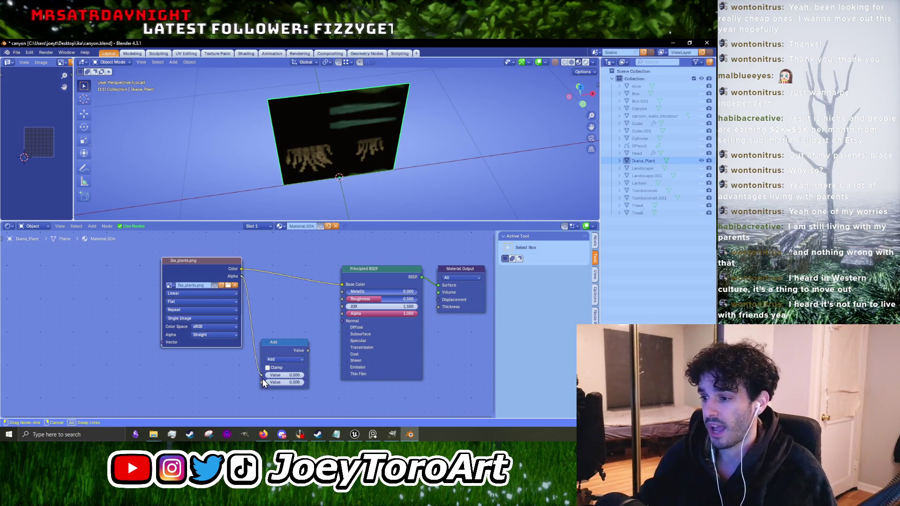
mouse_move(307, 350)
left_mouse_down()
mouse_move(330, 312)
mouse_move(342, 313)
left_mouse_up()
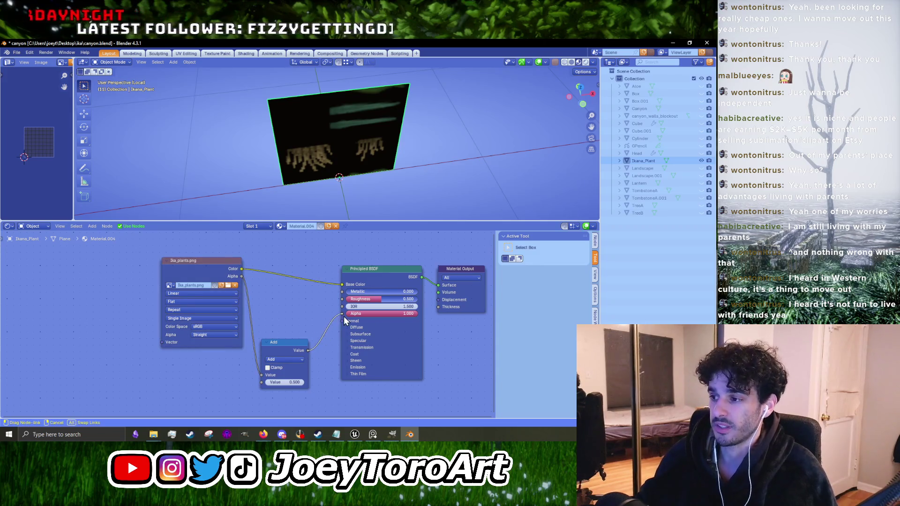
Step: Tidy the node layout and set the Math node's operation to Greater Than
left_click_drag(285, 343, 303, 316)
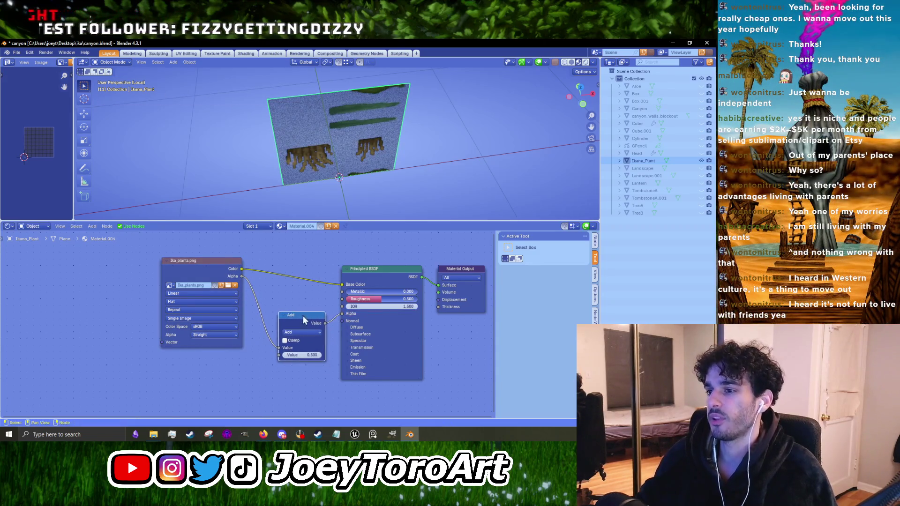
left_click_drag(218, 260, 166, 264)
mouse_move(376, 222)
left_mouse_down()
mouse_move(375, 266)
mouse_move(370, 138)
left_mouse_up()
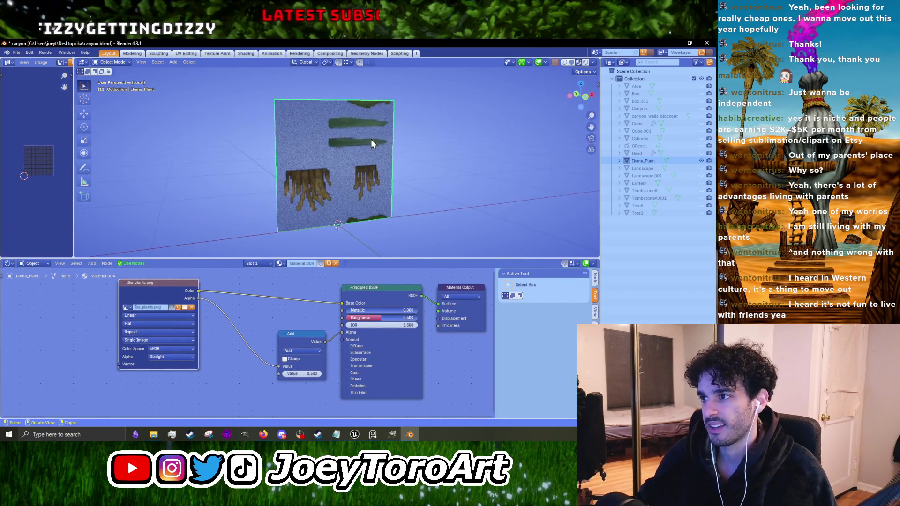
left_click(299, 352)
left_click(360, 288)
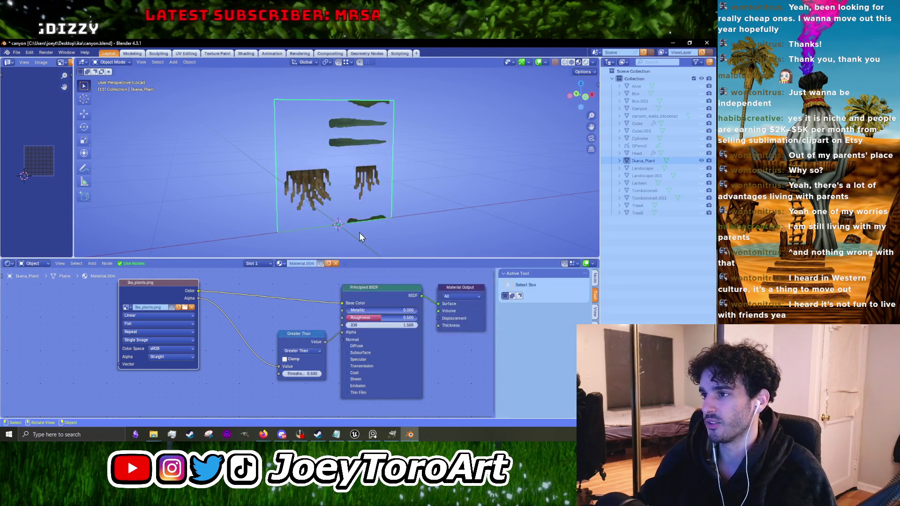
Step: In Edit Mode, select all of the plane's UVs and rotate them 180°
key("Tab")
scroll(46, 206, "up", 4)
scroll(47, 219, "down", 3)
key("a")
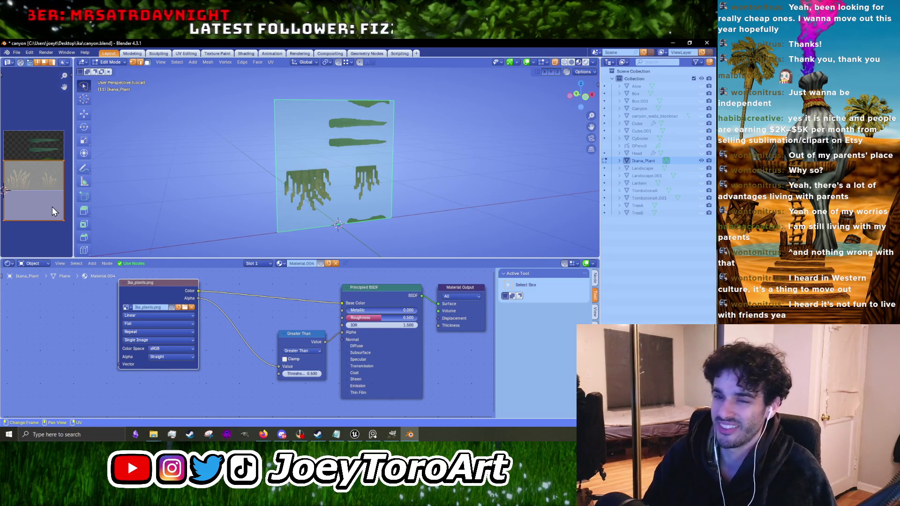
type("r180")
key("Return")
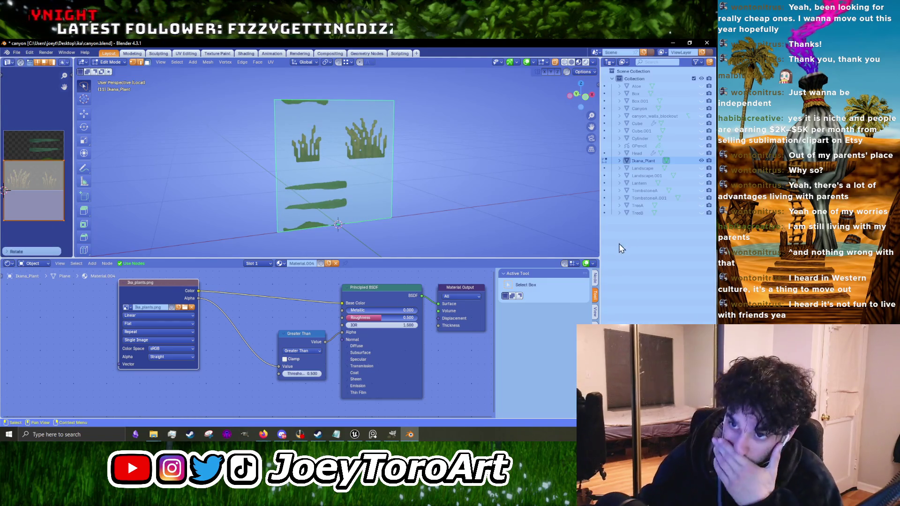
Step: Widen the UV Editor and scale and move the UV island onto the plant sheet
left_click_drag(75, 253, 182, 256)
scroll(85, 238, "up", 3)
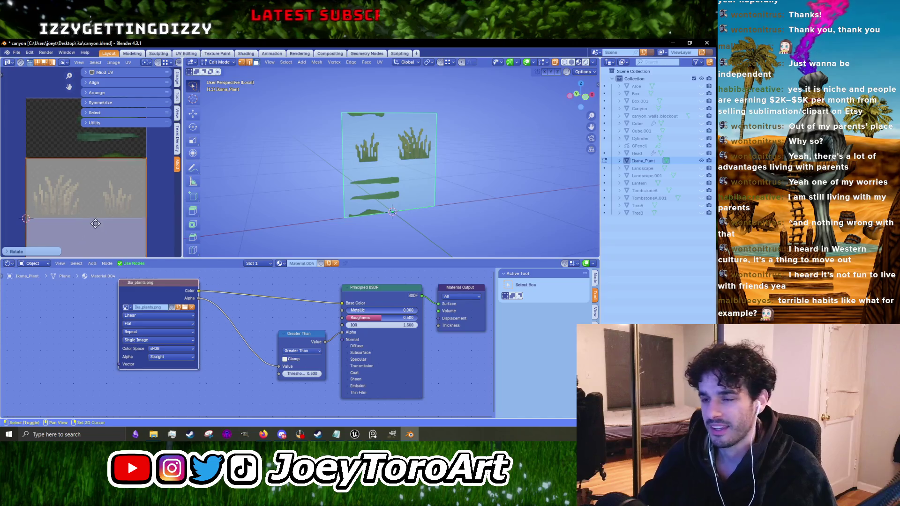
left_click_drag(94, 229, 142, 209)
key("s")
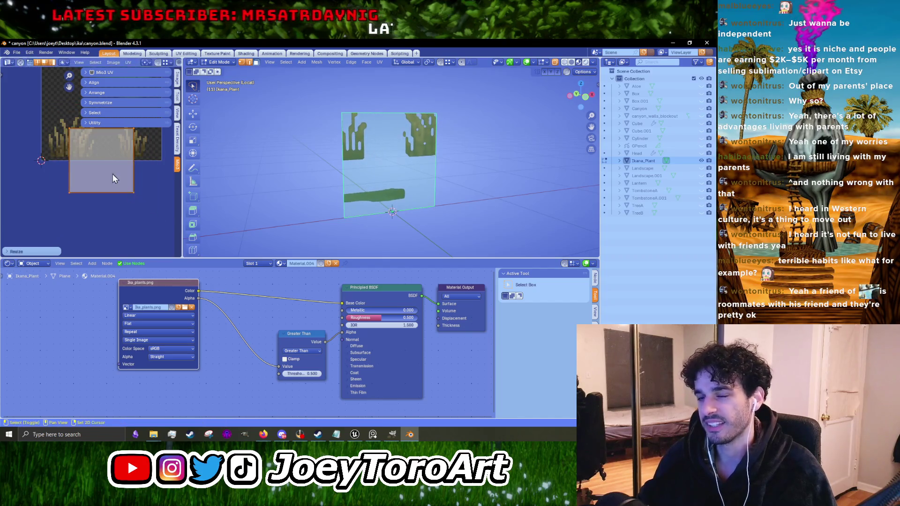
left_click(123, 185)
key("g")
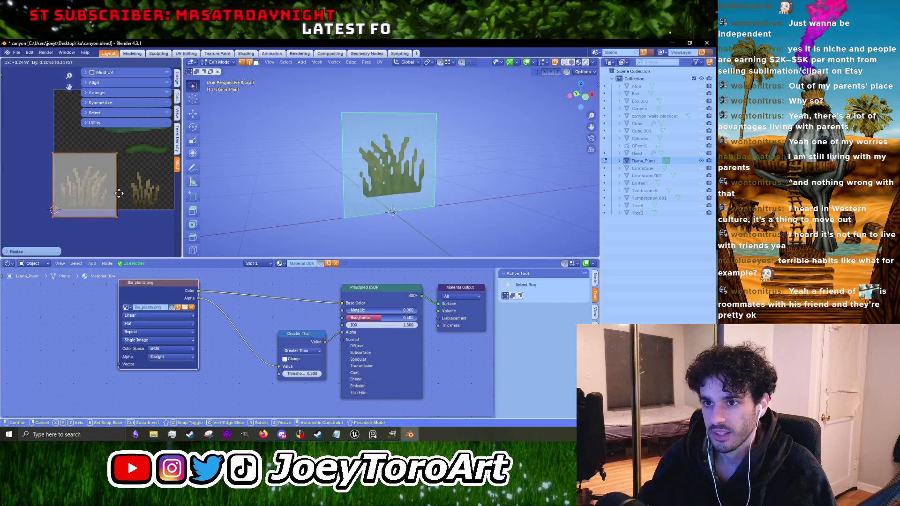
left_click(122, 201)
Step: Shrink the UV island further and settle it over the upright grass clump
scroll(140, 211, "up", 2)
key("s")
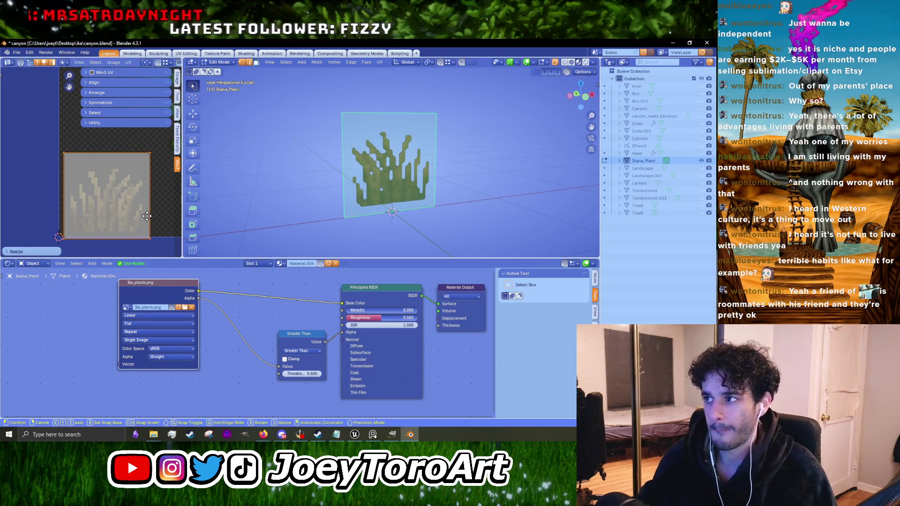
left_click(144, 214)
key("g")
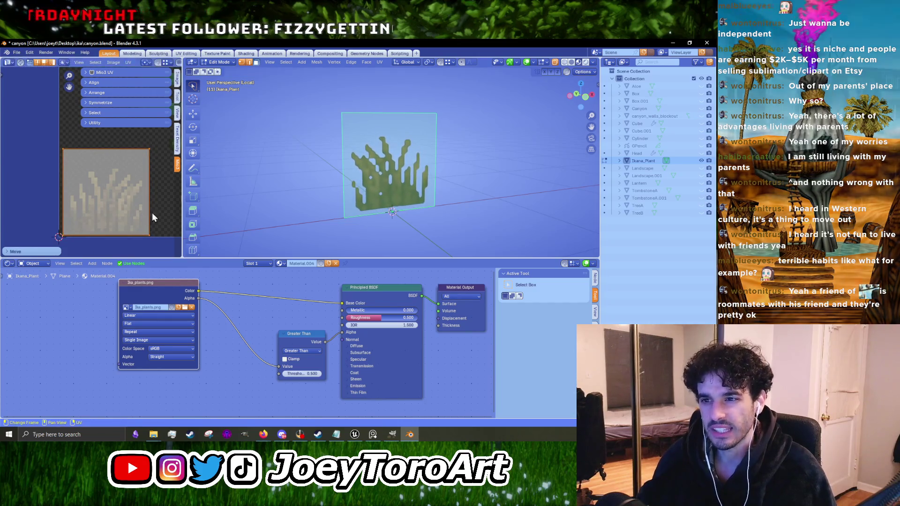
left_click(164, 225)
key("g")
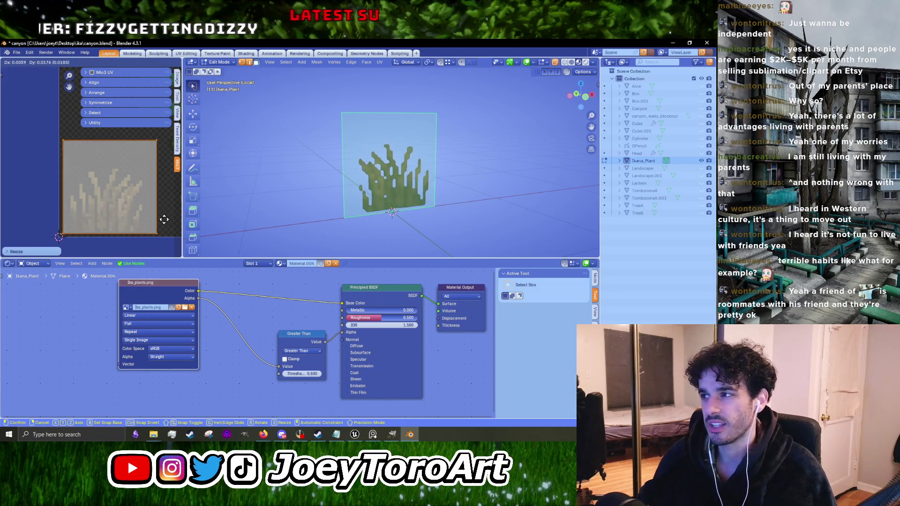
left_click(164, 218)
key("Tab")
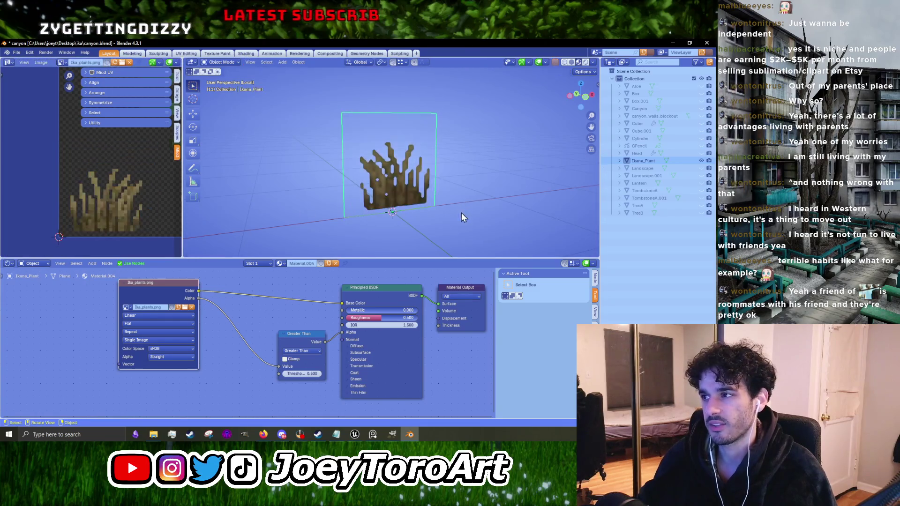
Step: From the front view, rotate the plant object 180° and raise its mesh along Z
key("KP_1")
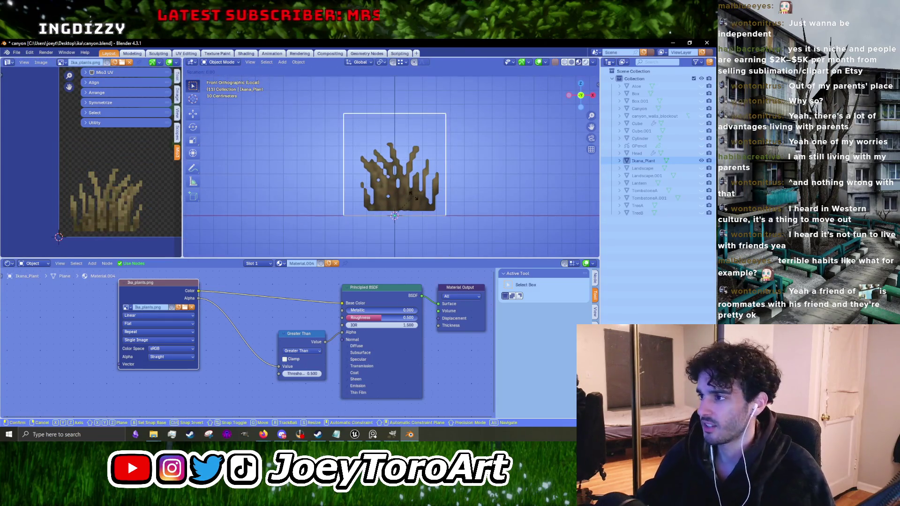
type("r180")
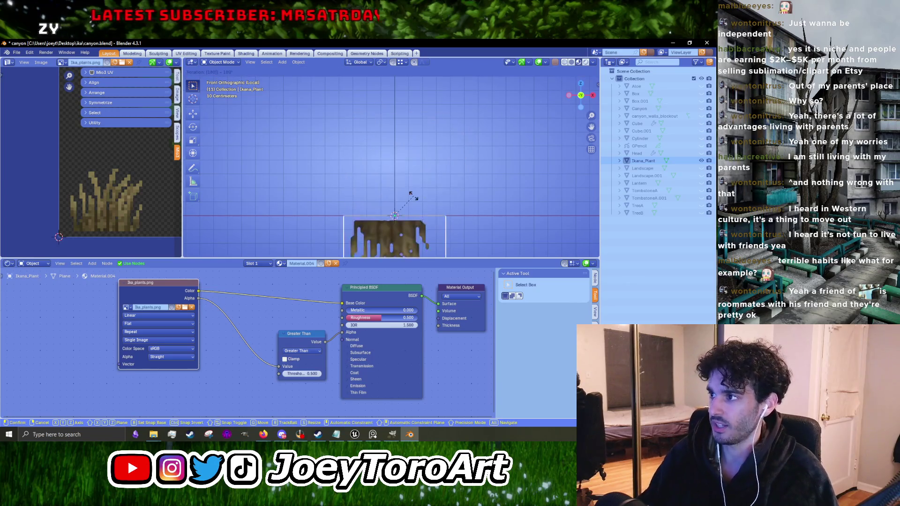
key("Return")
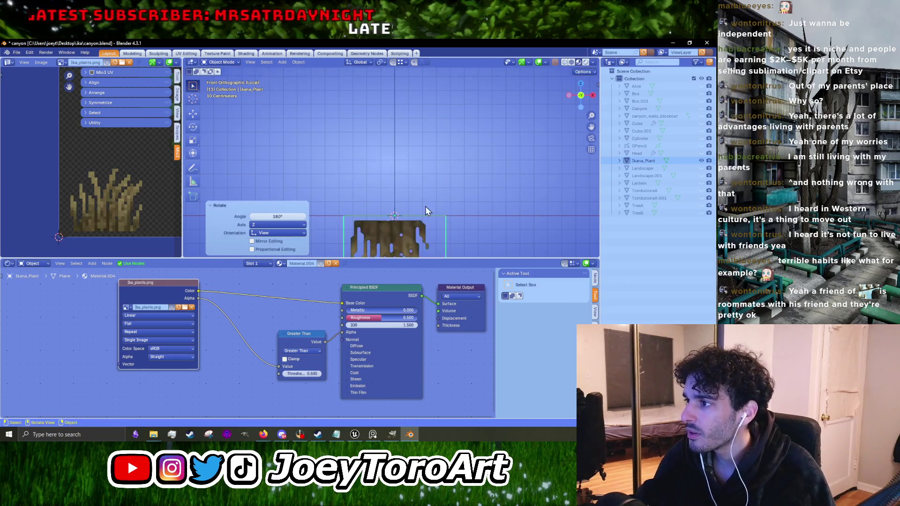
key("Tab")
key("g")
key("z")
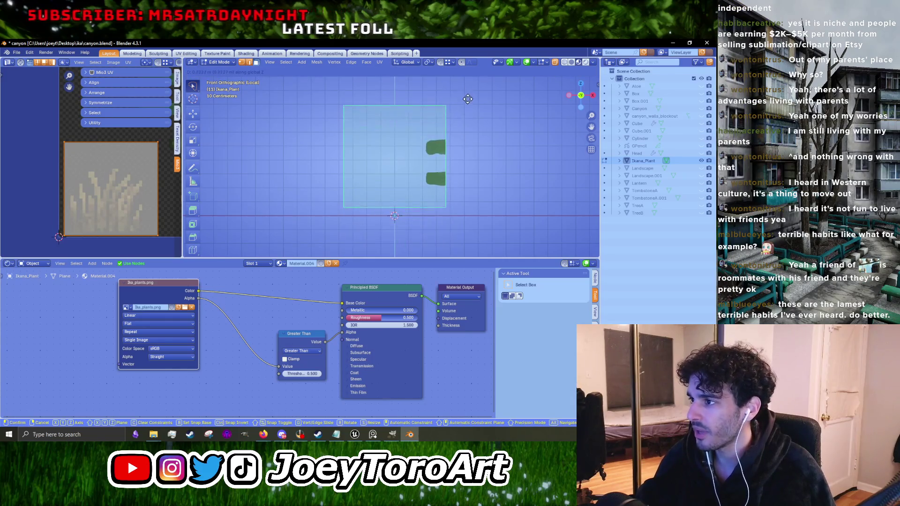
left_click(468, 107)
key("Tab")
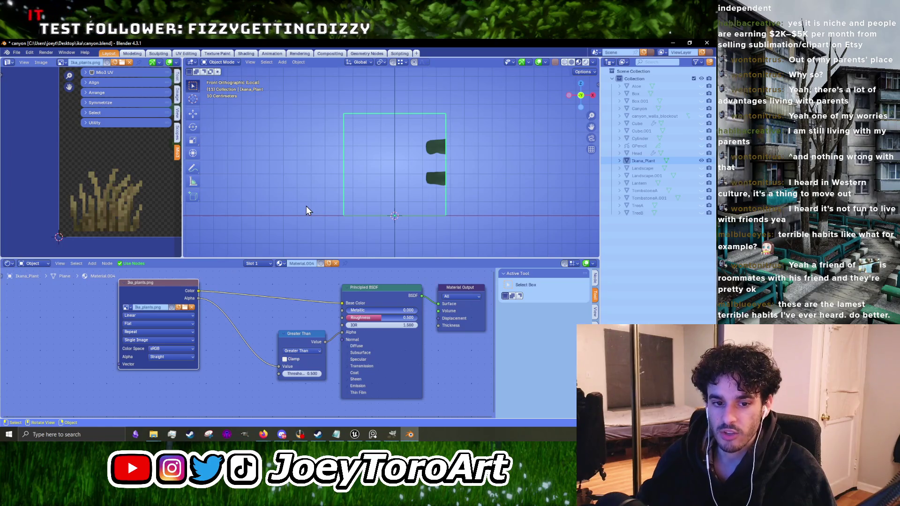
Step: Move the UV island vertically along Y back onto the grass clump
key("Tab")
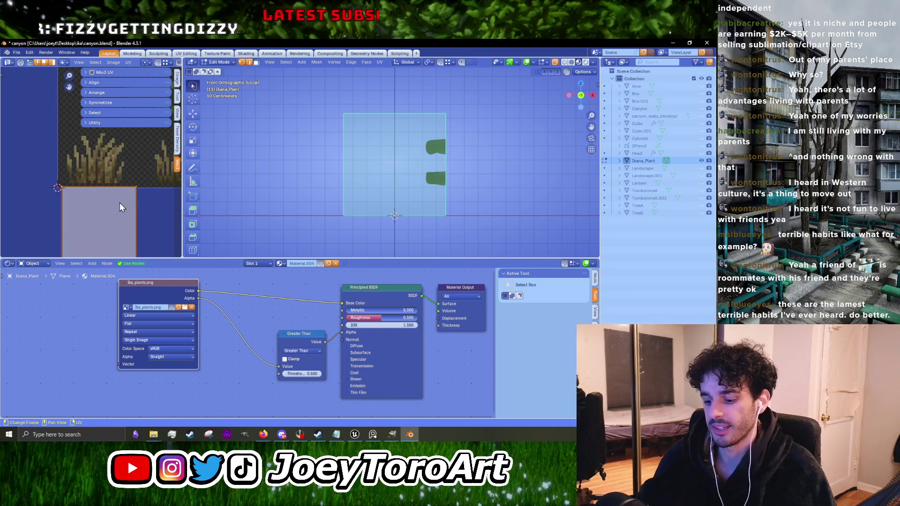
key("g")
key("y")
left_click(152, 133)
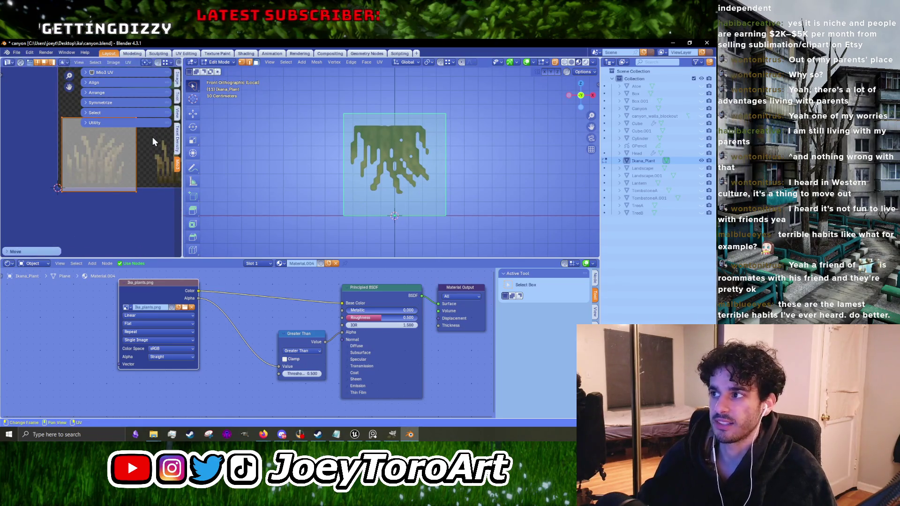
Step: Rotate the plane's UV island 180° with R 180 and nudge it into place over the grass clump
scroll(106, 167, "up", 4)
type("r180")
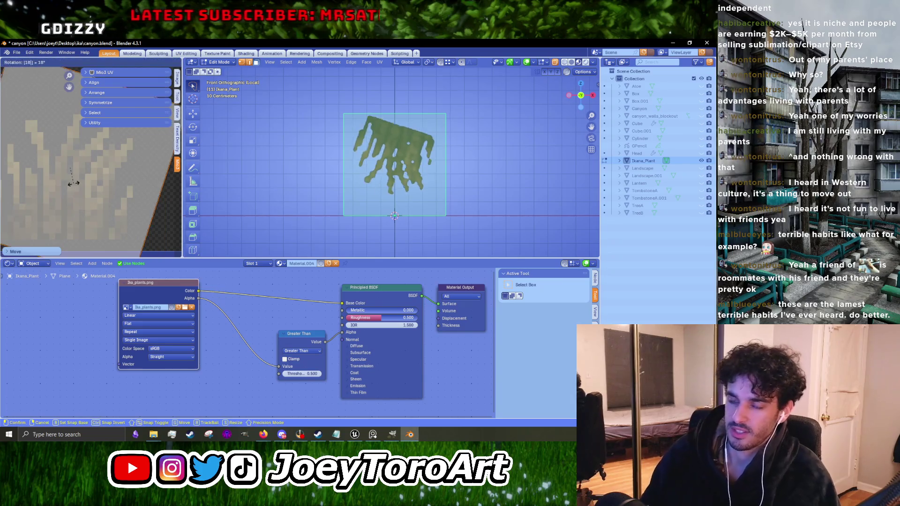
key("Return")
scroll(81, 215, "down", 3)
scroll(85, 215, "up", 2)
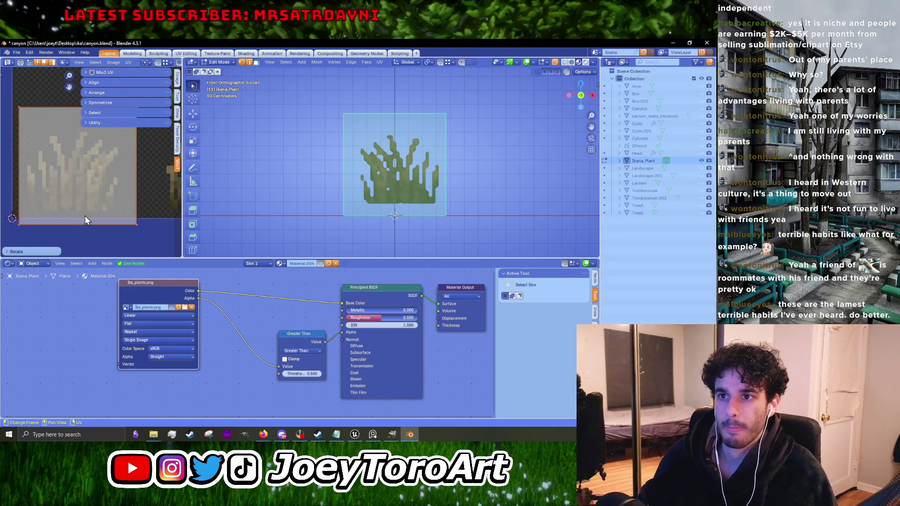
key("g")
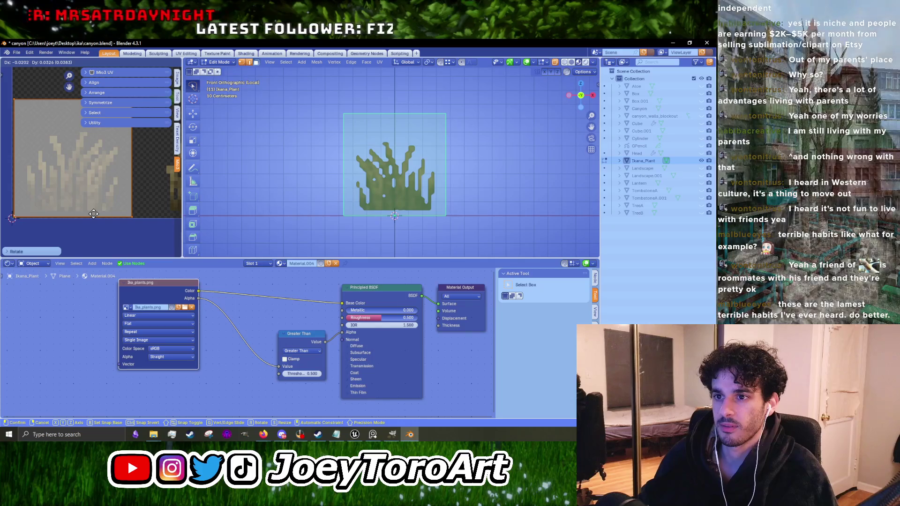
left_click(95, 214)
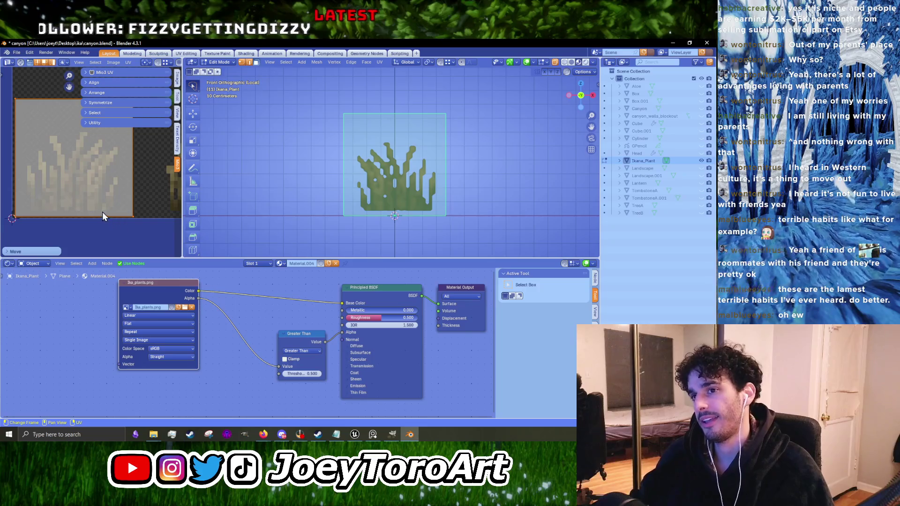
Step: Move and scale the UV island over the left grass clump of ika_plants.png, then return to Object Mode
scroll(102, 212, "up", 1)
scroll(103, 211, "down", 2)
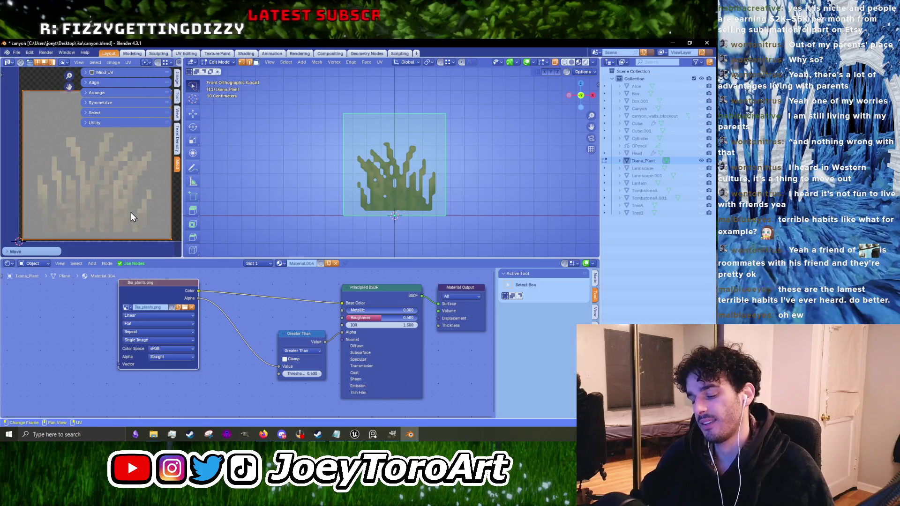
key("g")
left_click(131, 207)
scroll(131, 206, "down", 2)
key("s")
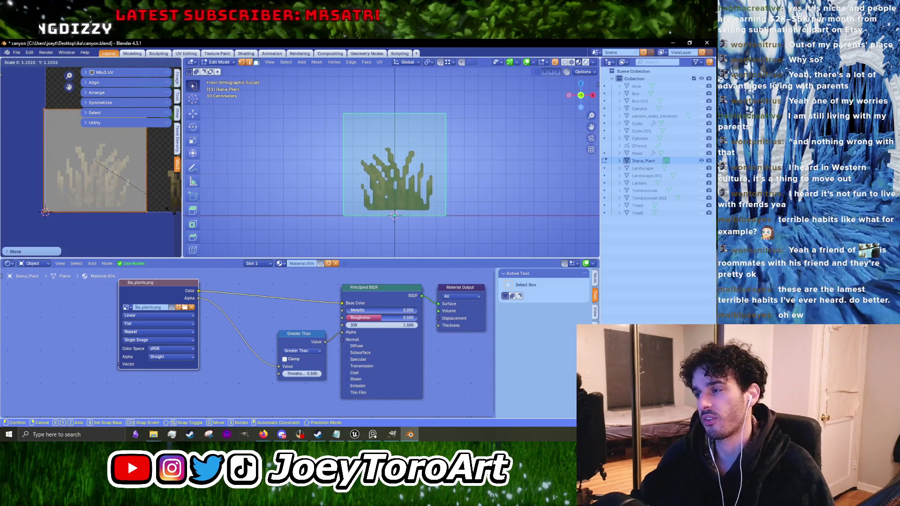
left_click(164, 212)
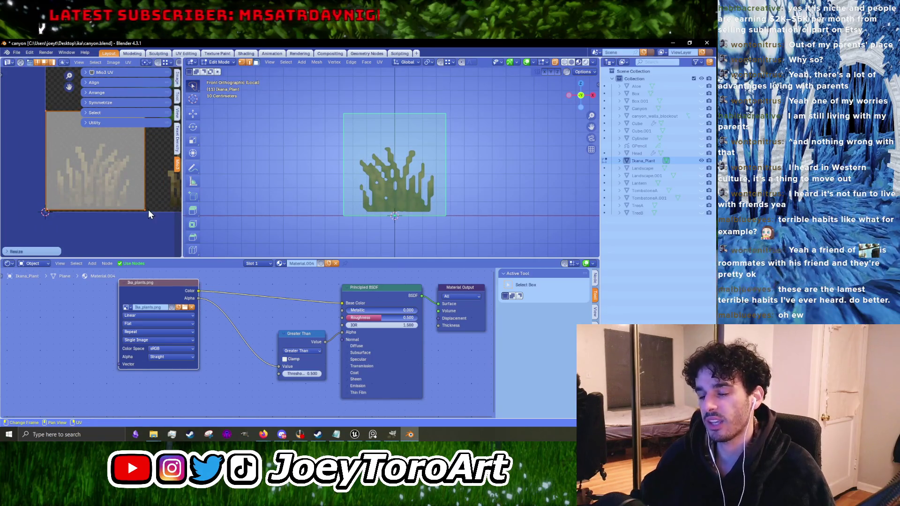
key("g")
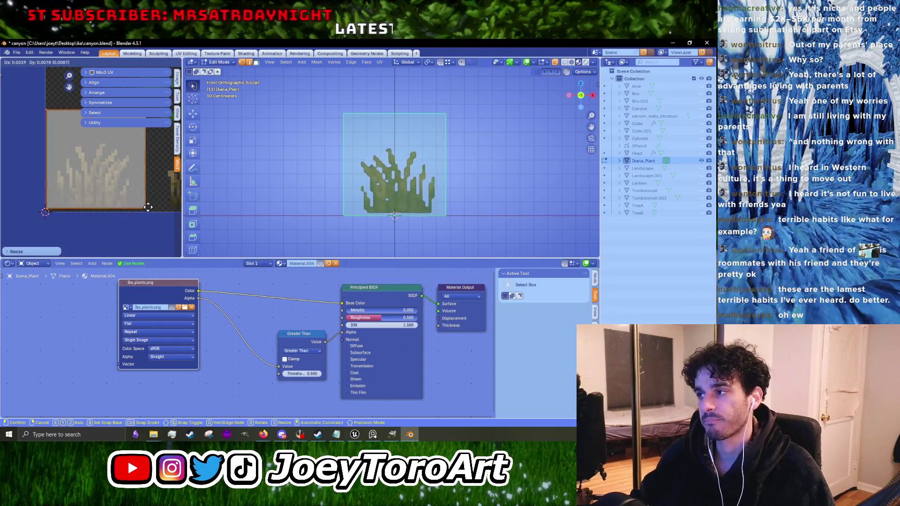
left_click_drag(147, 209, 145, 207)
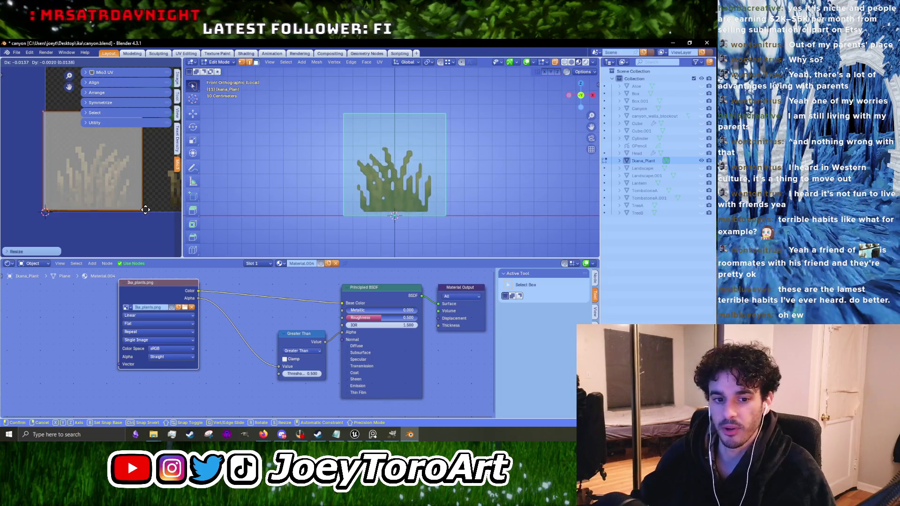
left_click_drag(146, 211, 146, 208)
key("Tab")
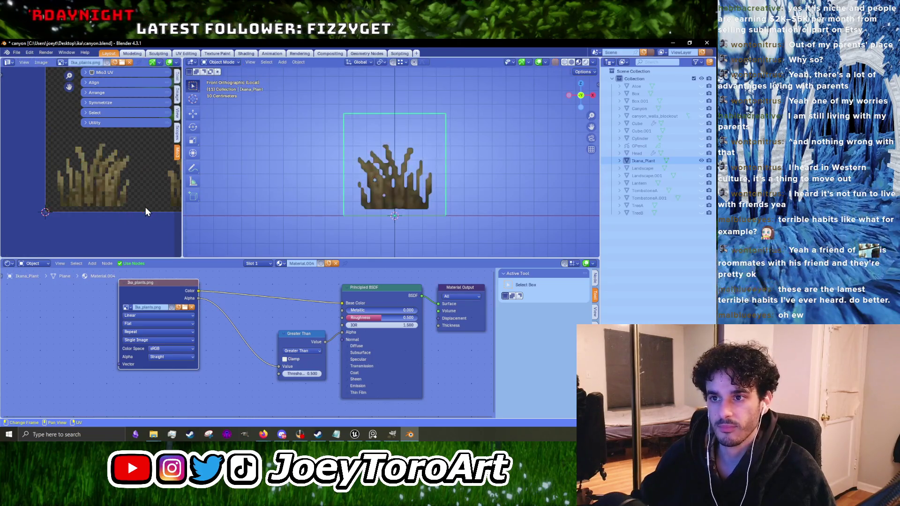
Step: Orbit to view the plant plane at an angle and enter Edit Mode on its mesh
mouse_move(447, 207)
left_mouse_down()
mouse_move(367, 221)
mouse_move(406, 214)
mouse_move(361, 214)
mouse_move(362, 189)
mouse_move(200, 228)
mouse_move(301, 229)
left_mouse_up()
scroll(365, 217, "down", 5)
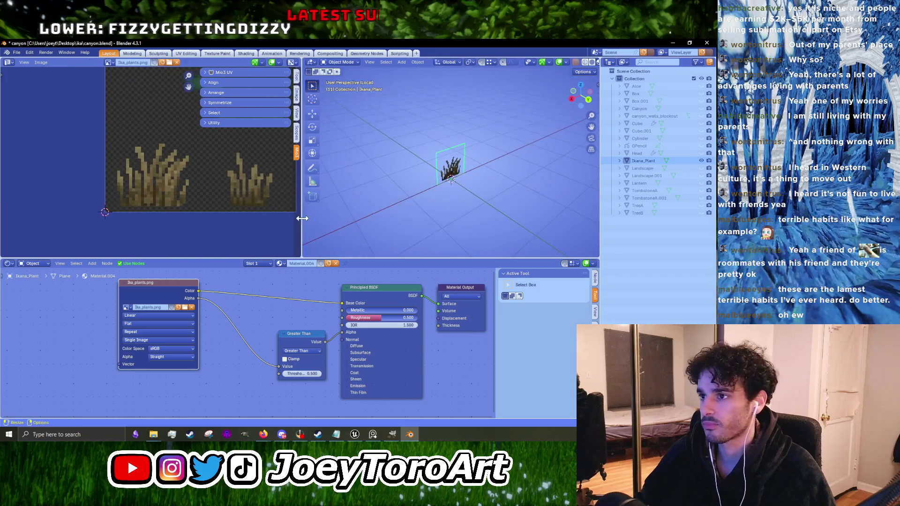
scroll(373, 216, "up", 4)
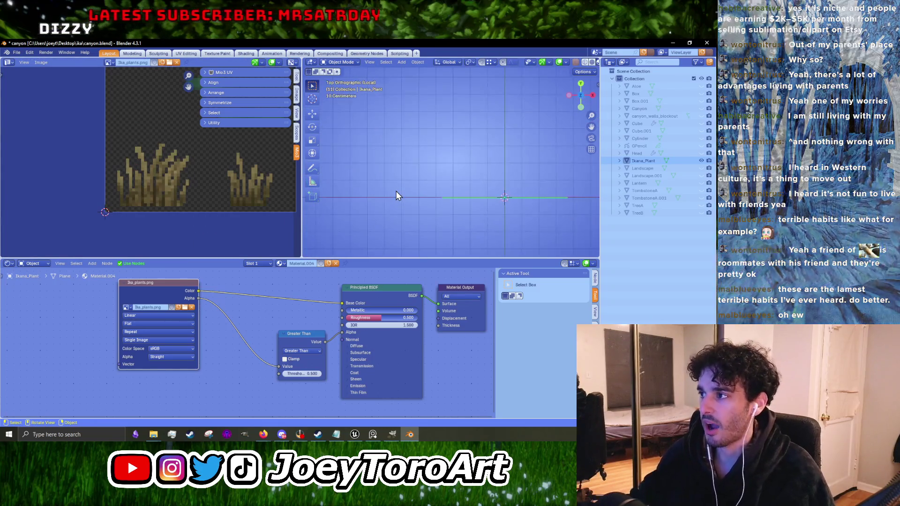
key("Tab")
key("KP_Decimal")
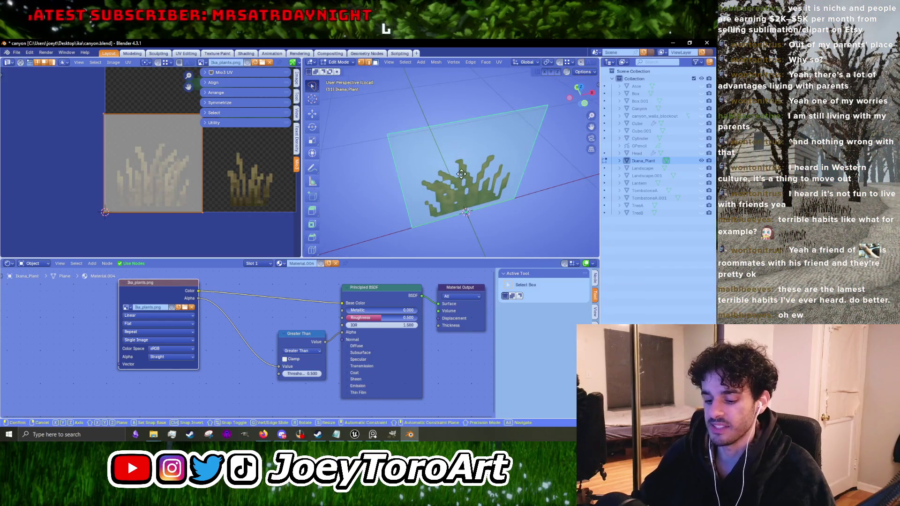
Step: Rotate the duplicated plane 90° into a cross and unwrap both planes to fill the UV square
type("g")
type("90")
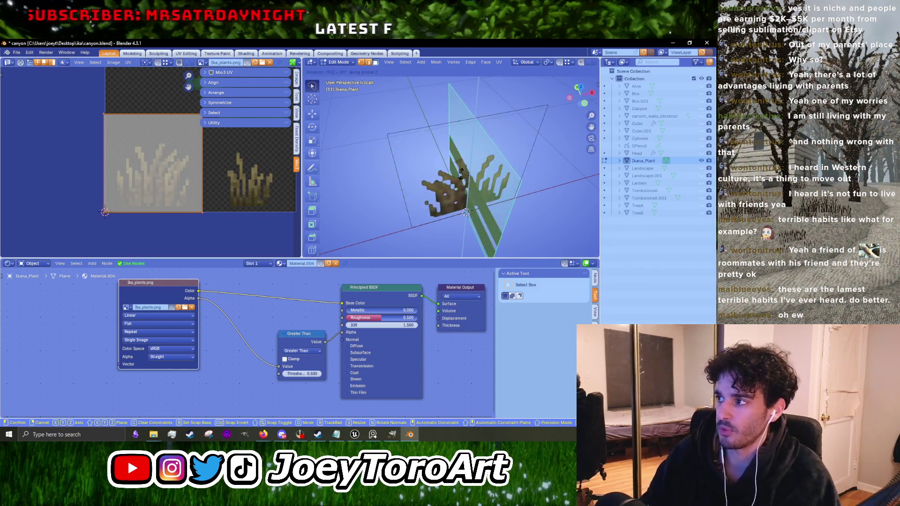
key("Return")
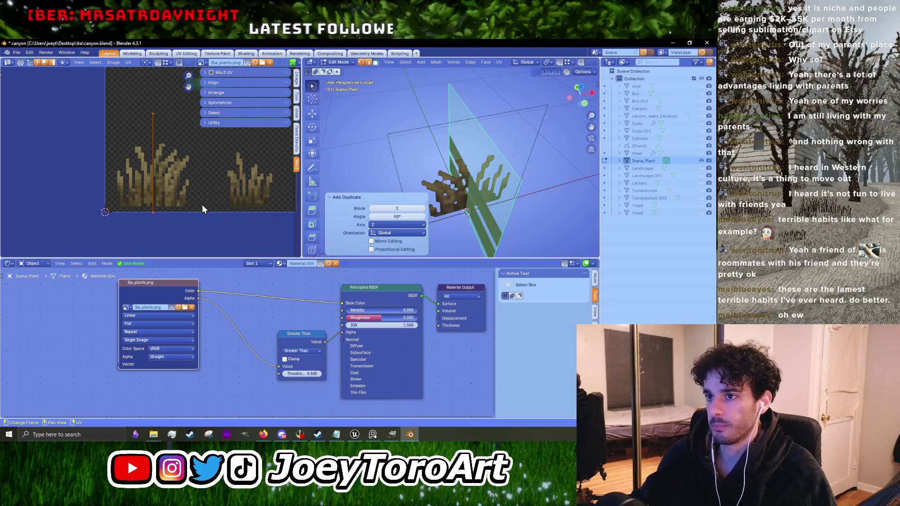
key("u")
key("Escape")
key("u")
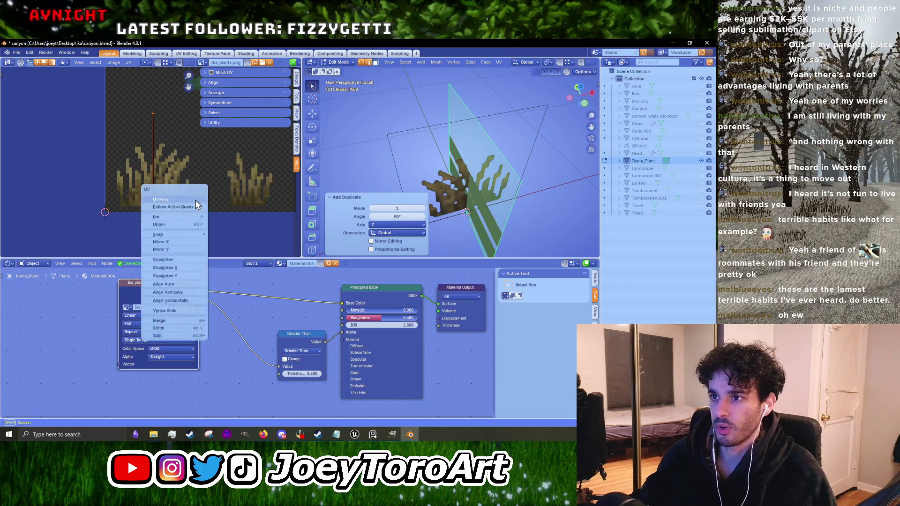
left_click(195, 199)
Step: Shrink the UV square and move it over the right-hand plant in ika_plants.png
scroll(190, 205, "down", 2)
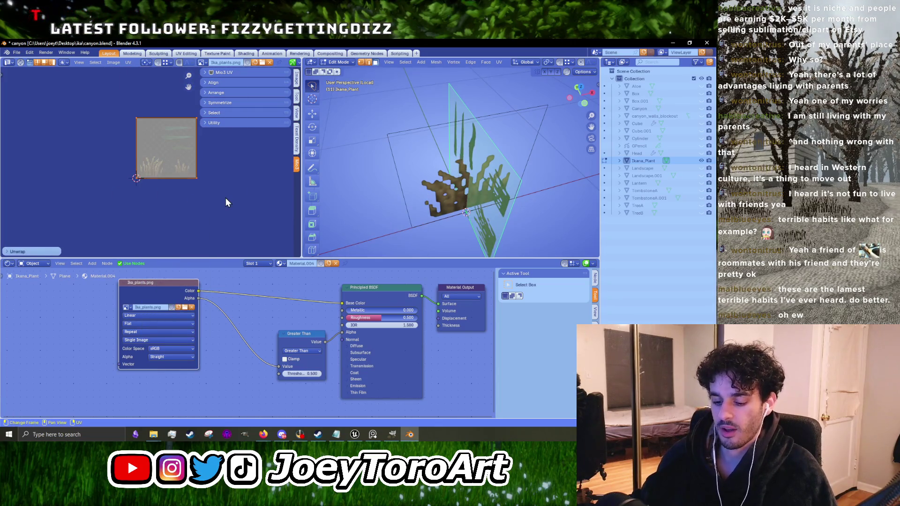
key("s")
left_click(191, 177)
scroll(191, 178, "up", 3)
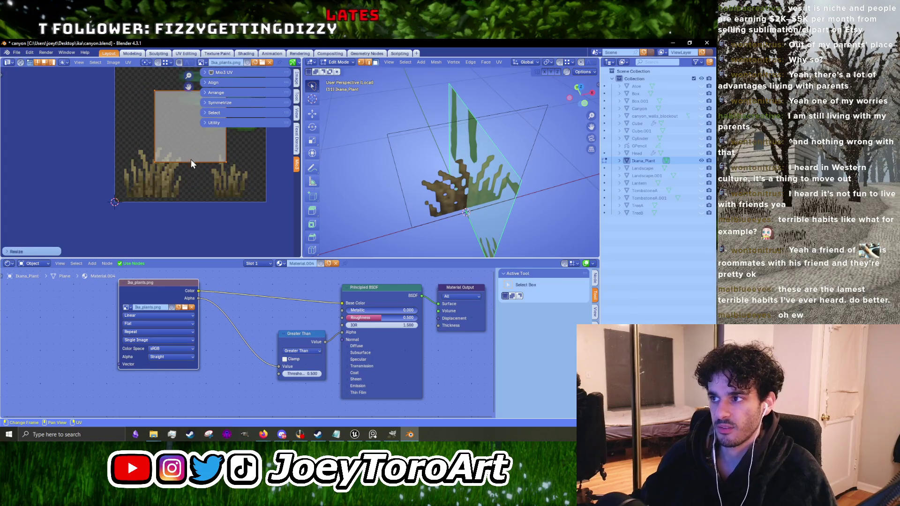
key("g")
left_click(264, 215)
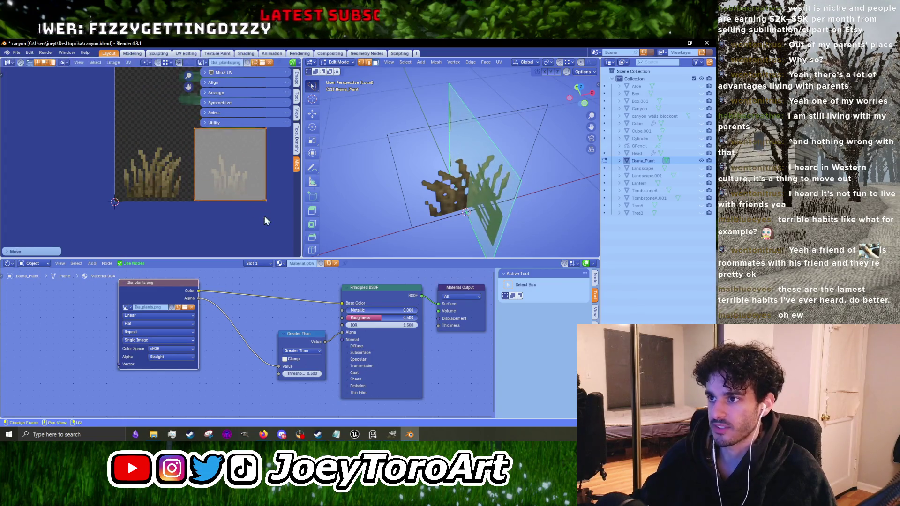
scroll(270, 219, "up", 2)
scroll(257, 211, "right", 3)
scroll(463, 216, "down", 4)
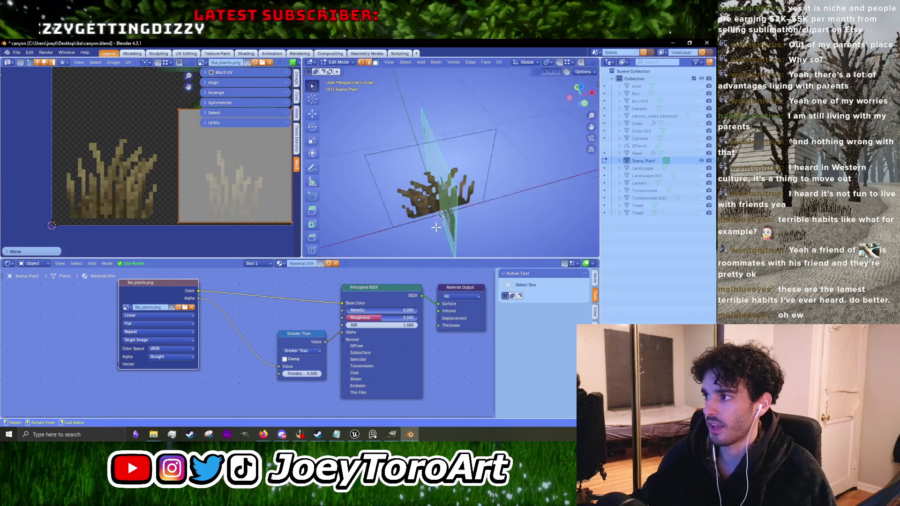
scroll(245, 210, "right", 3)
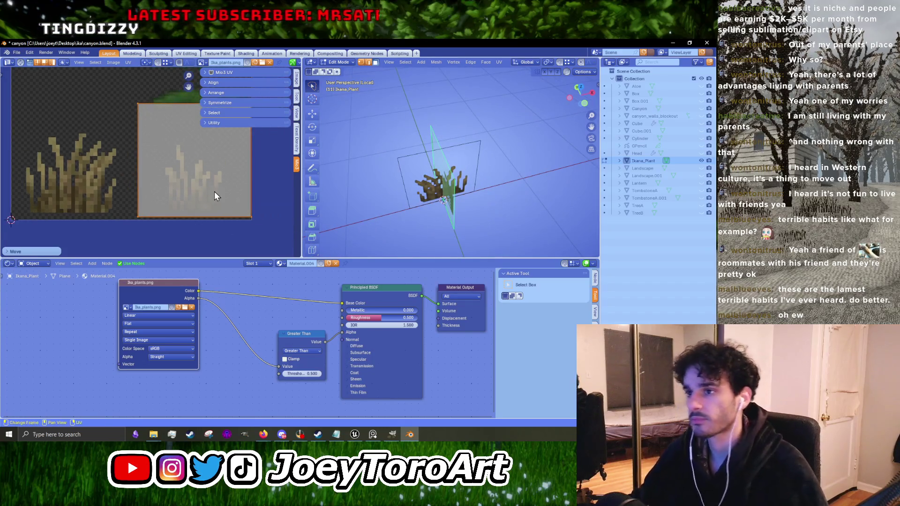
left_click(215, 190)
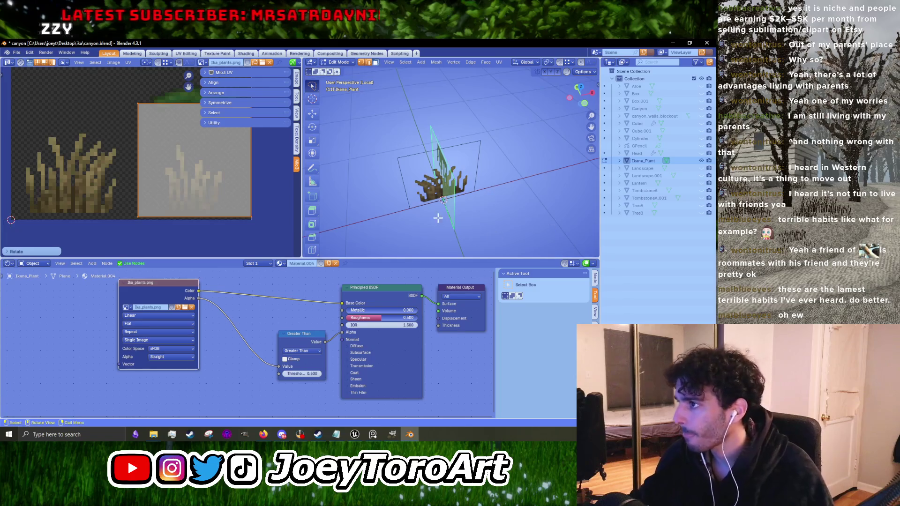
Step: Flip the UVs 180° so the plant stands upright, then fine-tune their size and vertical position
left_click_drag(464, 187, 501, 177)
type("r180")
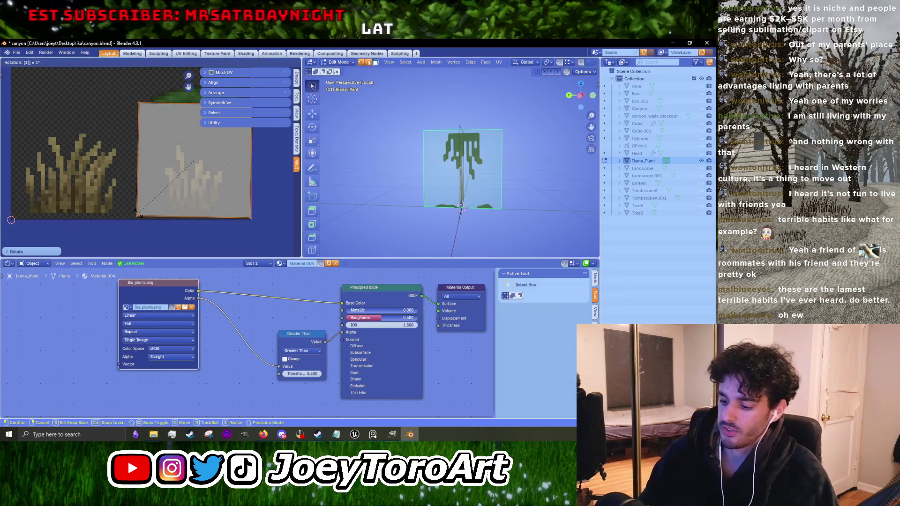
key("Return")
scroll(417, 206, "up", 2)
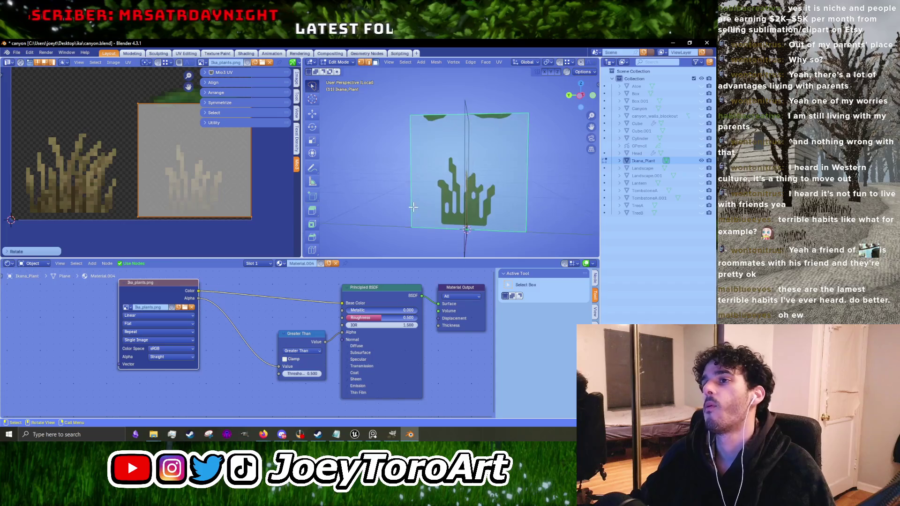
left_click(238, 190)
key("s")
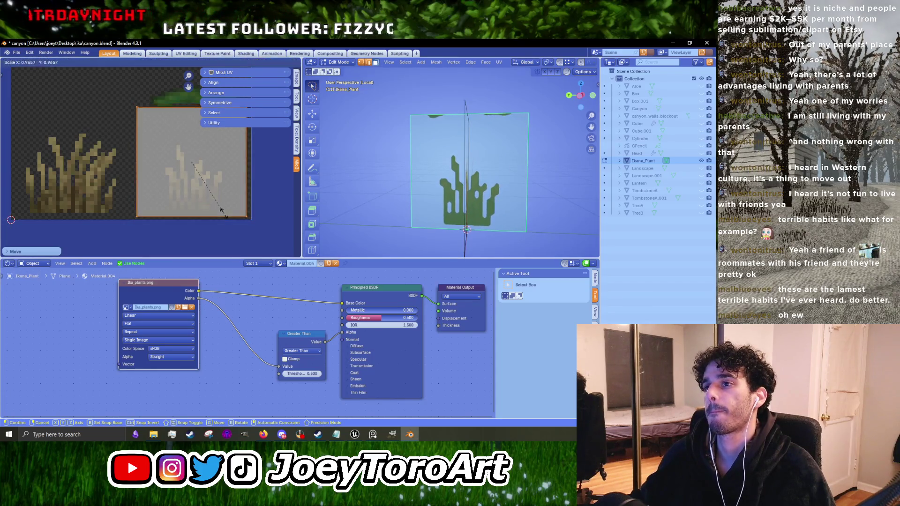
left_click(229, 182)
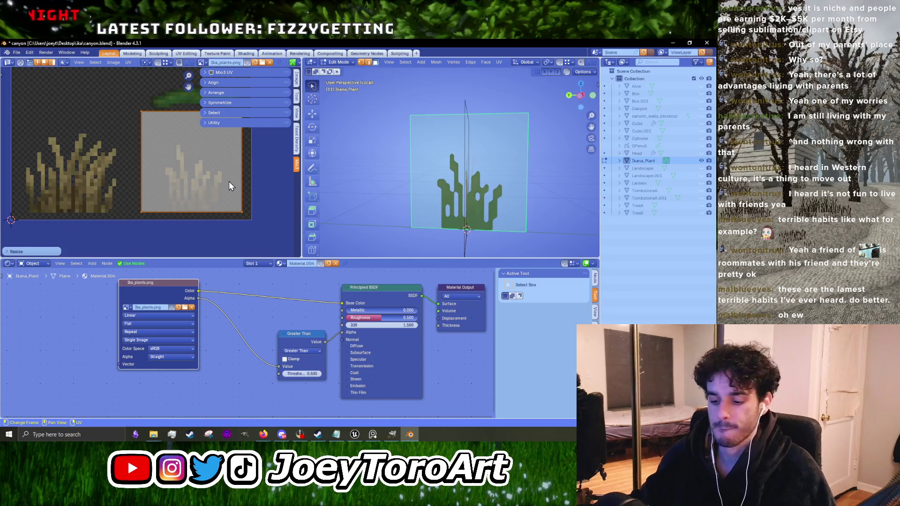
key("g")
key("y")
left_click(232, 185)
key("Tab")
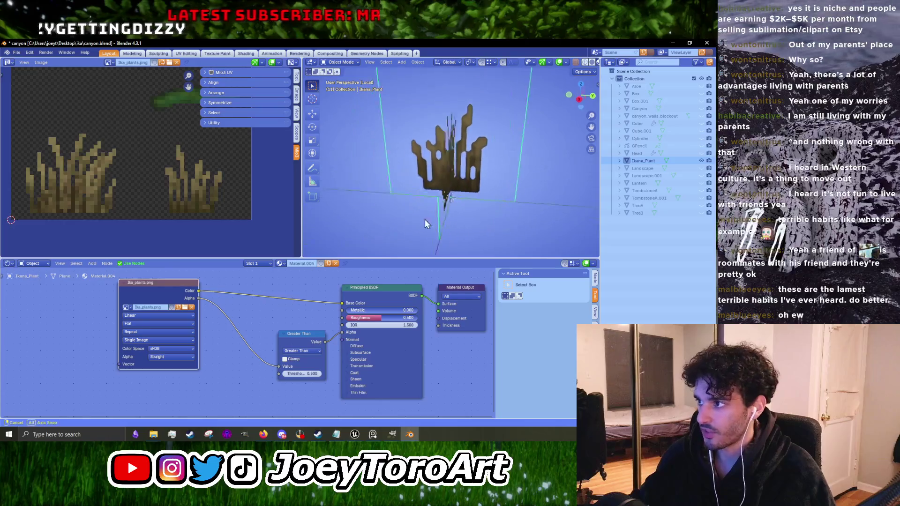
Step: Orbit around the plant cross, briefly checking its mesh in Edit Mode
left_click_drag(431, 216, 372, 209)
scroll(372, 209, "up", 4)
mouse_move(520, 234)
left_mouse_down()
mouse_move(483, 165)
mouse_move(509, 145)
left_mouse_up()
key("Tab")
scroll(213, 212, "up", 3)
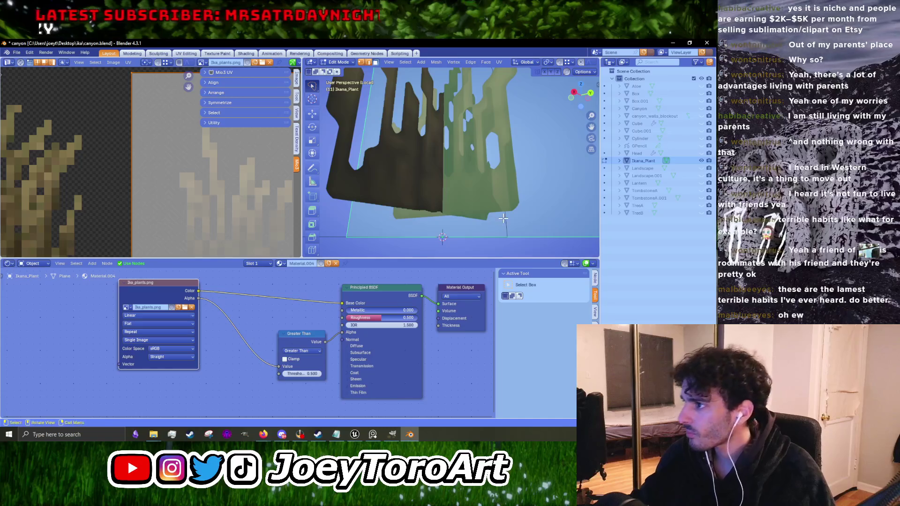
scroll(400, 212, "up", 3)
left_click_drag(412, 201, 401, 212)
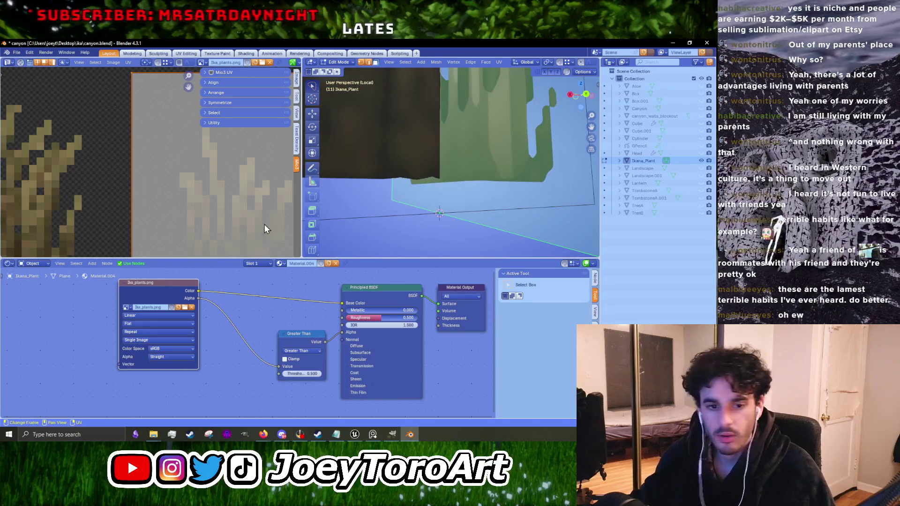
key("Tab")
left_click_drag(466, 156, 464, 189)
scroll(442, 194, "down", 6)
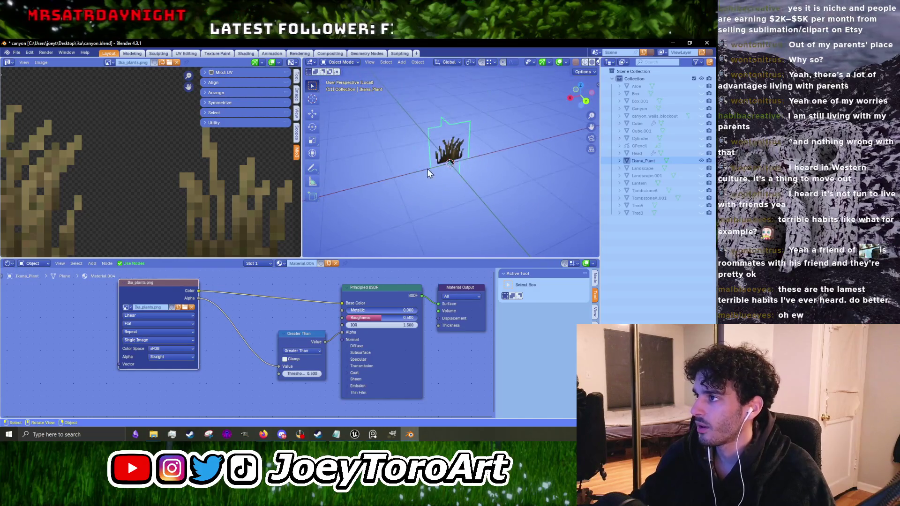
scroll(456, 167, "up", 6)
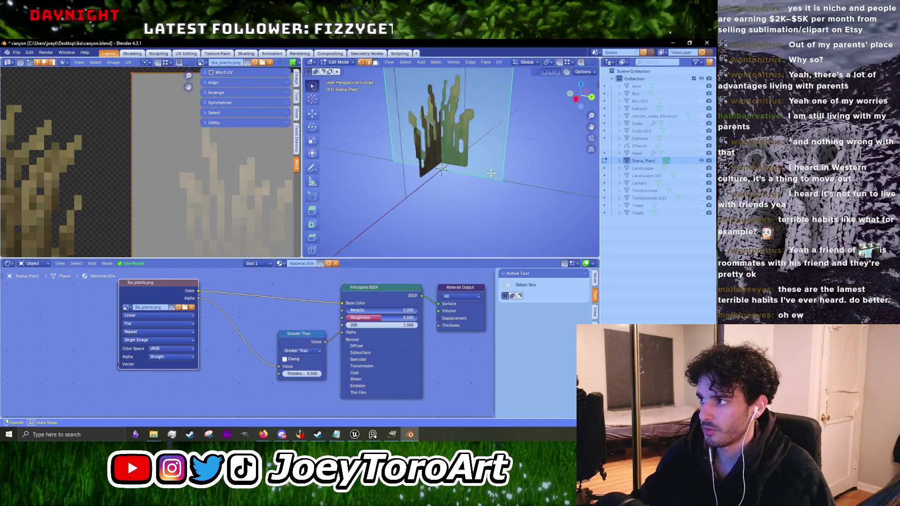
Step: Lower the plant cross about -0.048 m along Z to ground level and select Ikana_Plant
key("g")
key("z")
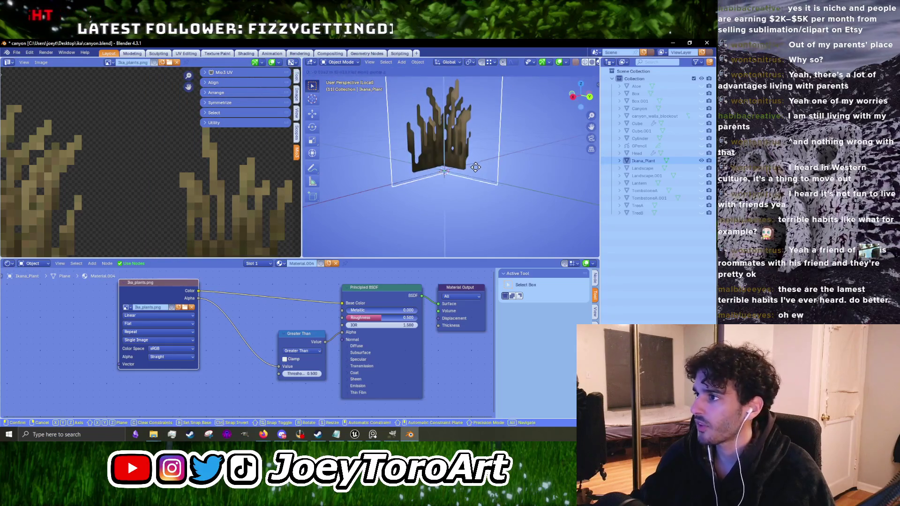
left_click(473, 174)
mouse_move(468, 172)
left_mouse_down()
mouse_move(521, 173)
mouse_move(403, 186)
mouse_move(499, 124)
mouse_move(482, 163)
mouse_move(462, 159)
left_mouse_up()
left_click(462, 158)
scroll(468, 176, "up", 4)
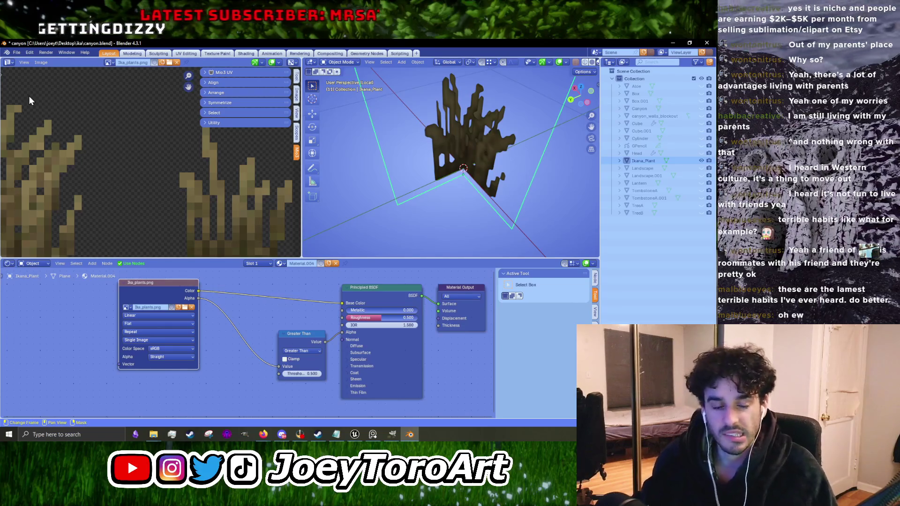
left_click(17, 53)
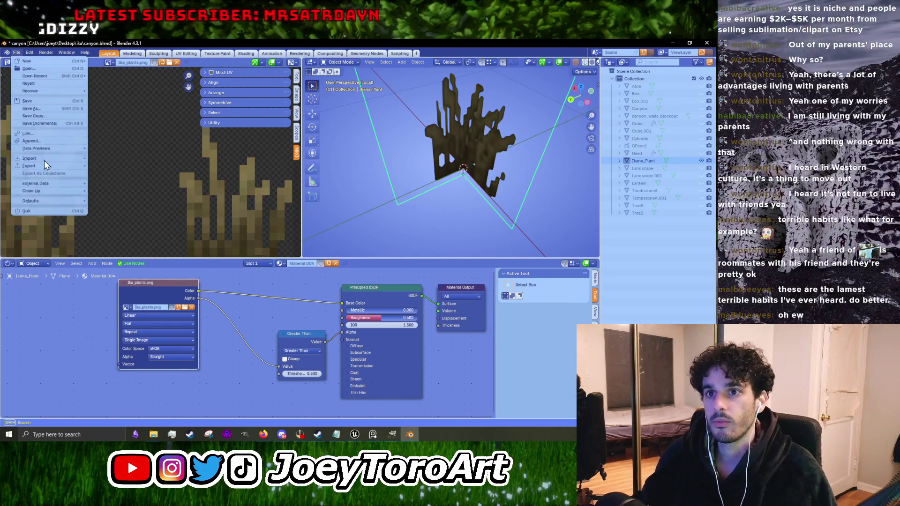
Step: Export the selection as Ikana_PlantA.fbx into the ika folder using the UE preset, then minimize Blender
mouse_move(45, 167)
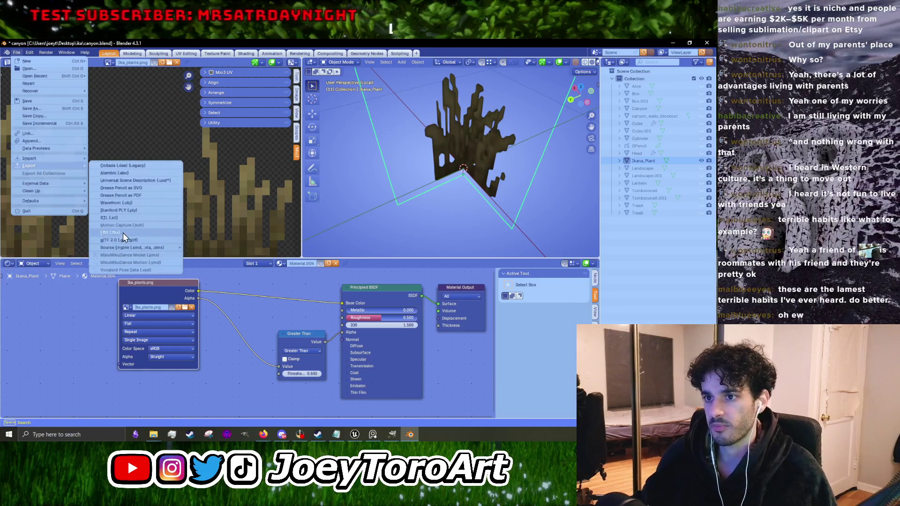
left_click(123, 232)
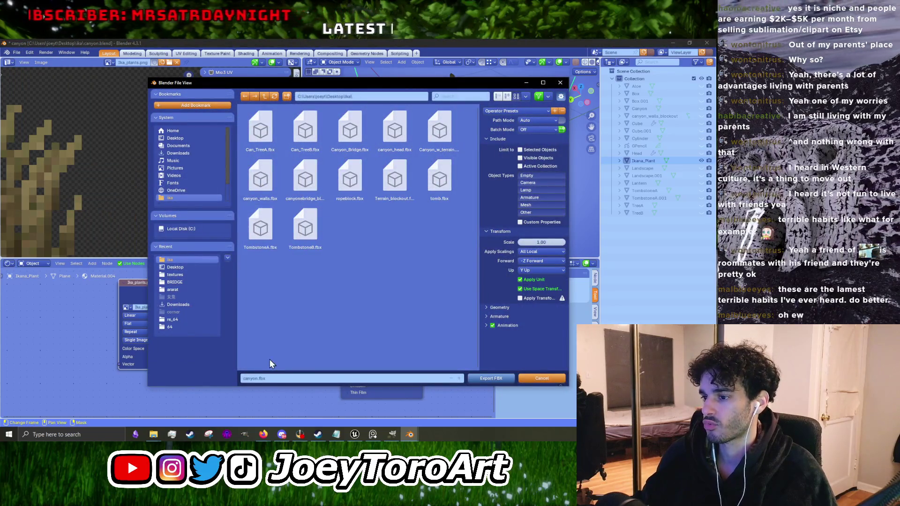
left_click(269, 379)
type("Ikana_Plant")
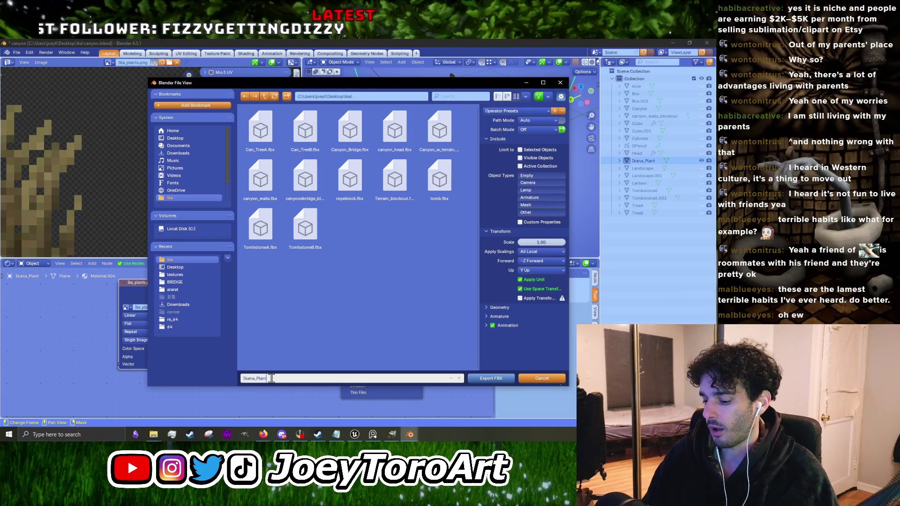
type("A")
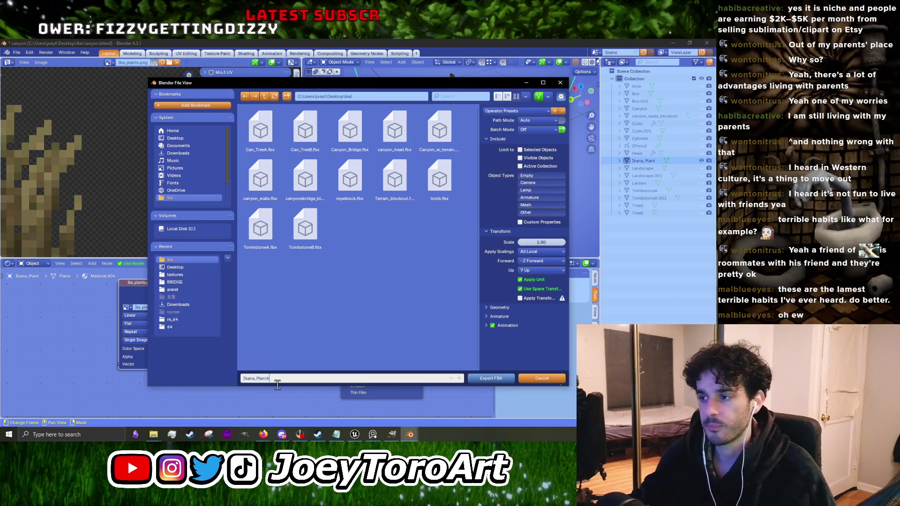
key("Return")
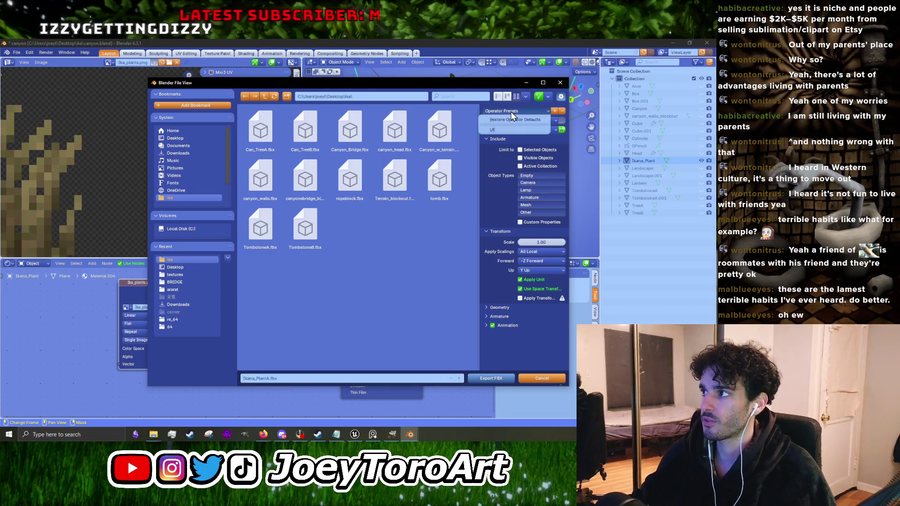
left_click(507, 128)
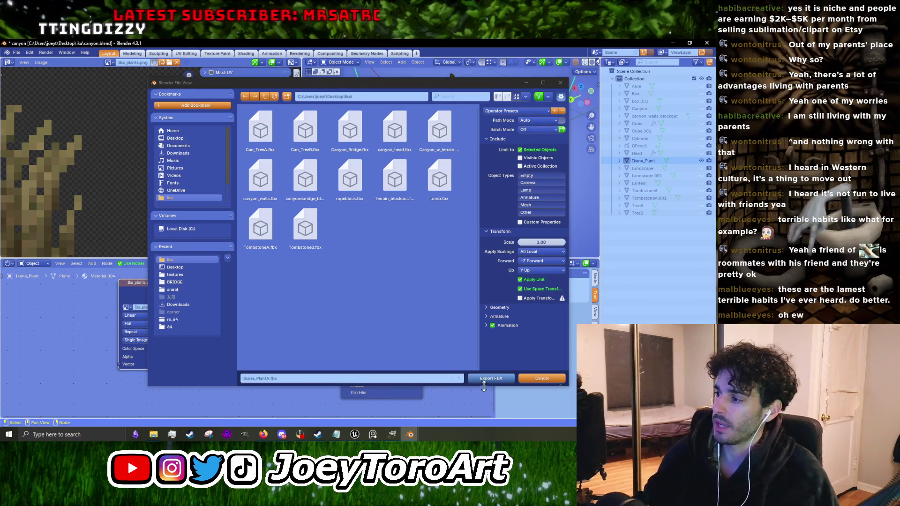
left_click(490, 378)
left_click(669, 44)
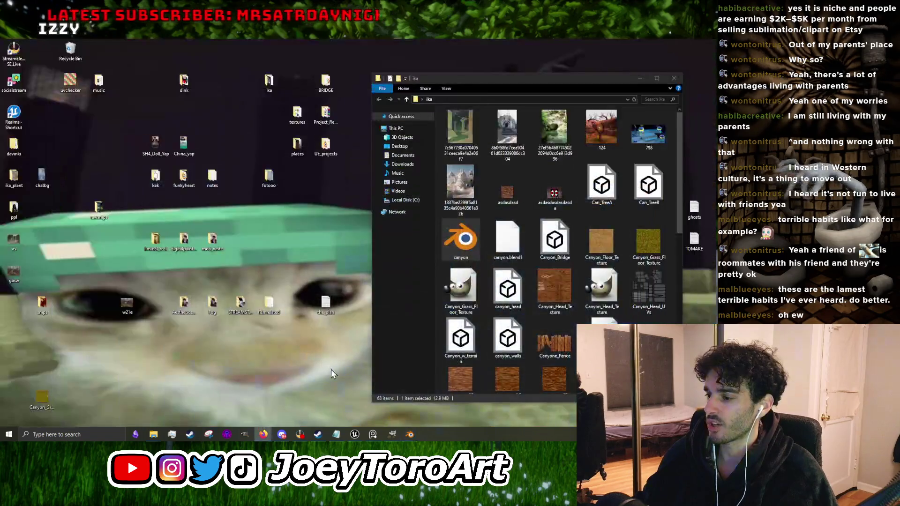
Step: Bring Unreal Editor forward and switch the landscape brush from Smooth to Sculpt
left_click(354, 434)
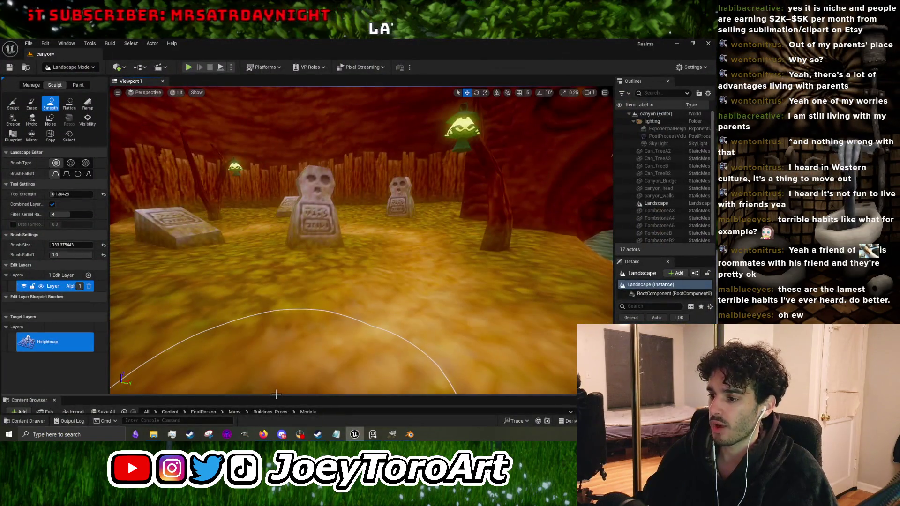
scroll(329, 333, "down", 10)
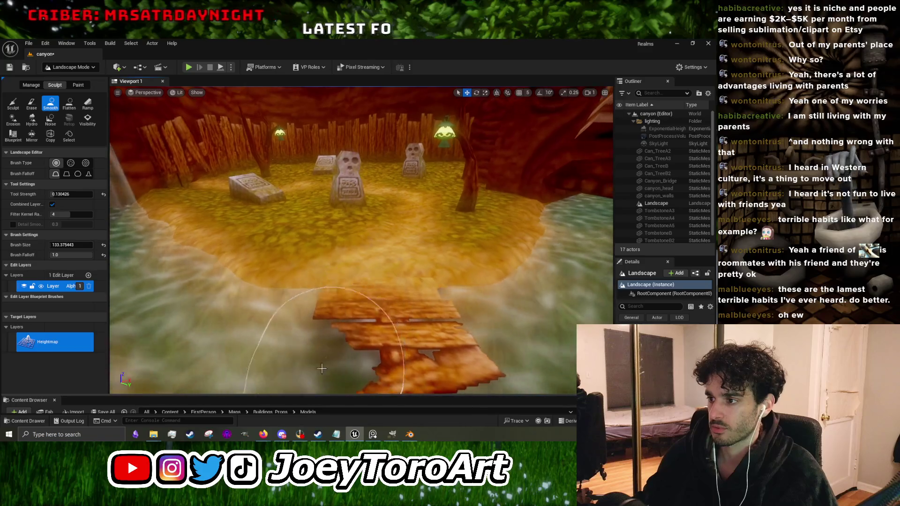
left_click(13, 103)
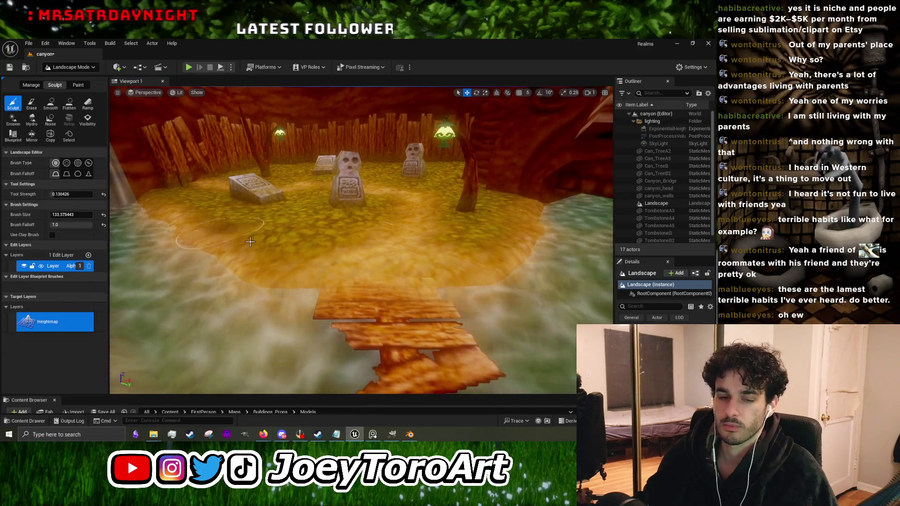
Step: Fly around the canyon to view the fog, walls, tombstones, floor, bridge and stream
scroll(272, 251, "up", 5)
scroll(271, 251, "up", 2)
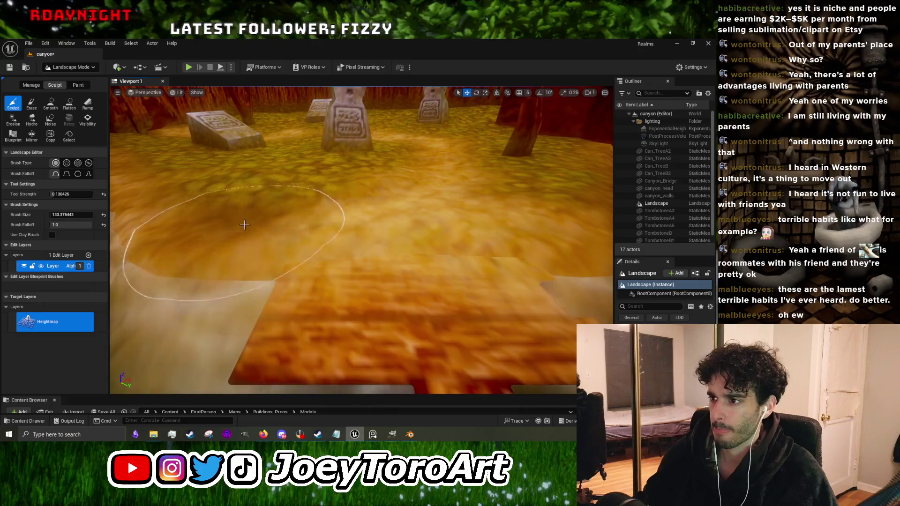
left_click_drag(254, 242, 417, 255)
scroll(416, 255, "down", 5)
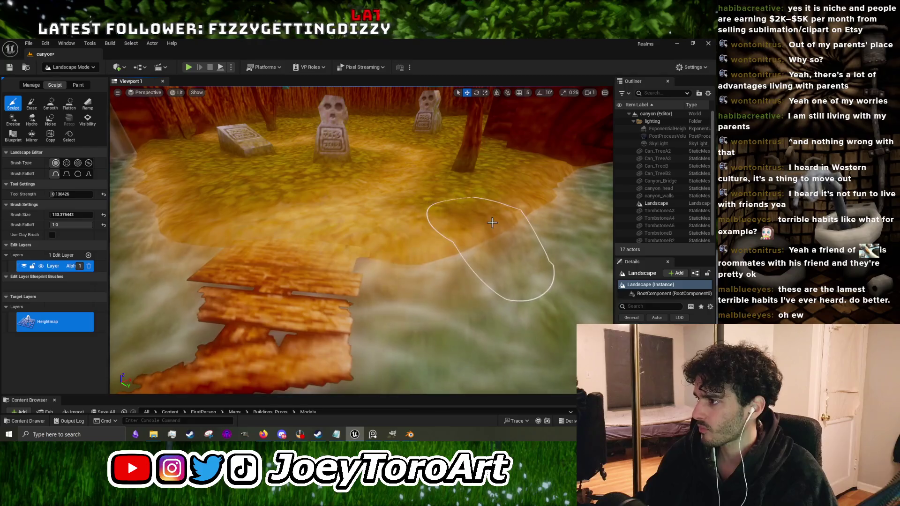
mouse_move(505, 217)
left_mouse_down()
mouse_move(136, 369)
mouse_move(145, 314)
mouse_move(211, 331)
left_mouse_up()
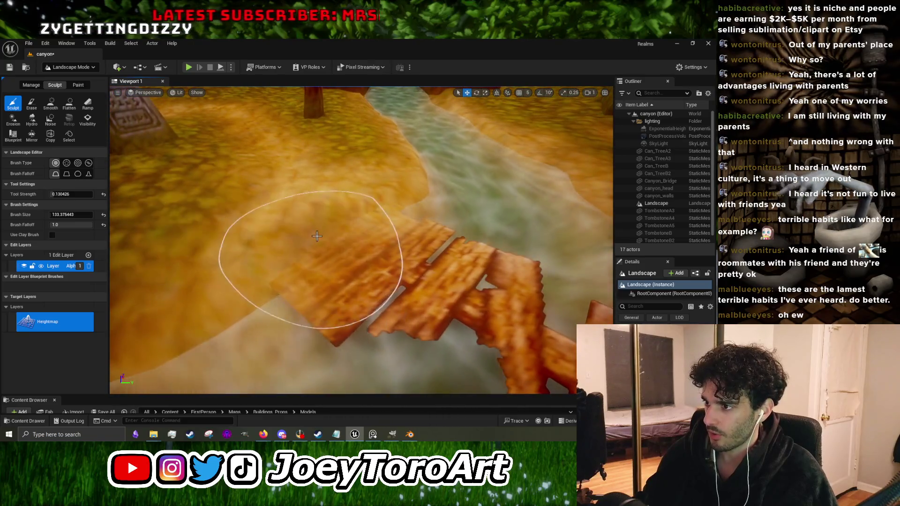
mouse_move(220, 260)
left_mouse_down()
mouse_move(169, 267)
mouse_move(359, 242)
left_mouse_up()
mouse_move(281, 239)
left_mouse_down()
mouse_move(291, 253)
mouse_move(265, 298)
mouse_move(284, 253)
mouse_move(272, 229)
mouse_move(260, 231)
mouse_move(361, 200)
mouse_move(257, 244)
left_mouse_up()
left_click_drag(498, 241, 281, 141)
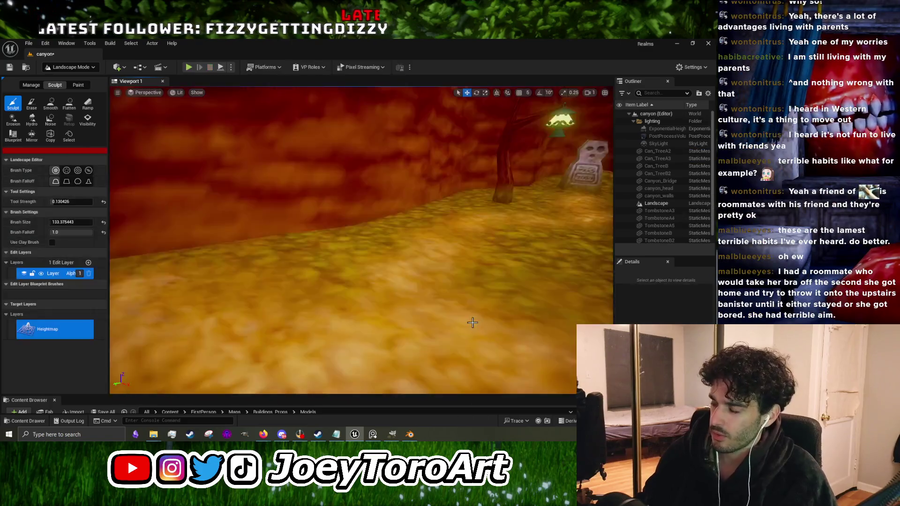
mouse_move(472, 323)
left_mouse_down()
mouse_move(445, 277)
mouse_move(424, 281)
left_mouse_up()
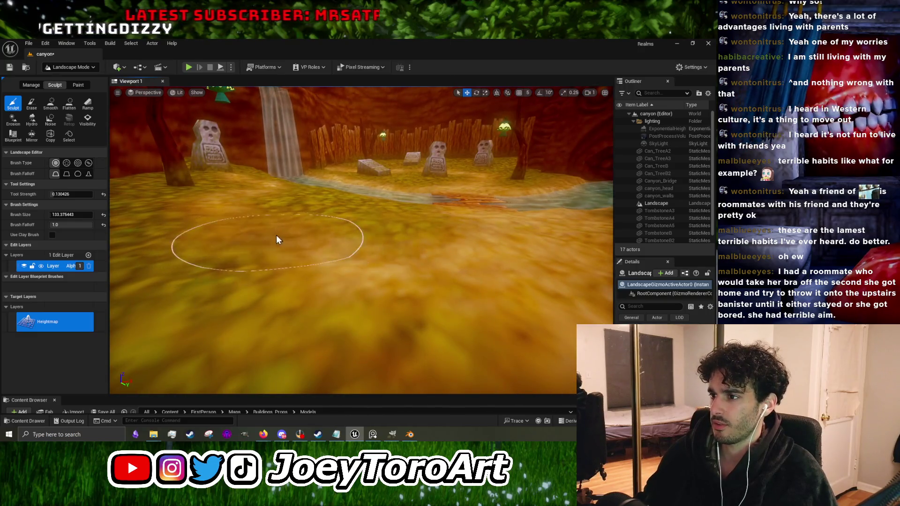
mouse_move(278, 234)
left_mouse_down()
mouse_move(298, 242)
mouse_move(316, 233)
mouse_move(314, 224)
mouse_move(330, 249)
left_mouse_up()
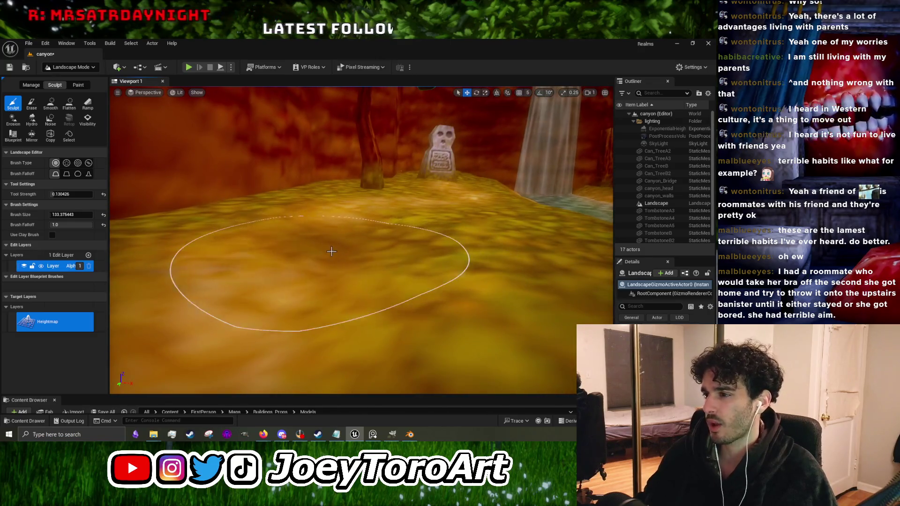
scroll(331, 249, "down", 3)
left_click_drag(317, 262, 316, 262)
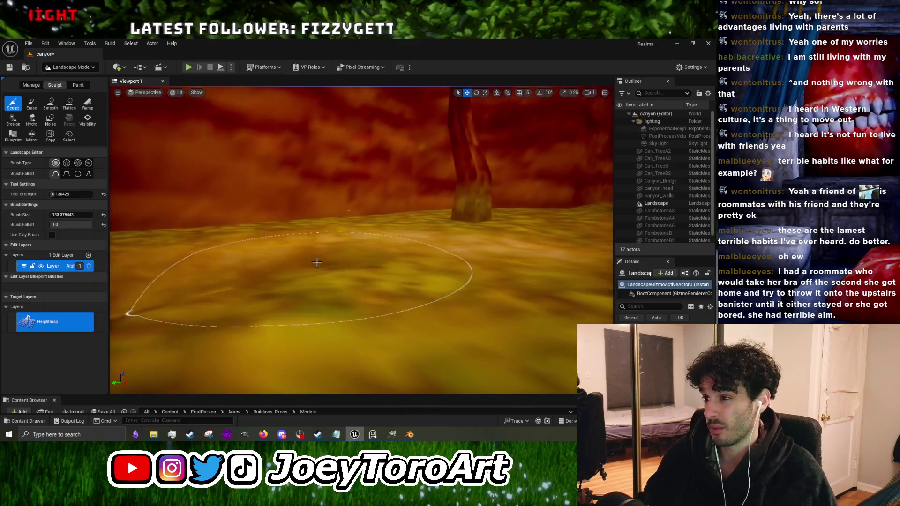
scroll(361, 267, "down", 3)
left_click_drag(362, 241, 326, 262)
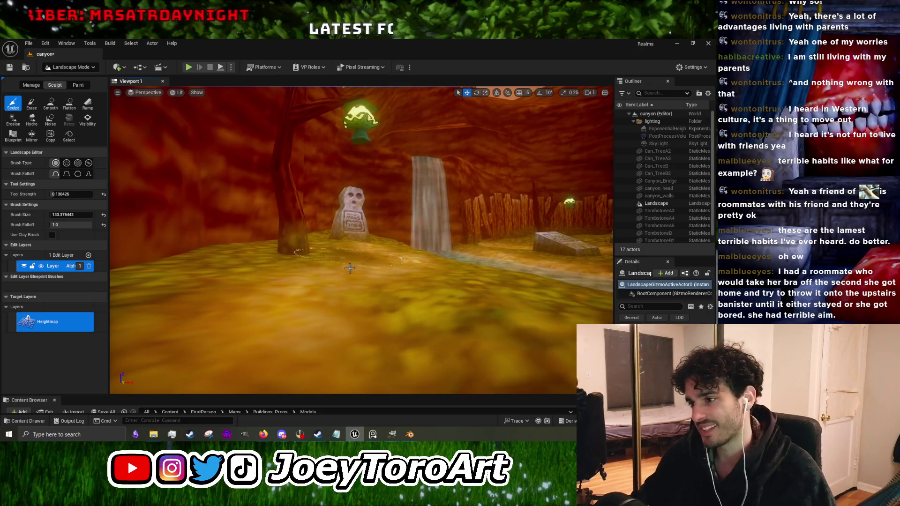
scroll(350, 262, "up", 3)
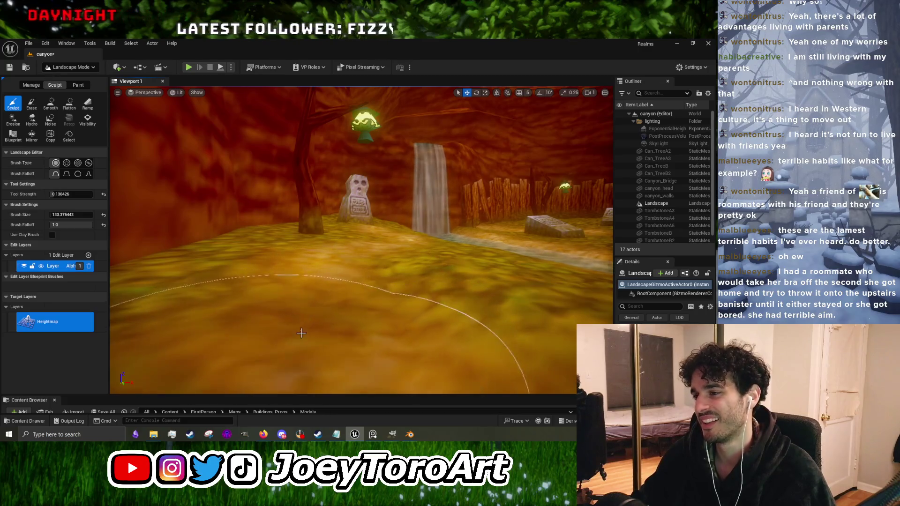
scroll(297, 328, "up", 2)
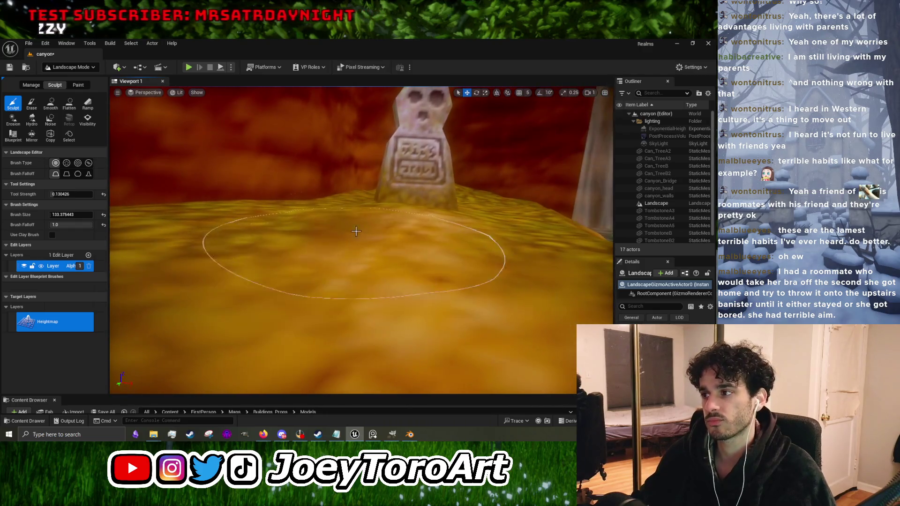
scroll(407, 221, "down", 5)
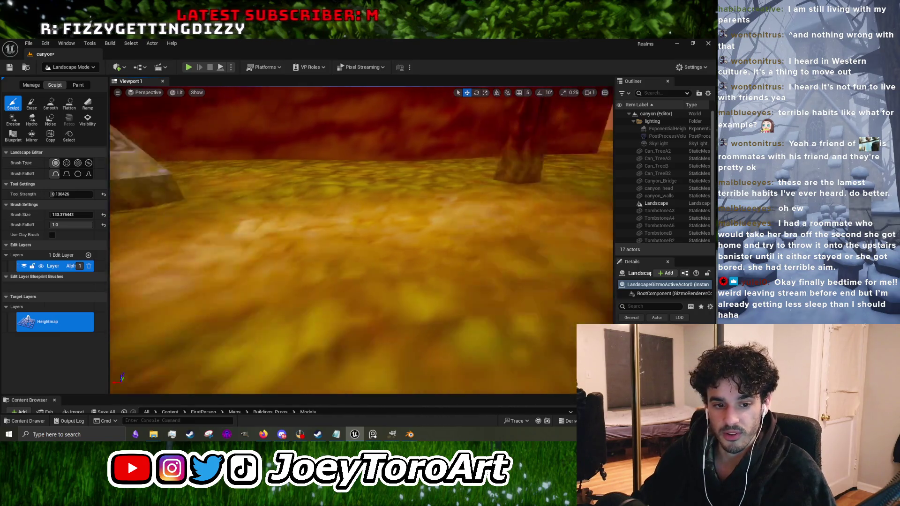
Step: Fly past the tombstones, tree trunks, lantern and stream, then open the editor modes dropdown
left_click_drag(361, 239, 300, 239)
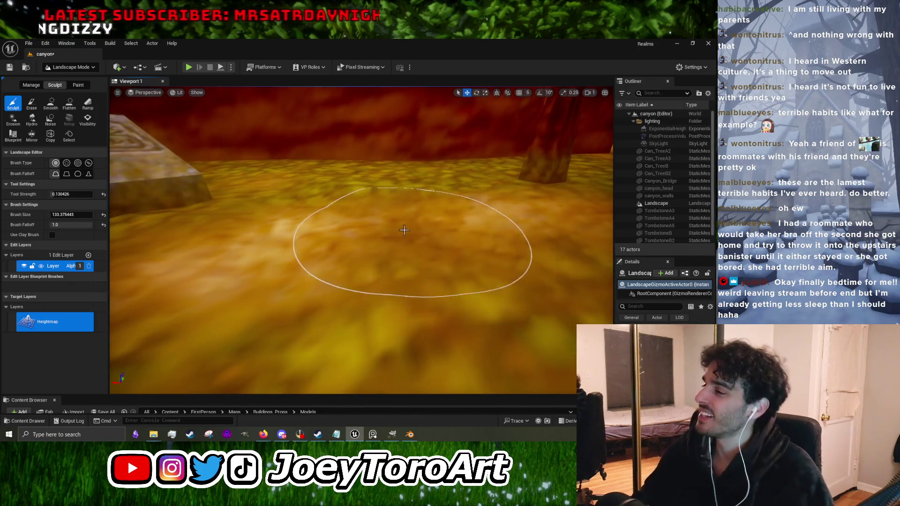
mouse_move(329, 244)
left_mouse_down()
mouse_move(419, 239)
mouse_move(401, 231)
mouse_move(394, 245)
left_mouse_up()
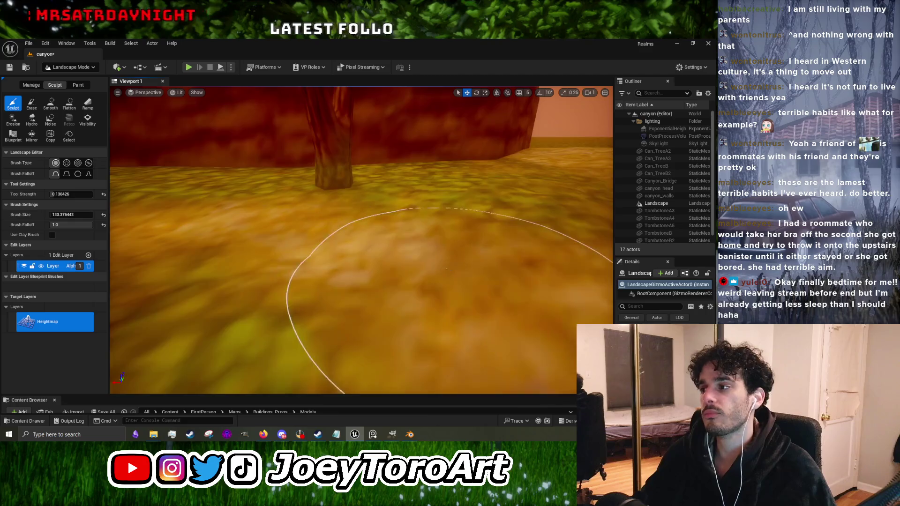
mouse_move(446, 268)
left_mouse_down()
mouse_move(313, 256)
mouse_move(344, 263)
mouse_move(319, 263)
mouse_move(392, 298)
mouse_move(369, 242)
mouse_move(357, 275)
mouse_move(328, 271)
mouse_move(374, 274)
left_mouse_up()
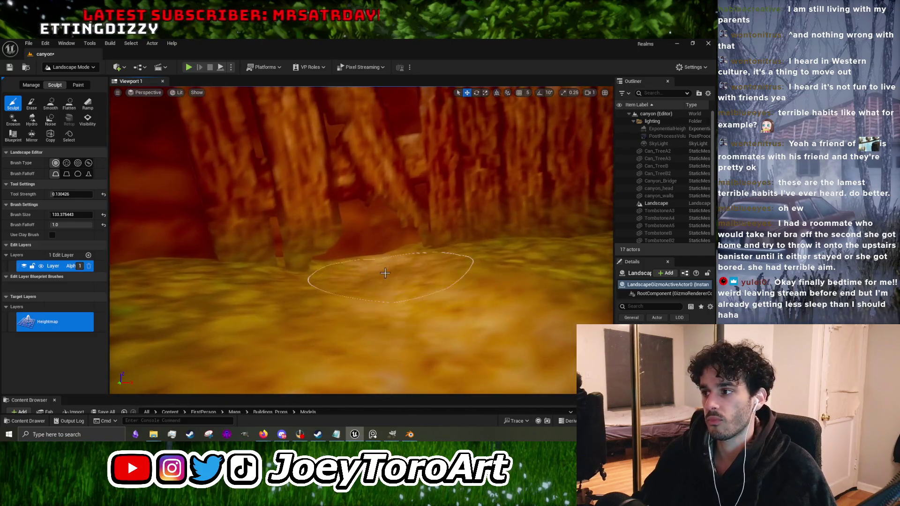
mouse_move(383, 309)
left_mouse_down()
mouse_move(396, 247)
mouse_move(427, 301)
mouse_move(387, 298)
left_mouse_up()
scroll(387, 297, "down", 3)
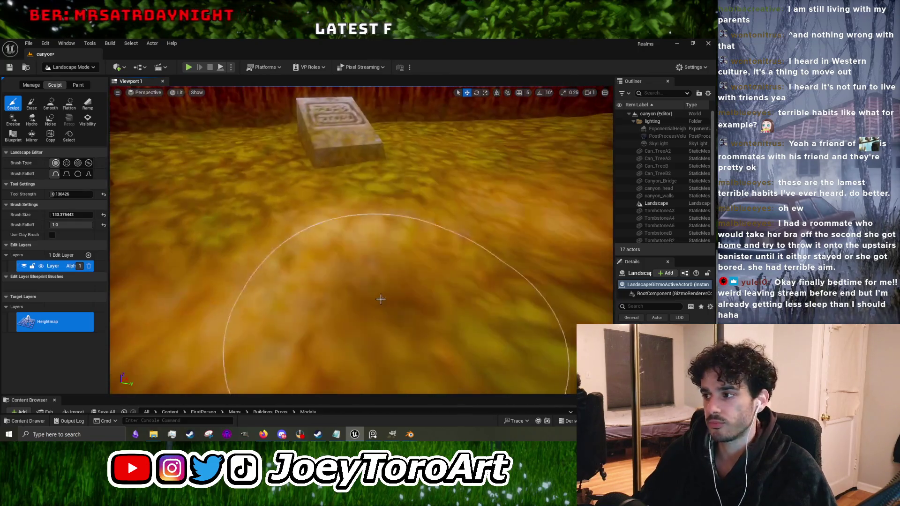
left_click_drag(303, 300, 295, 291)
left_click_drag(413, 249, 412, 249)
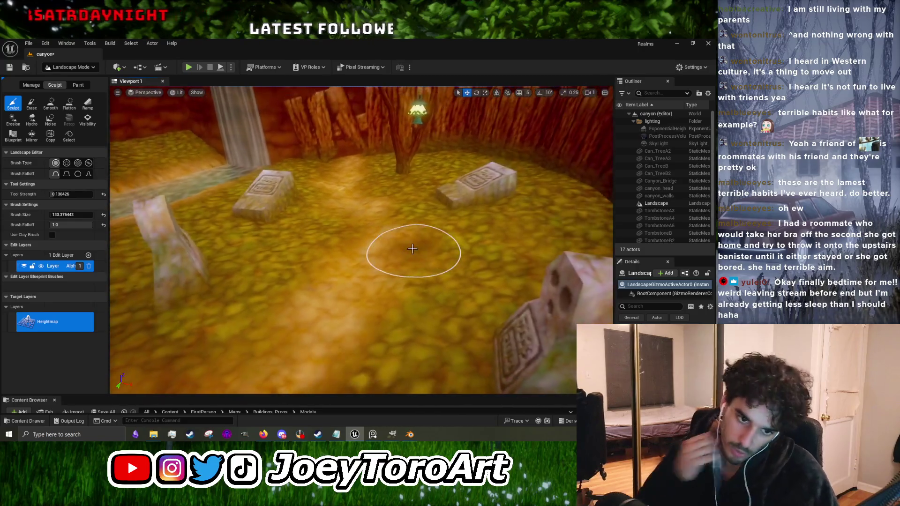
mouse_move(361, 261)
left_mouse_down()
mouse_move(391, 278)
mouse_move(290, 277)
left_mouse_up()
left_click(70, 67)
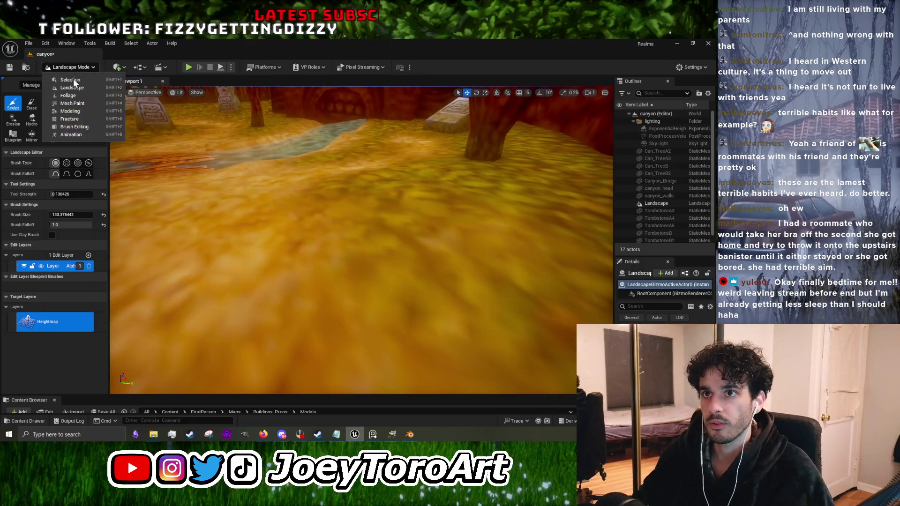
Step: Switch to Selection Mode, enlarge the Content Browser, and open Plants_Foliage > Models
left_click(65, 77)
left_click_drag(266, 396, 249, 196)
scroll(251, 370, "down", 5)
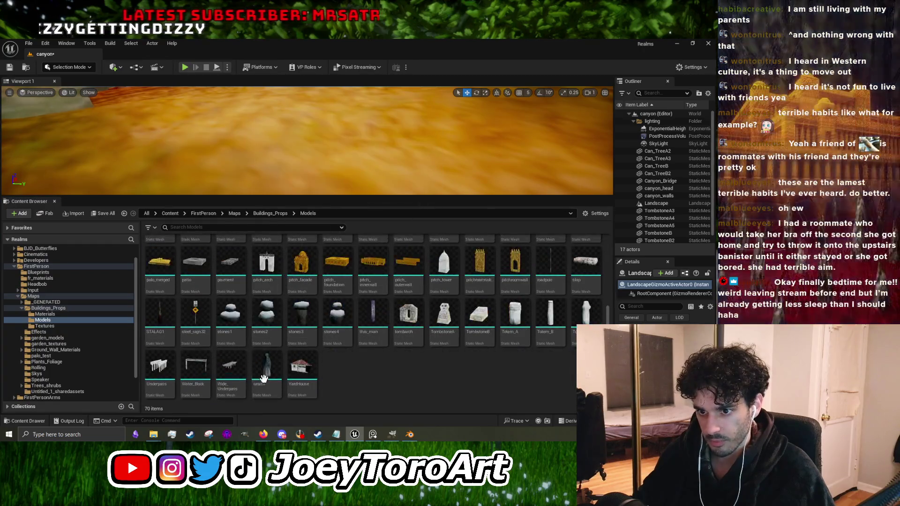
scroll(80, 336, "down", 3)
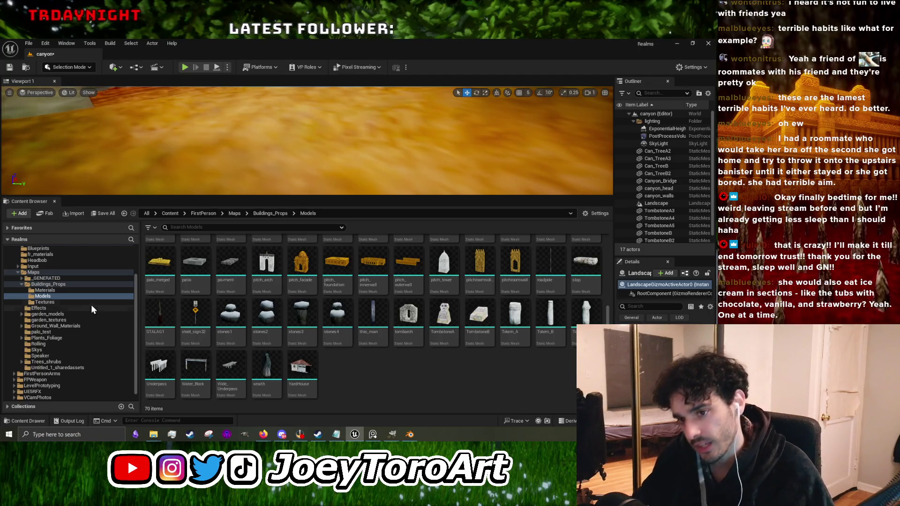
left_click(104, 340)
double_click(192, 249)
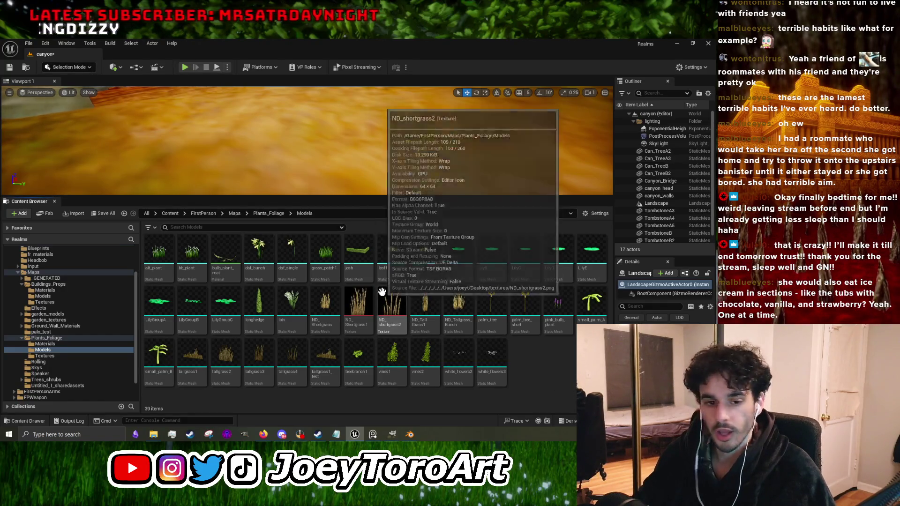
mouse_move(389, 306)
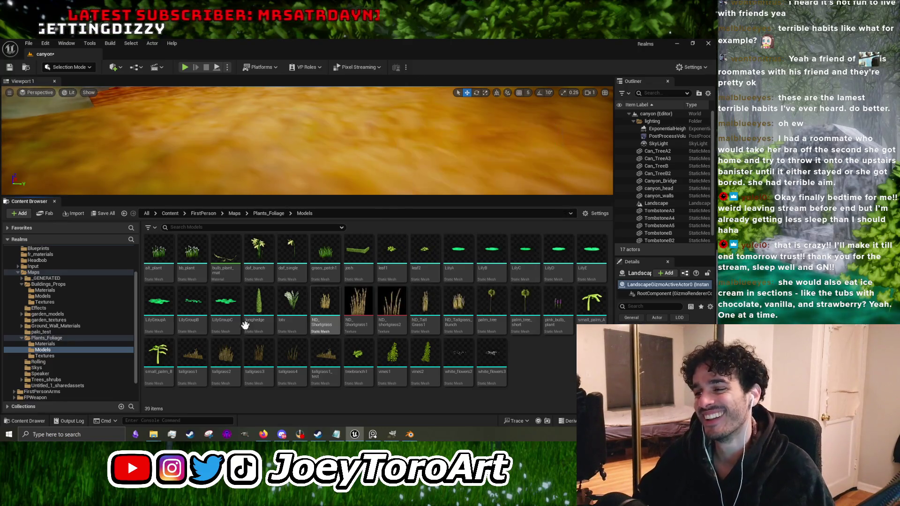
mouse_move(326, 297)
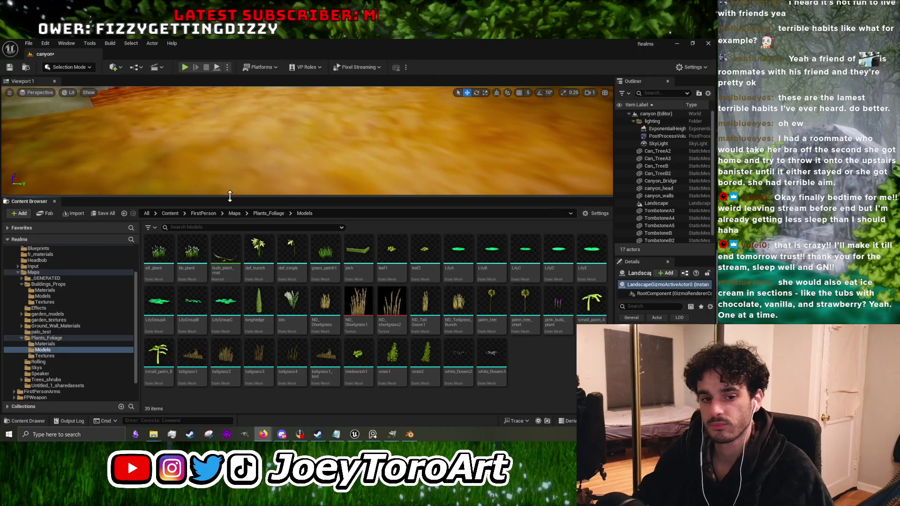
Step: Check the editor modes list and close it without changing modes
left_click(85, 68)
left_click(86, 80)
mouse_move(161, 313)
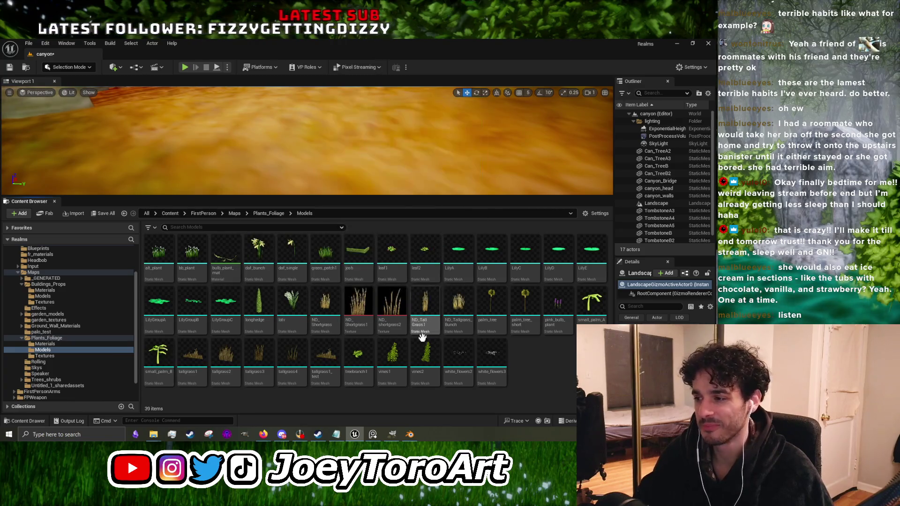
left_click(13, 214)
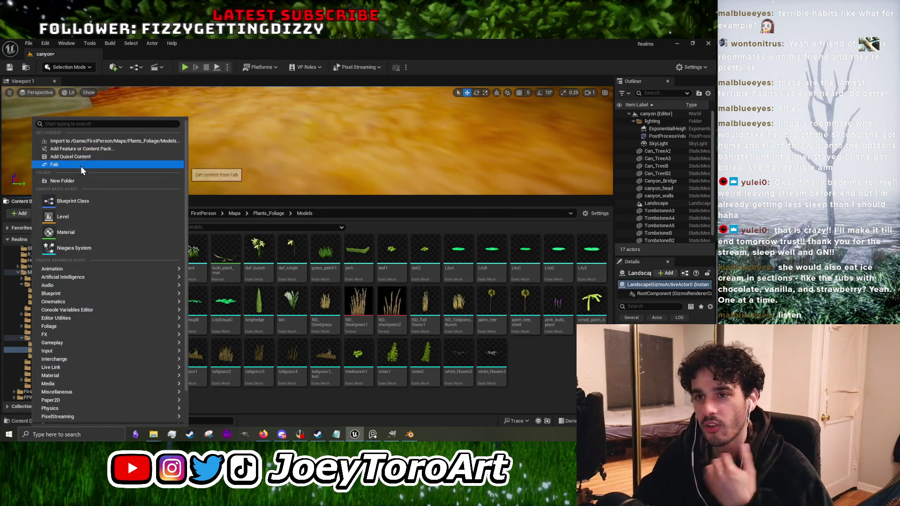
left_click(89, 142)
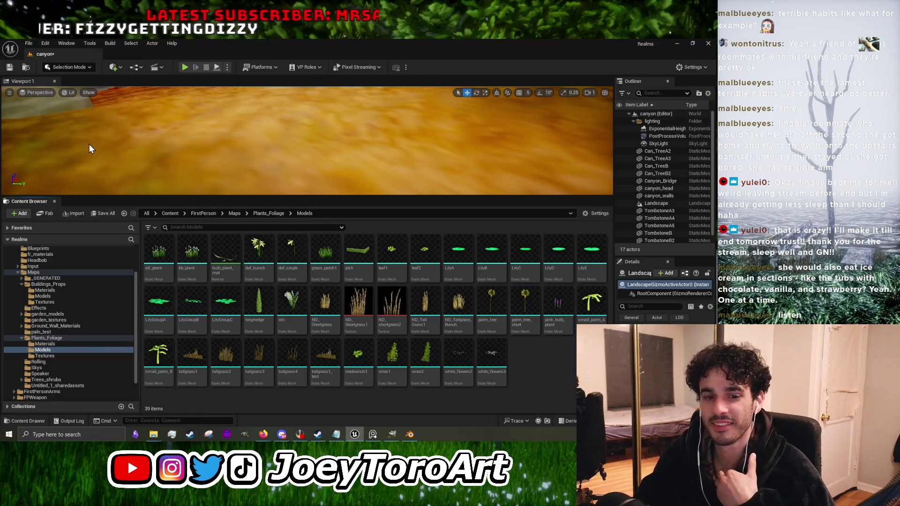
scroll(248, 197, "down", 5)
scroll(241, 213, "up", 5)
scroll(236, 215, "down", 5)
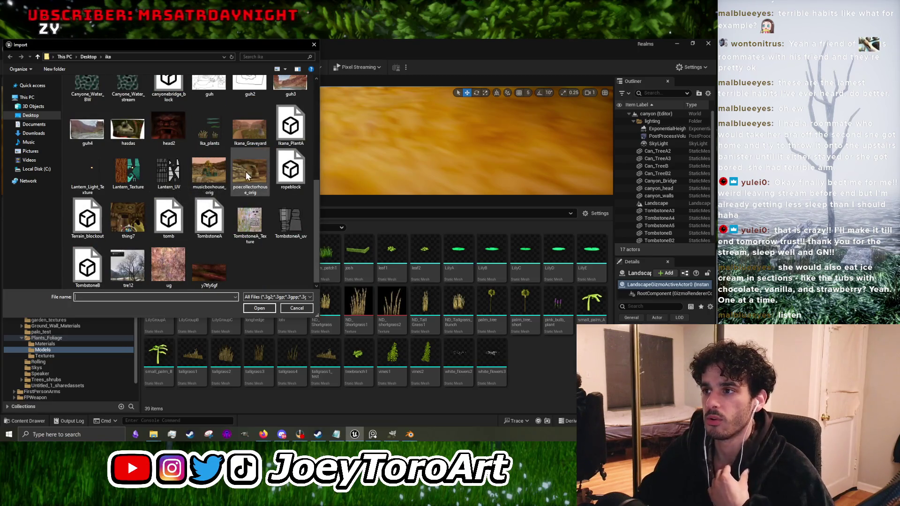
left_click(295, 133)
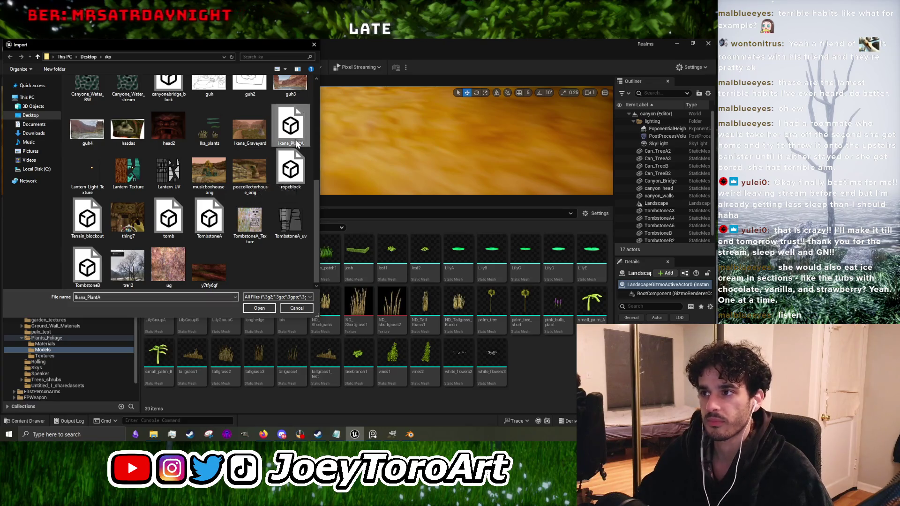
left_click(259, 307)
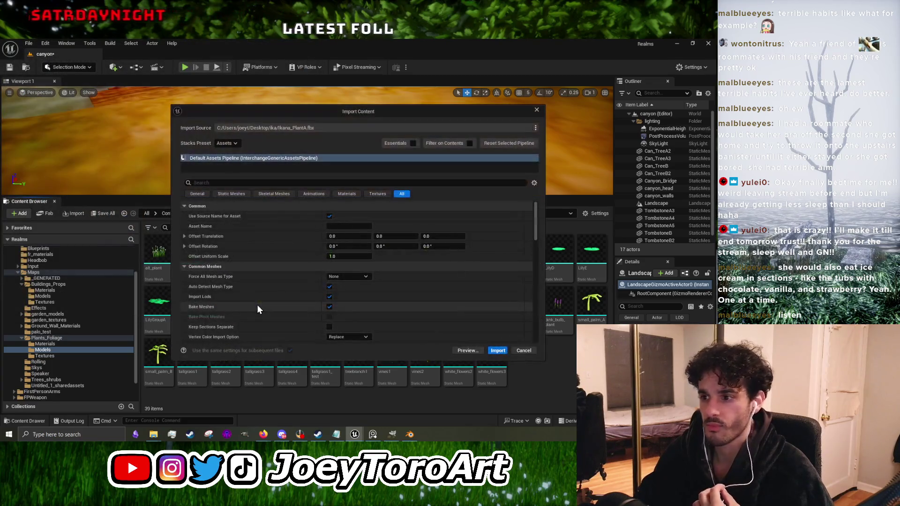
left_click(496, 350)
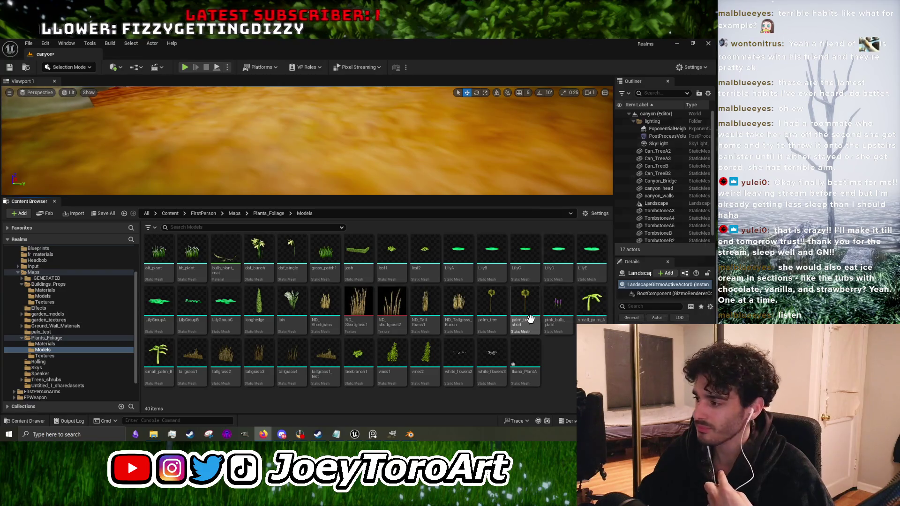
mouse_move(529, 354)
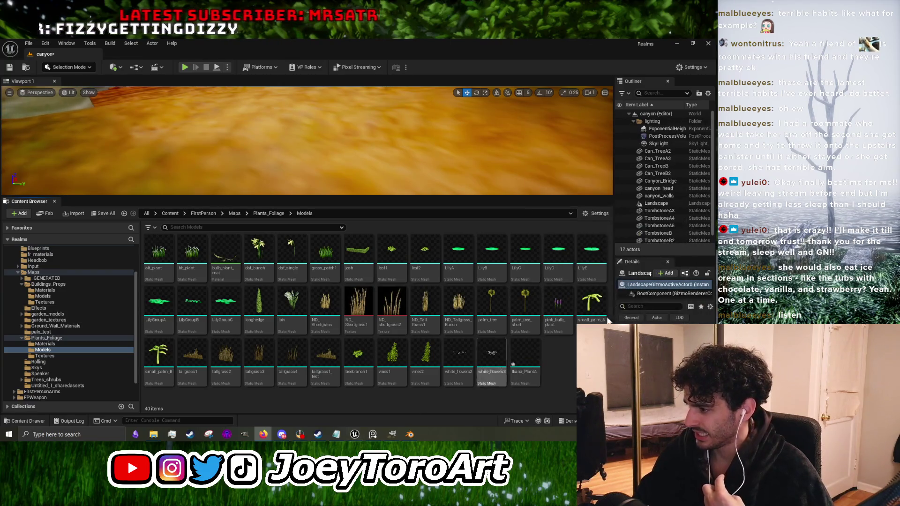
left_click(61, 344)
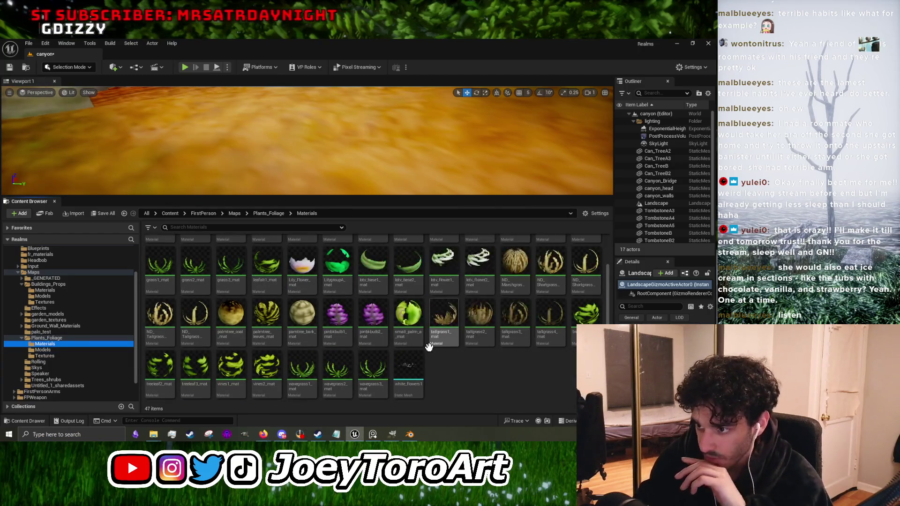
Step: Create a new Material asset in the Materials folder and name it Ika_Plant_mat
scroll(416, 355, "down", 2)
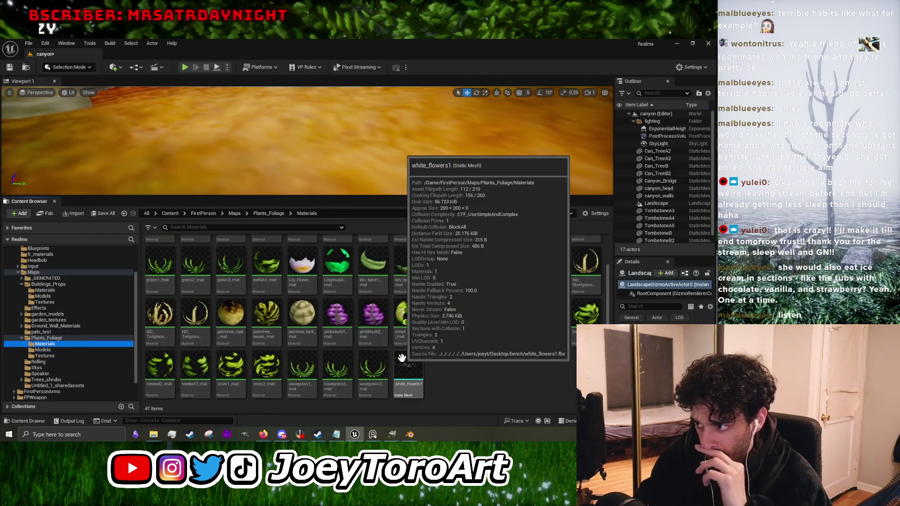
right_click(456, 372)
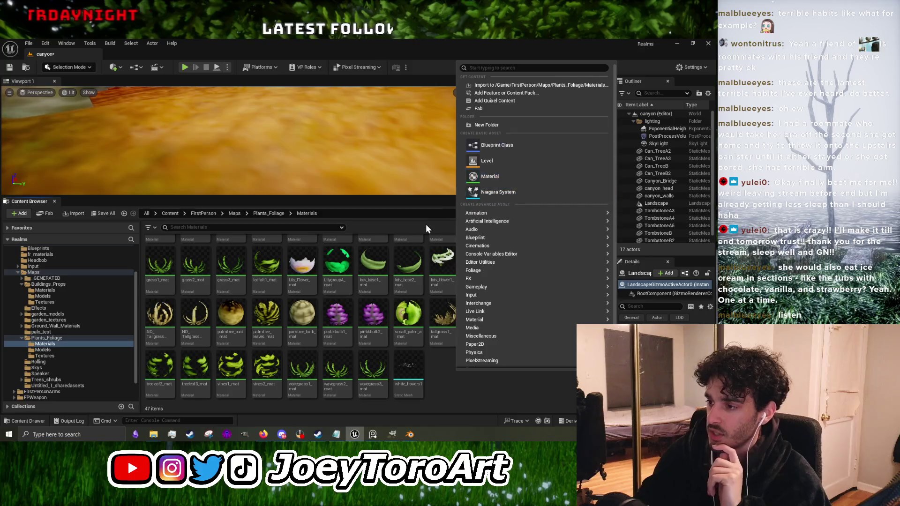
left_click(520, 177)
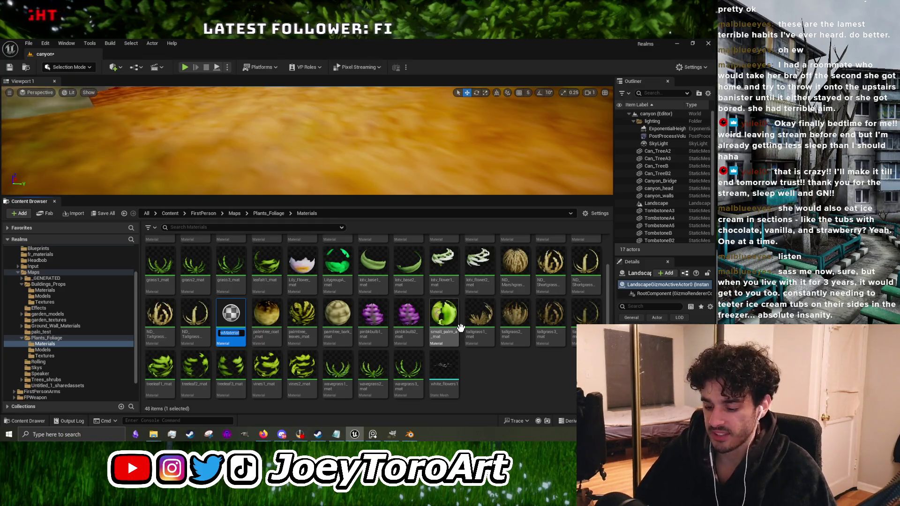
type("Ma_Pla")
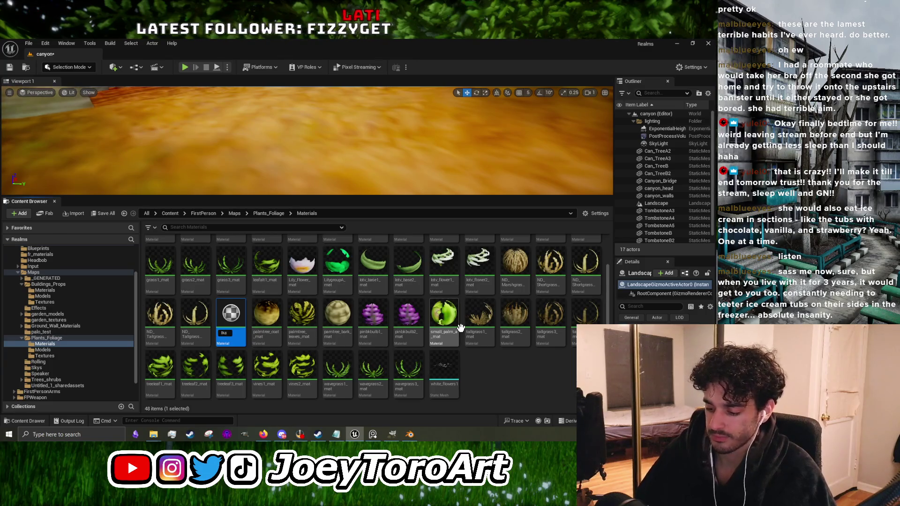
type("nt")
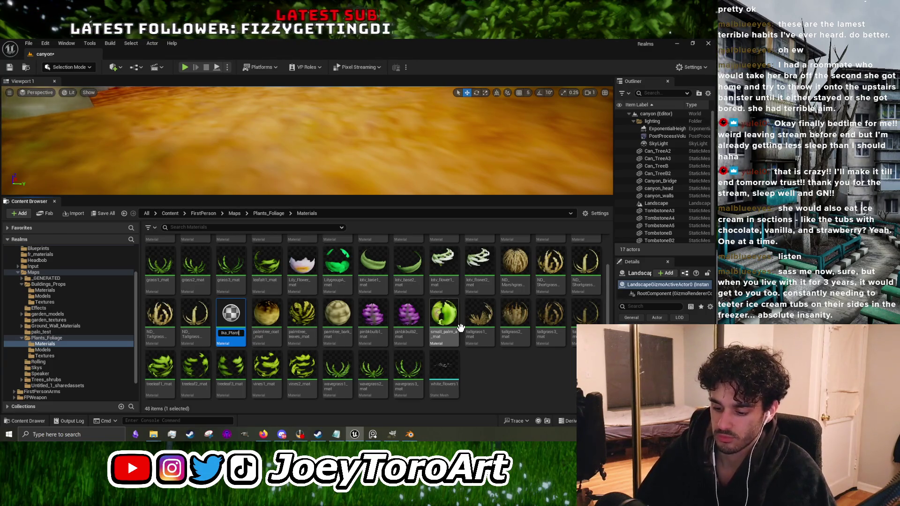
key("Return")
type("_mat")
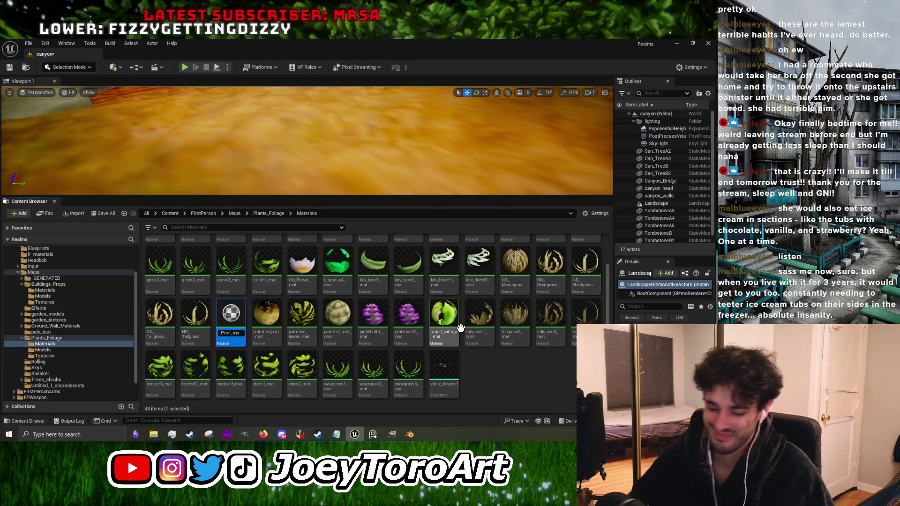
key("Return")
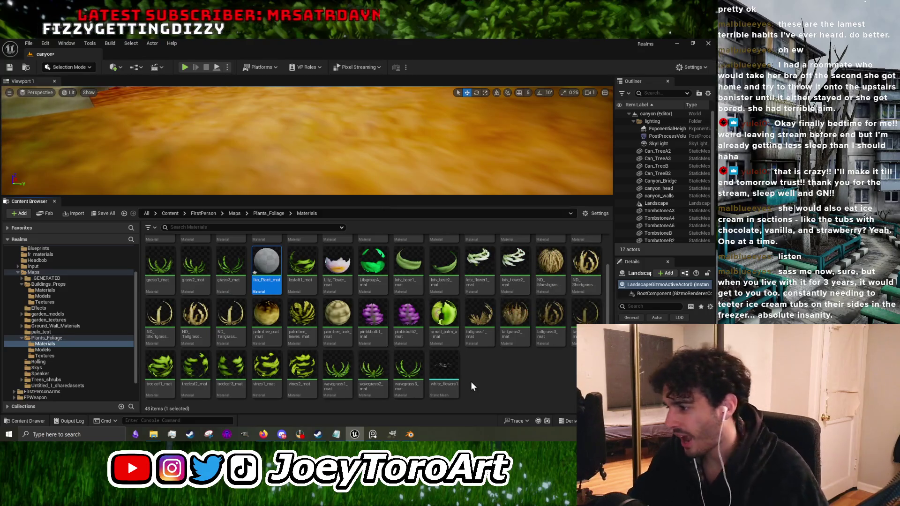
left_click(470, 382)
Step: Drag Ika_plants from the ika folder into the Materials folder, close Explorer, and open the texture
mouse_move(158, 437)
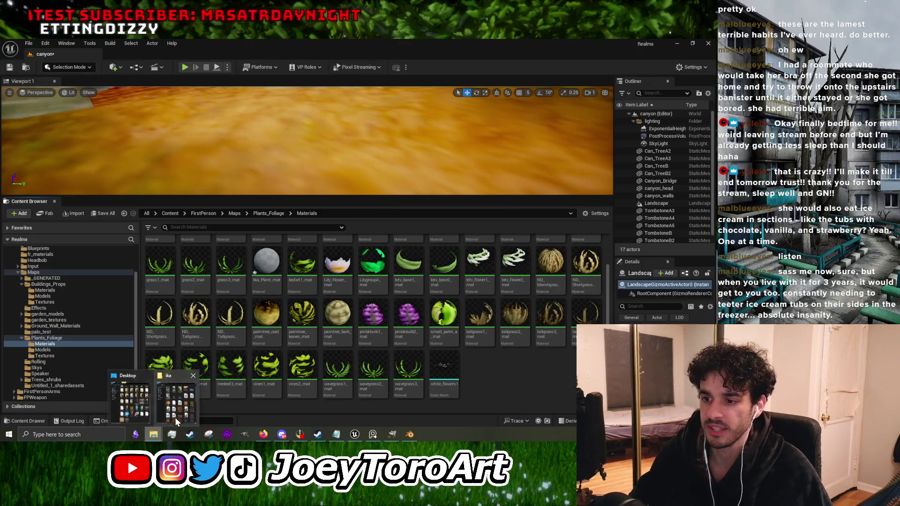
left_click(175, 415)
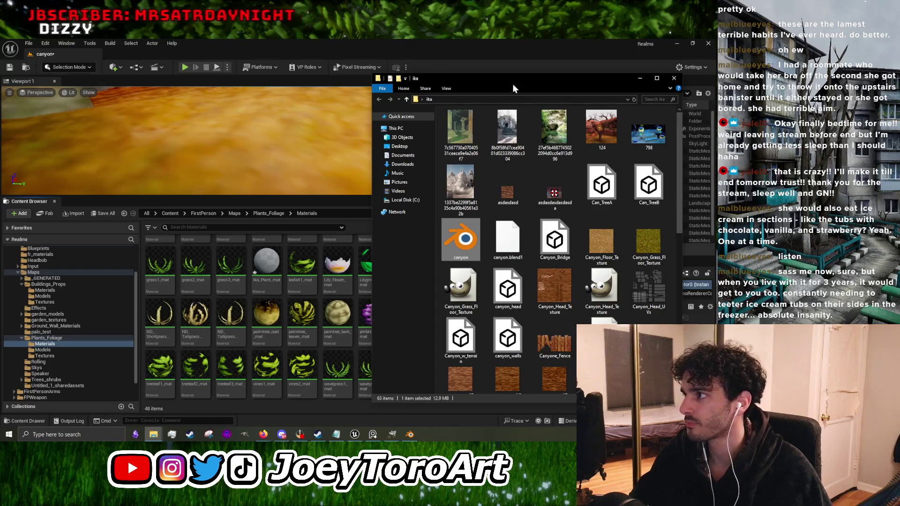
left_click_drag(455, 79, 101, 74)
scroll(198, 216, "down", 5)
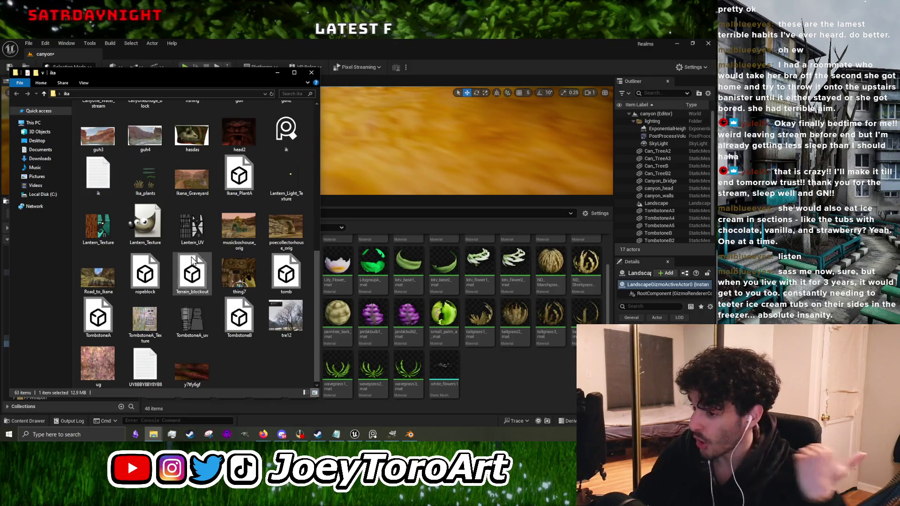
left_click_drag(141, 174, 485, 373)
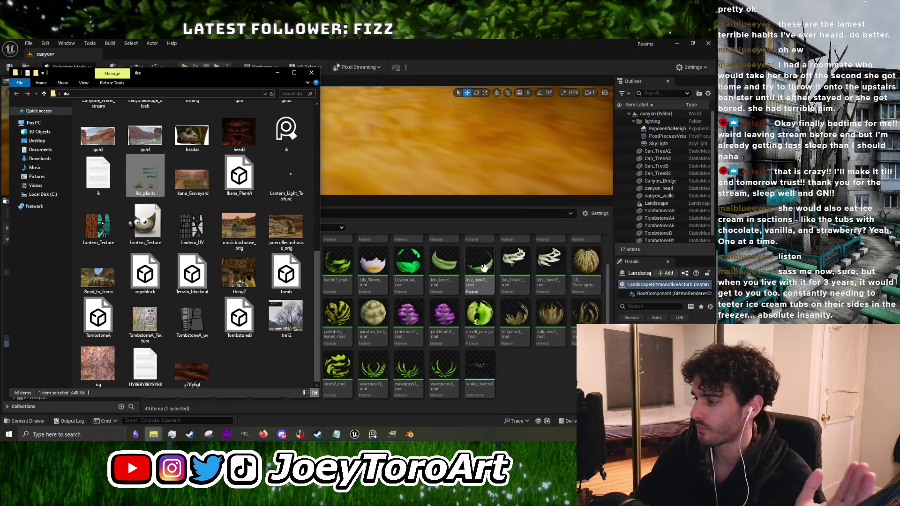
left_click(312, 75)
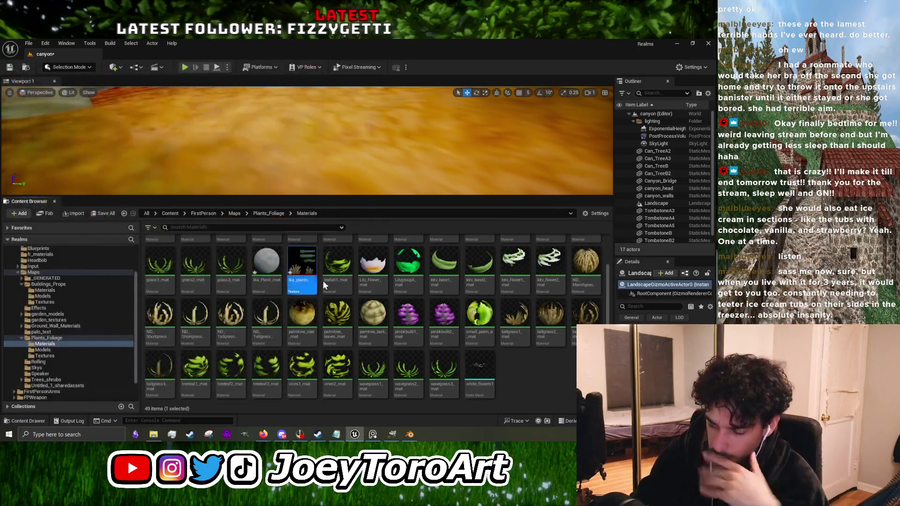
double_click(299, 263)
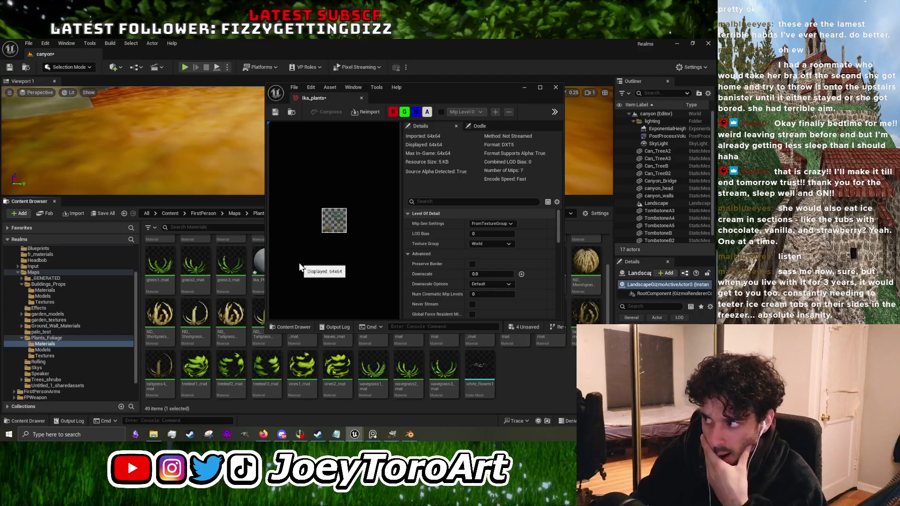
Step: Set the Ika_plants texture's compression to UserInterface2D (RGBA8)
scroll(492, 265, "down", 10)
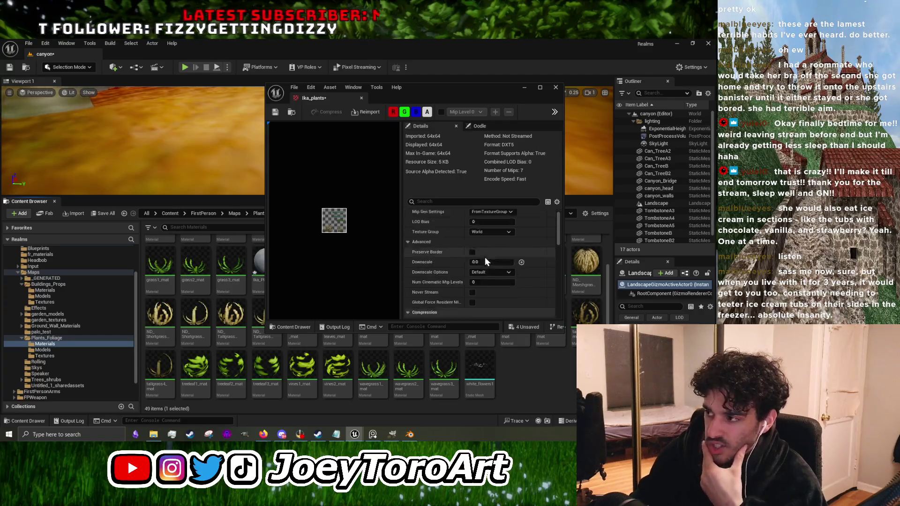
scroll(437, 285, "up", 10)
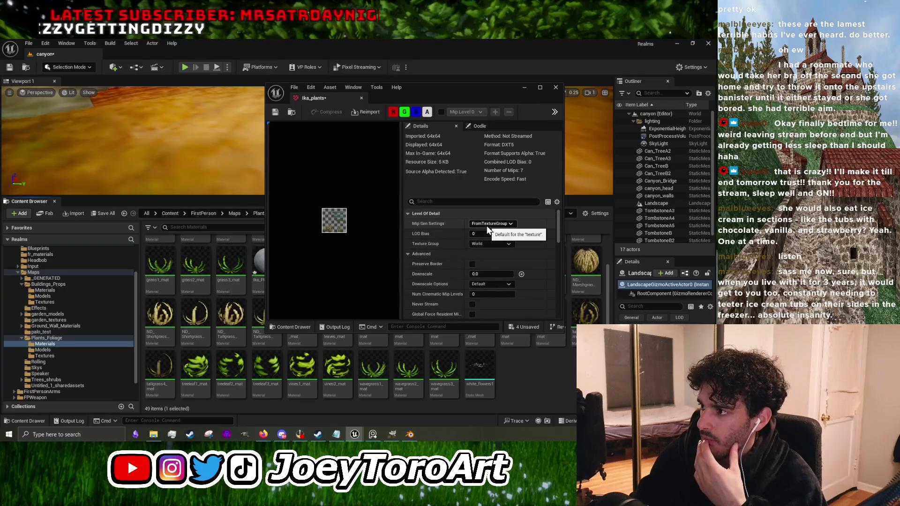
scroll(445, 263, "down", 4)
left_click(478, 279)
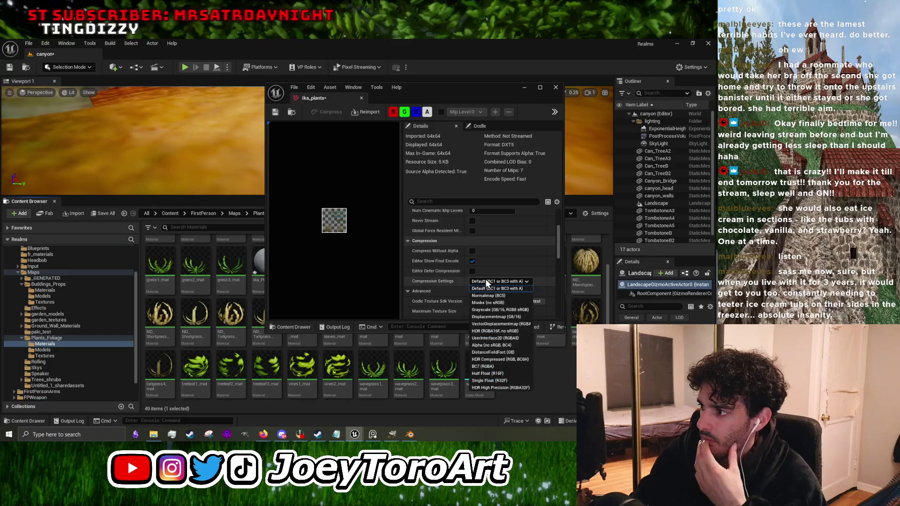
left_click(493, 339)
Step: Save the Ika_plants texture, close its editor, and open the Ika_Plant_mat material
scroll(467, 290, "down", 3)
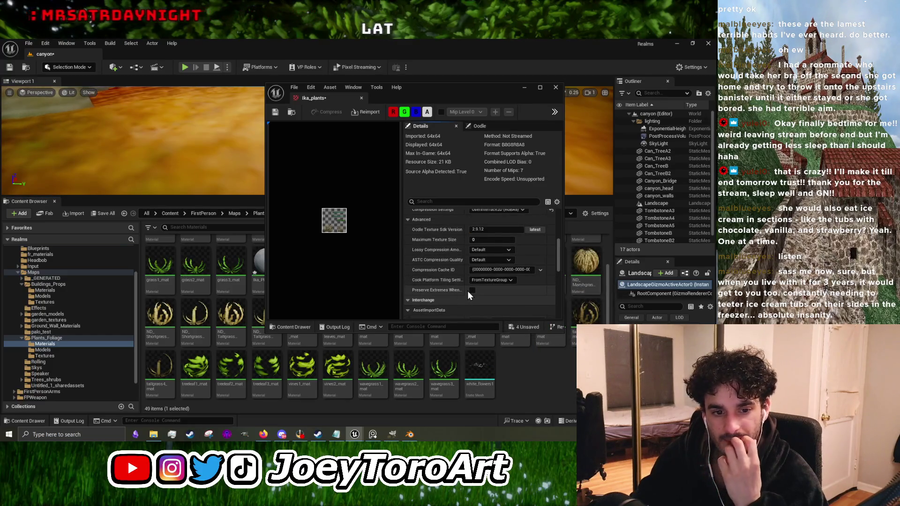
scroll(458, 289, "up", 4)
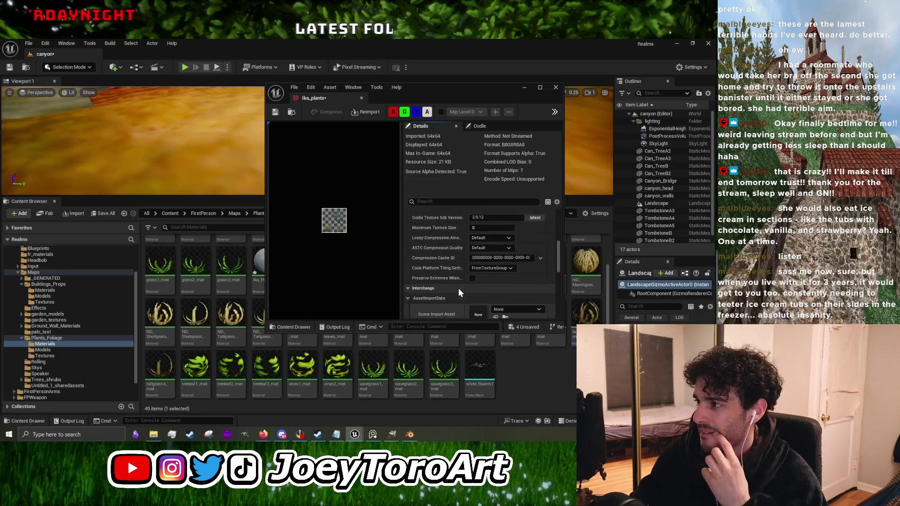
left_click(277, 115)
left_click(523, 89)
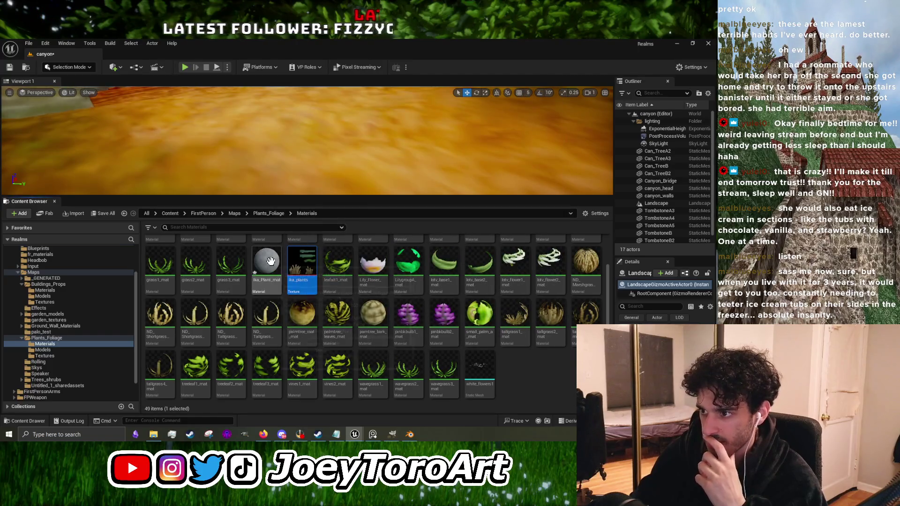
double_click(259, 267)
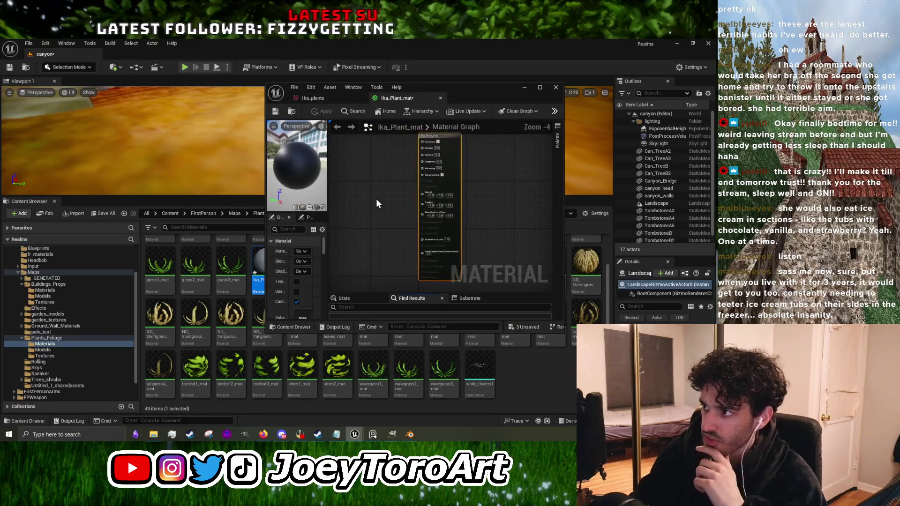
Step: Drop the Ika_plants texture into the Ika_Plant_mat graph as a Texture Sample node
left_click_drag(319, 87, 385, 92)
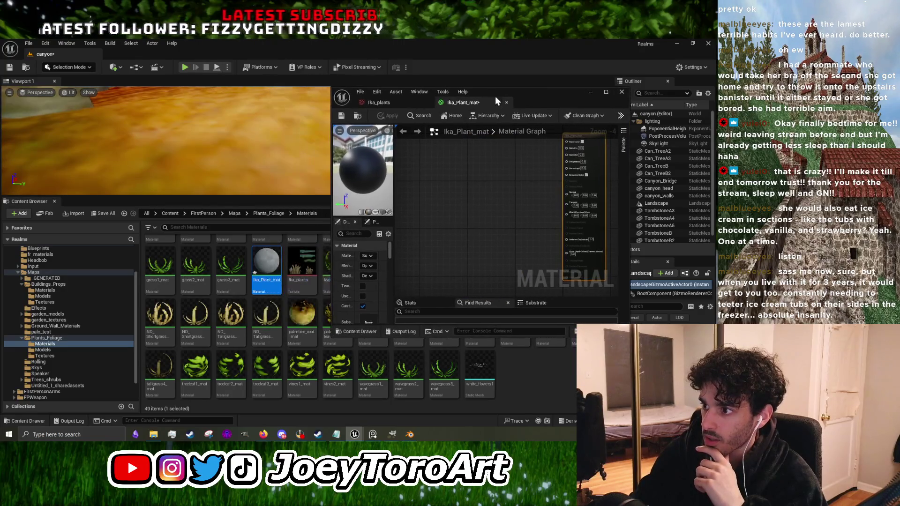
left_click_drag(302, 267, 488, 224)
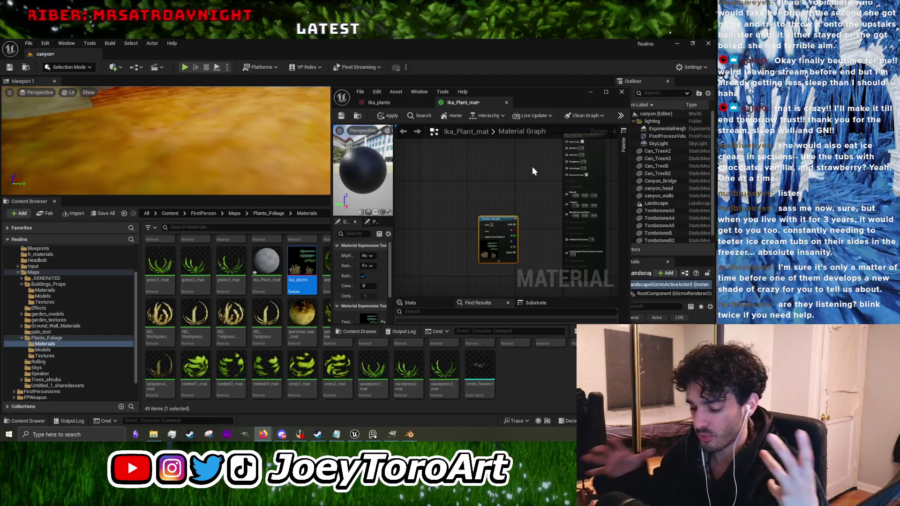
left_click(525, 131)
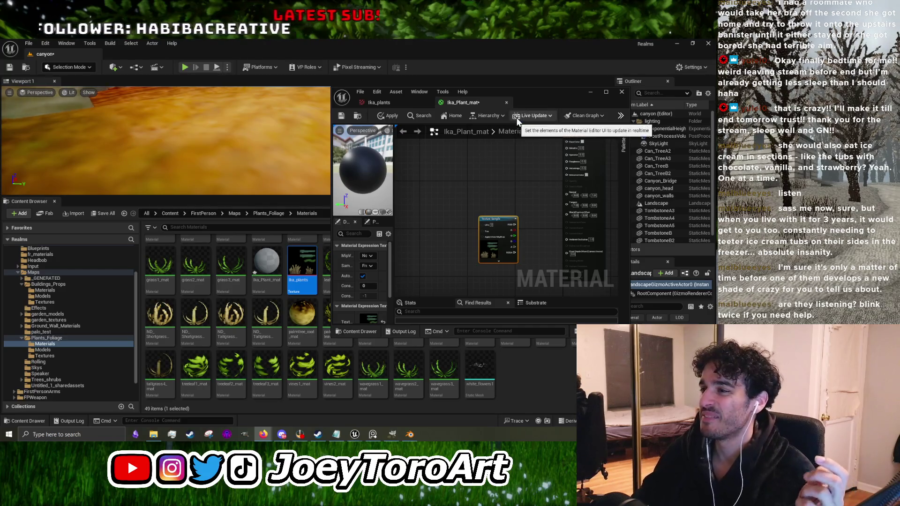
left_click(467, 200)
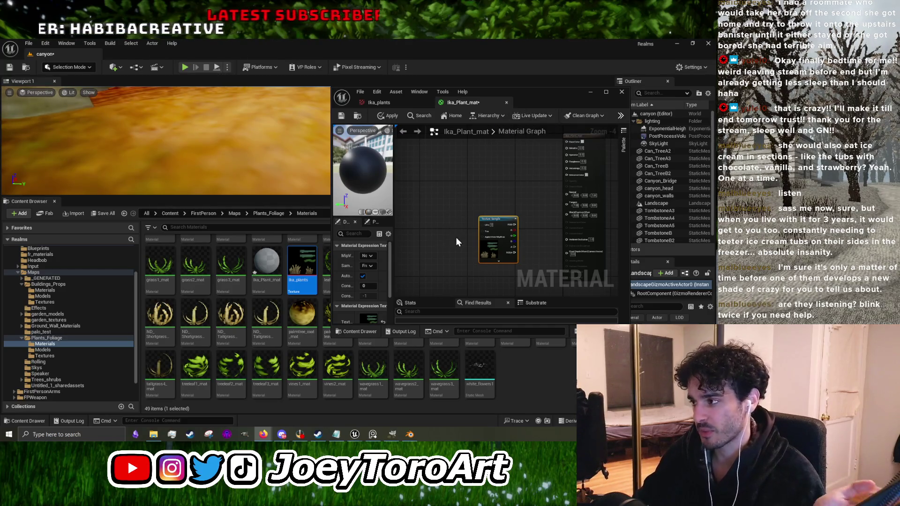
left_click_drag(447, 204, 429, 223)
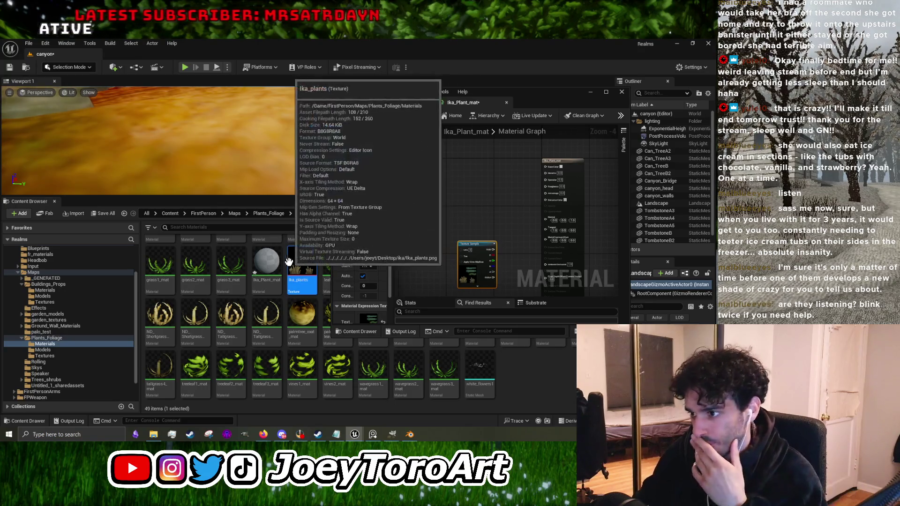
Step: Wire the Texture Sample's colour output into Base Color and apply the material
left_click(274, 263)
left_click_drag(473, 243, 447, 178)
scroll(441, 211, "up", 3)
mouse_move(438, 216)
left_mouse_down()
mouse_move(471, 175)
mouse_move(451, 230)
mouse_move(504, 236)
left_mouse_up()
mouse_move(440, 260)
left_mouse_down()
mouse_move(506, 228)
mouse_move(475, 217)
mouse_move(454, 249)
left_mouse_up()
left_click(391, 115)
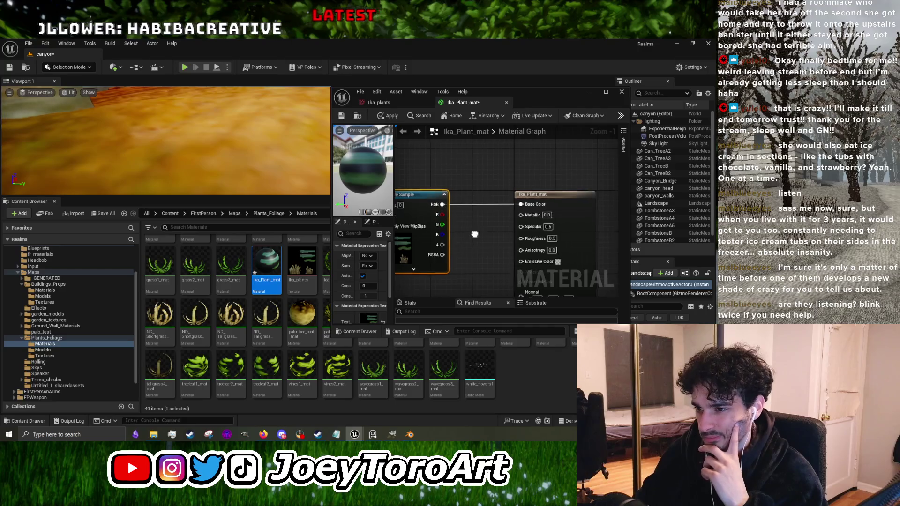
Step: Connect the texture's alpha to the result node's Opacity Mask and widen the Details panel
scroll(444, 221, "down", 1)
left_click_drag(441, 226, 491, 204)
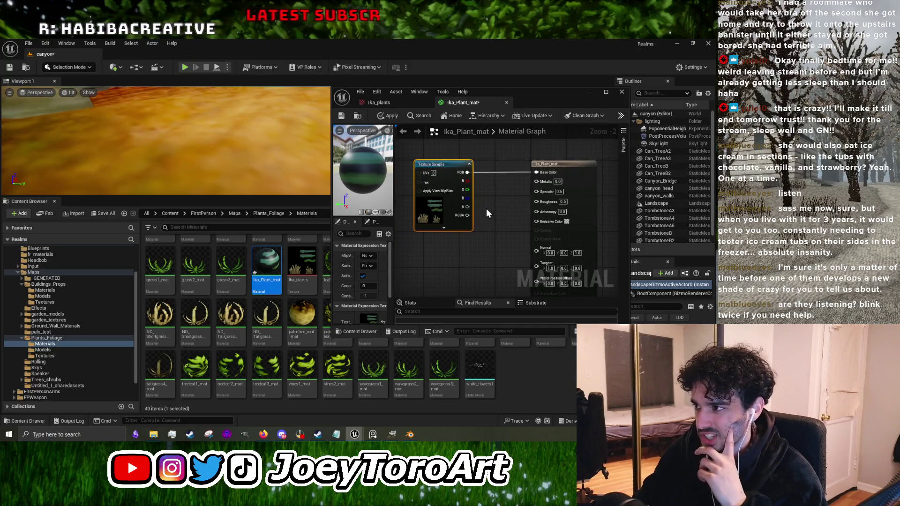
left_click_drag(486, 259, 487, 200)
mouse_move(504, 165)
left_mouse_down()
mouse_move(486, 207)
mouse_move(451, 185)
left_mouse_up()
scroll(461, 220, "down", 1)
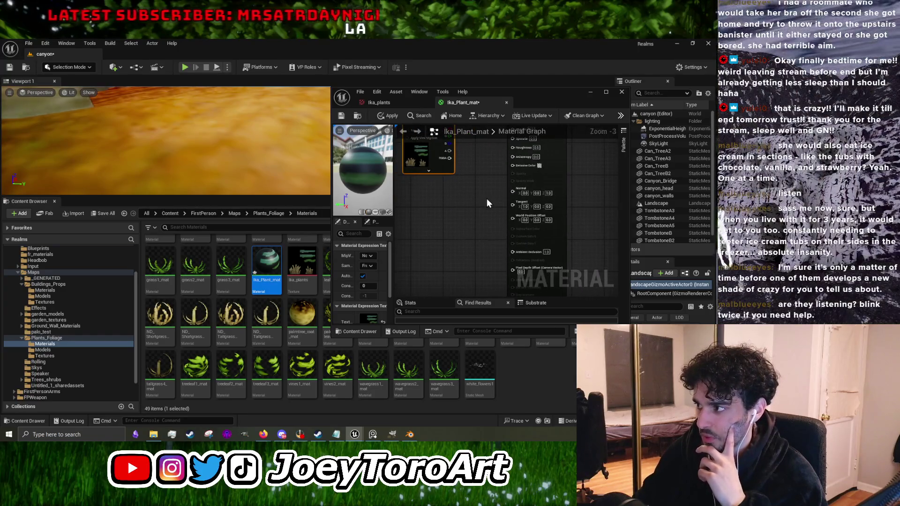
left_click_drag(499, 178, 487, 187)
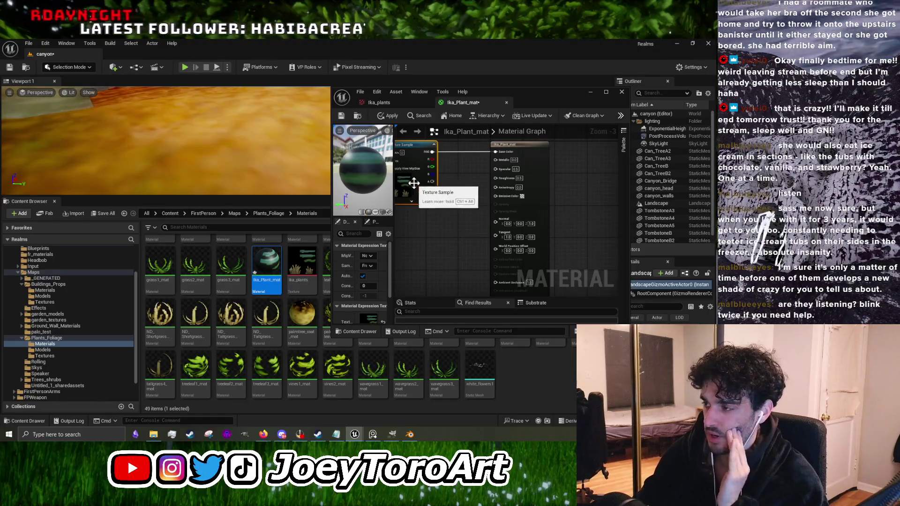
left_click(525, 147)
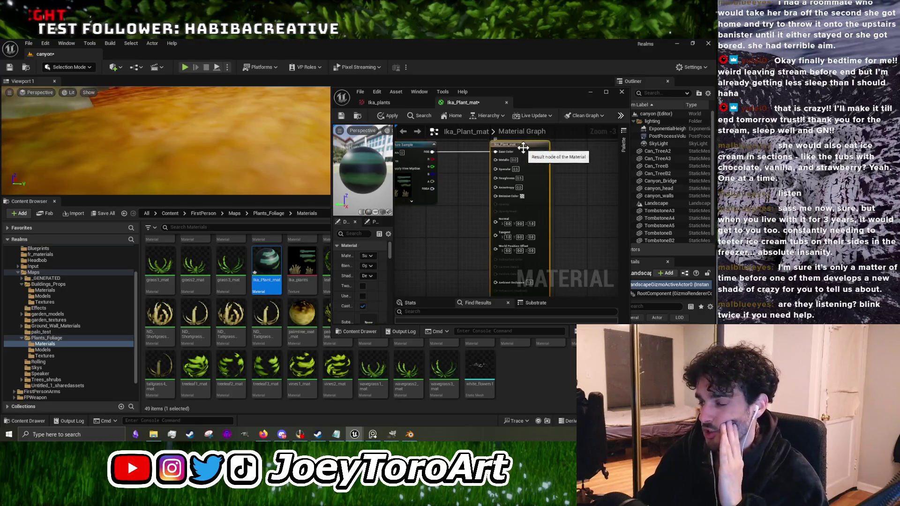
mouse_move(432, 182)
left_mouse_down()
mouse_move(440, 193)
mouse_move(514, 221)
mouse_move(511, 214)
left_mouse_up()
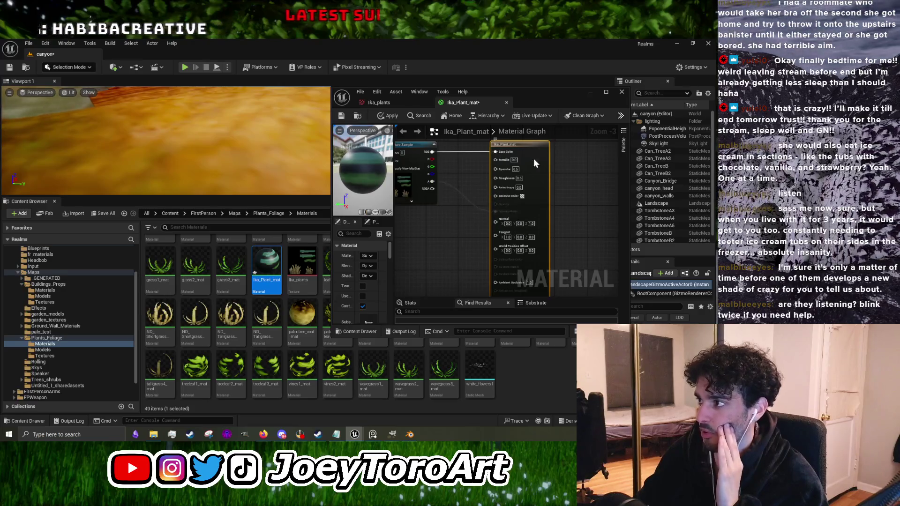
left_click_drag(393, 248, 445, 250)
Step: Switch Ika_Plant_mat's Blend Mode to Masked, then apply and save it
left_click(409, 267)
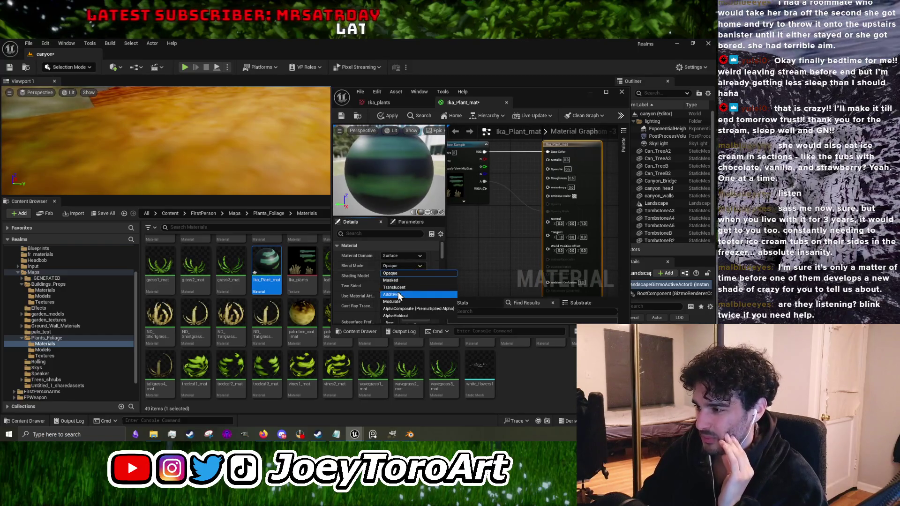
left_click(402, 281)
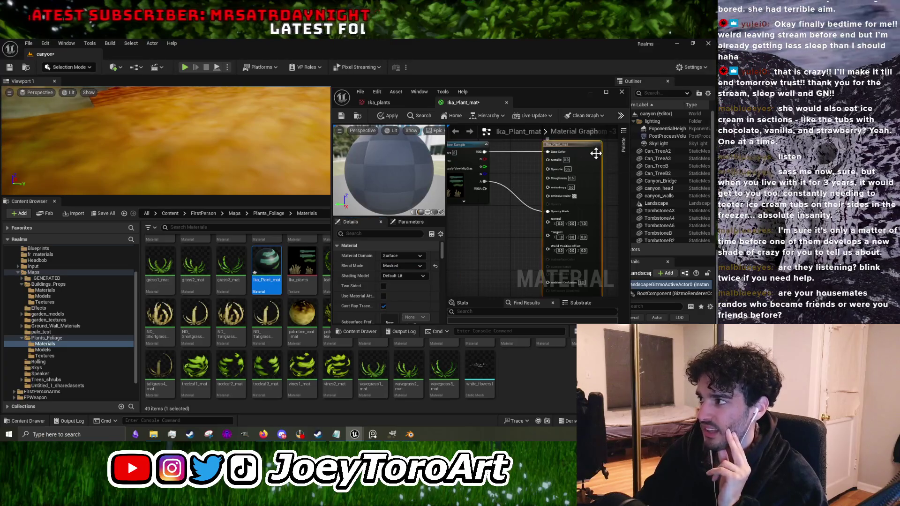
left_click(391, 116)
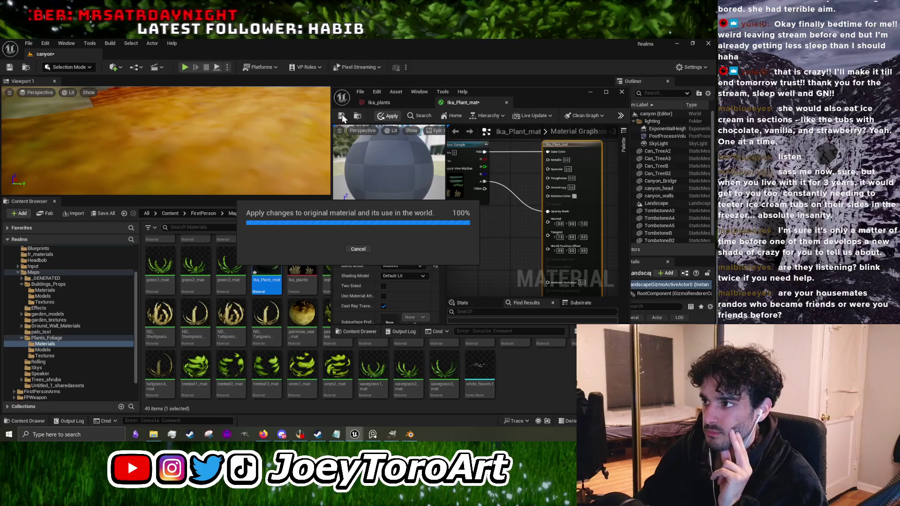
left_click(342, 116)
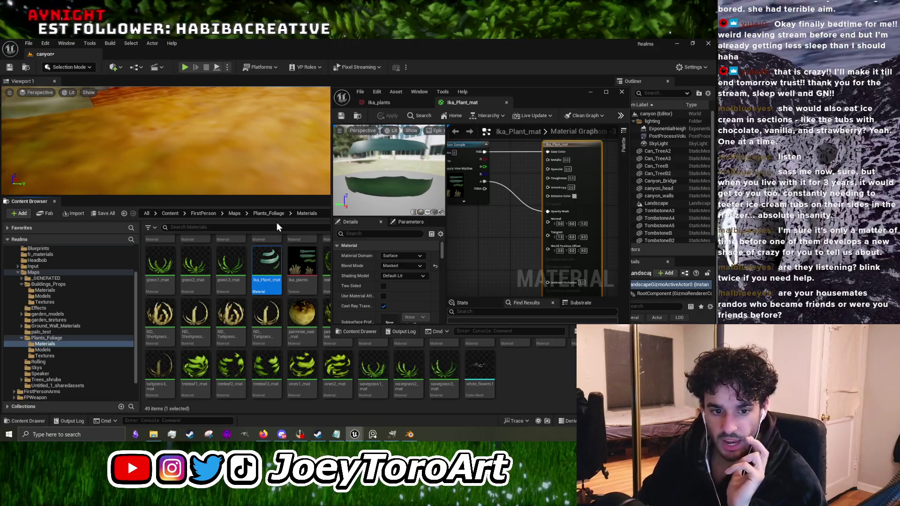
Step: Enlarge the level viewport and Outliner, then restore the Ika_Plant_mat editor
mouse_move(286, 196)
left_mouse_down()
mouse_move(247, 327)
mouse_move(247, 360)
left_mouse_up()
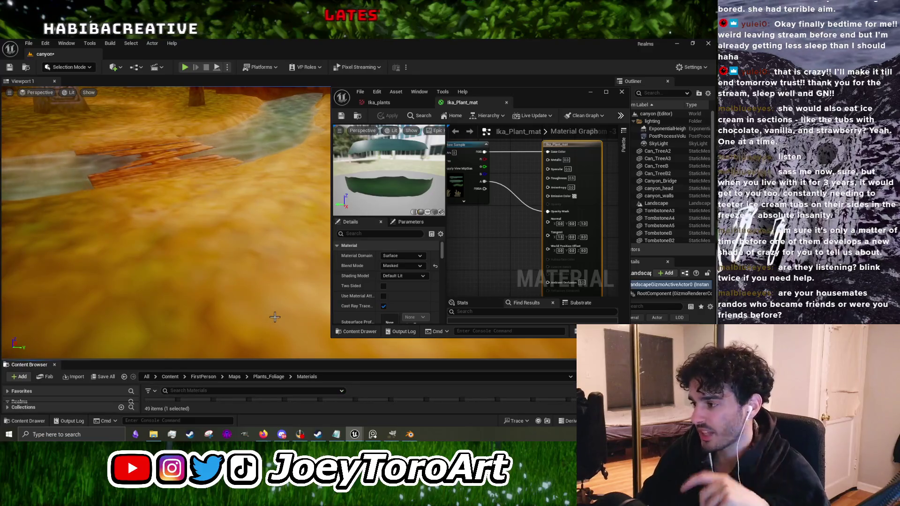
left_click(591, 92)
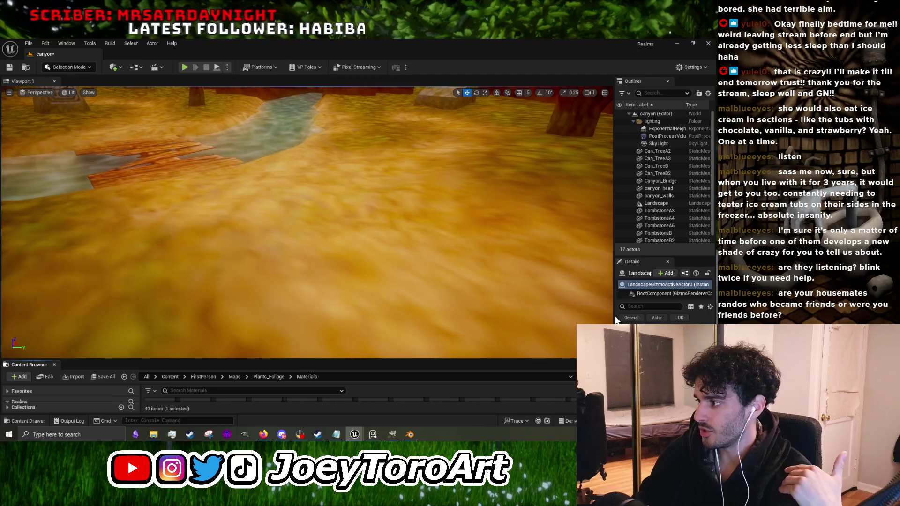
left_click_drag(615, 320, 410, 354)
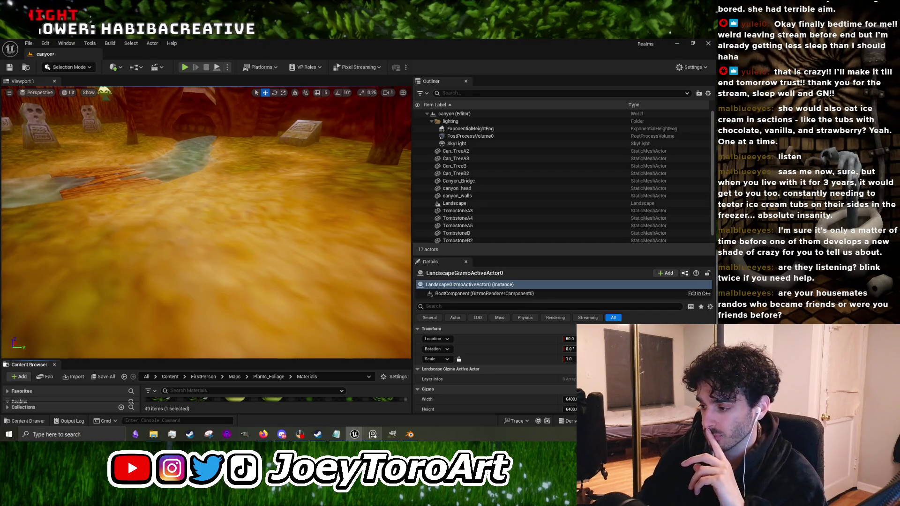
mouse_move(381, 440)
mouse_move(354, 435)
left_click(384, 408)
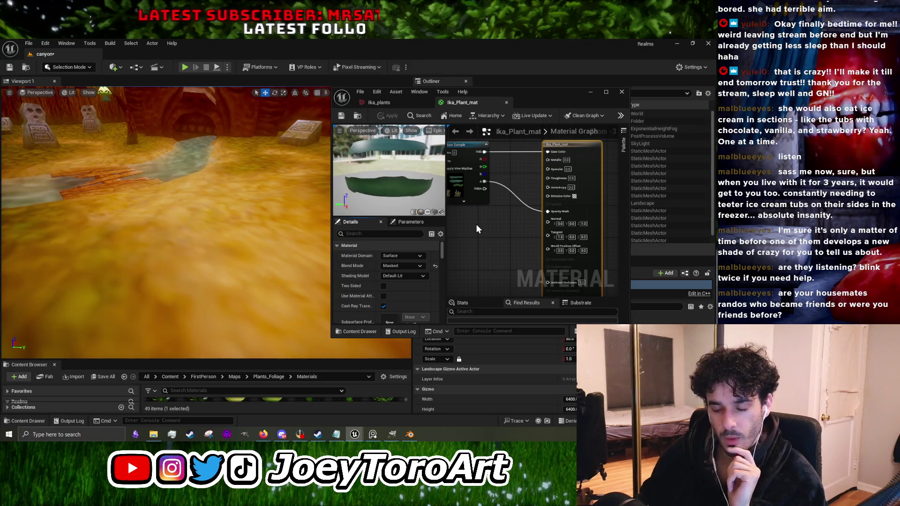
Step: Set the plant material's Roughness to 1 and apply it
left_click_drag(463, 220, 517, 246)
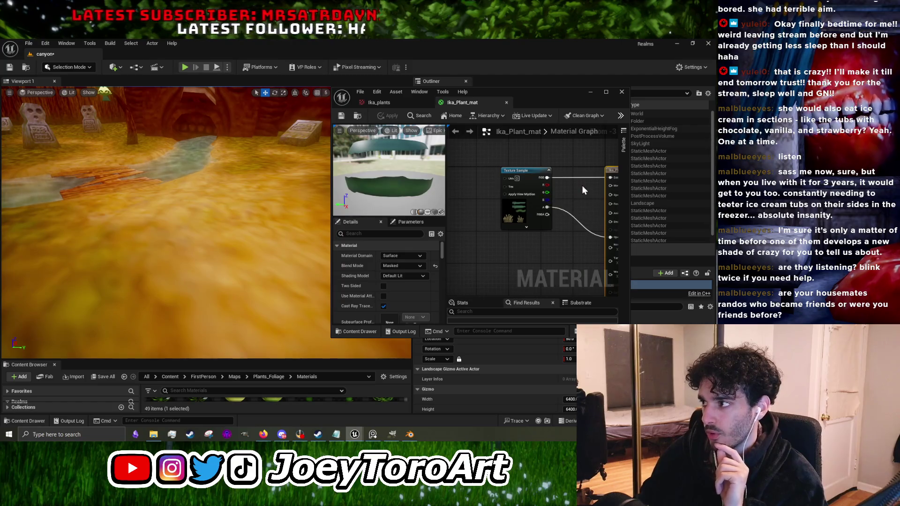
left_click_drag(583, 190, 510, 192)
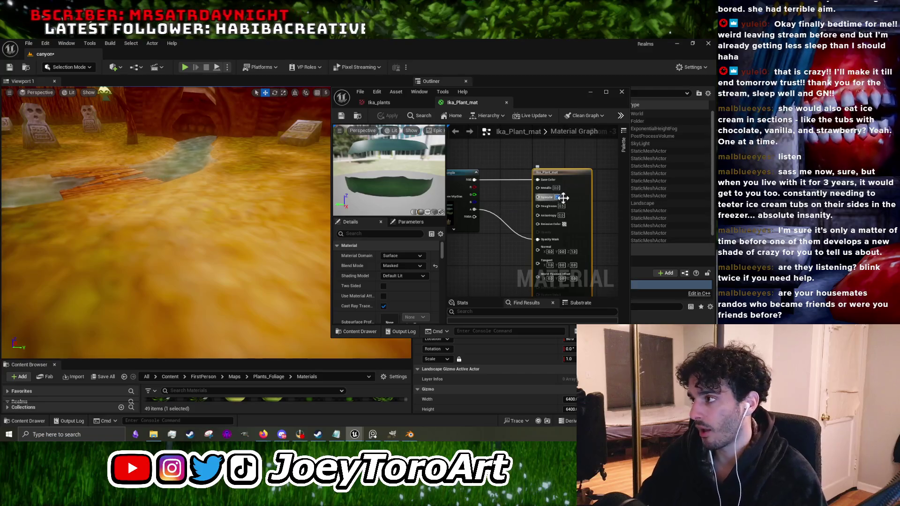
scroll(563, 203, "up", 3)
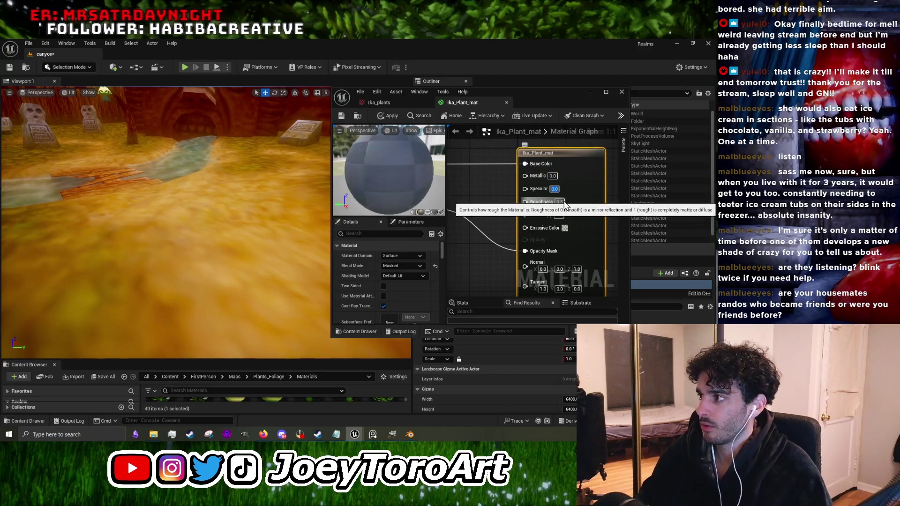
left_click(558, 201)
type("1")
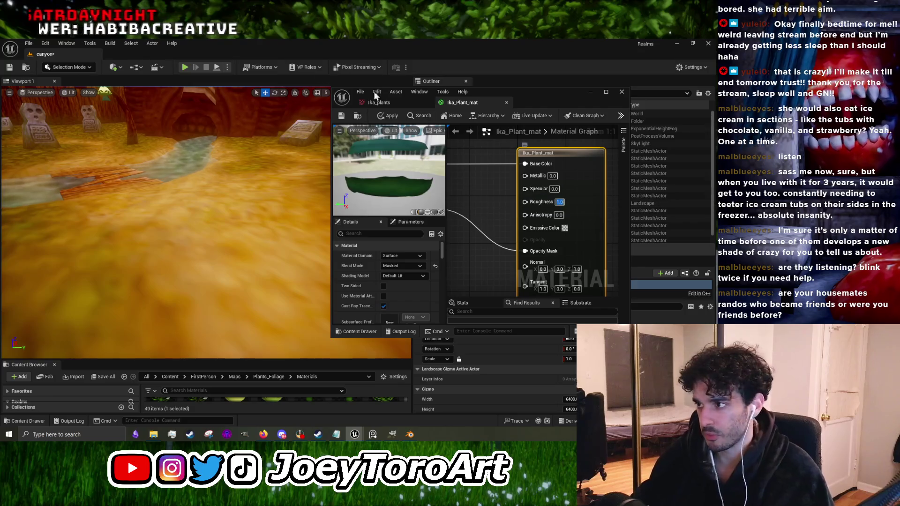
left_click(387, 115)
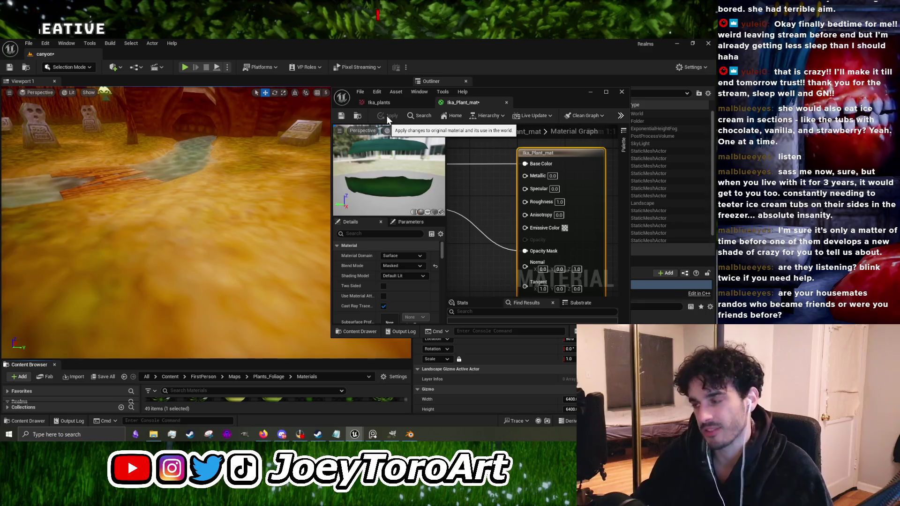
Step: Give the material graph more room, then minimize the editor and widen the level view
mouse_move(418, 337)
left_mouse_down()
mouse_move(407, 409)
mouse_move(411, 394)
left_mouse_up()
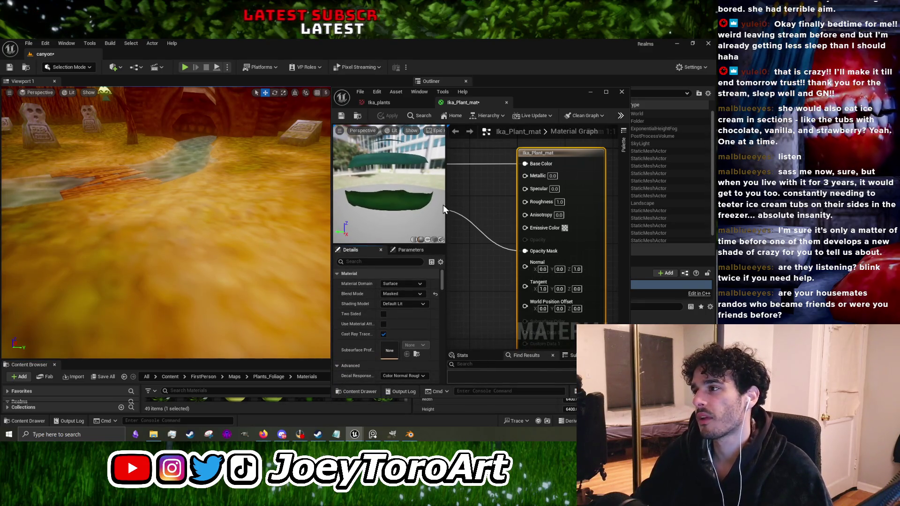
mouse_move(445, 197)
left_mouse_down()
mouse_move(368, 197)
mouse_move(545, 230)
left_mouse_up()
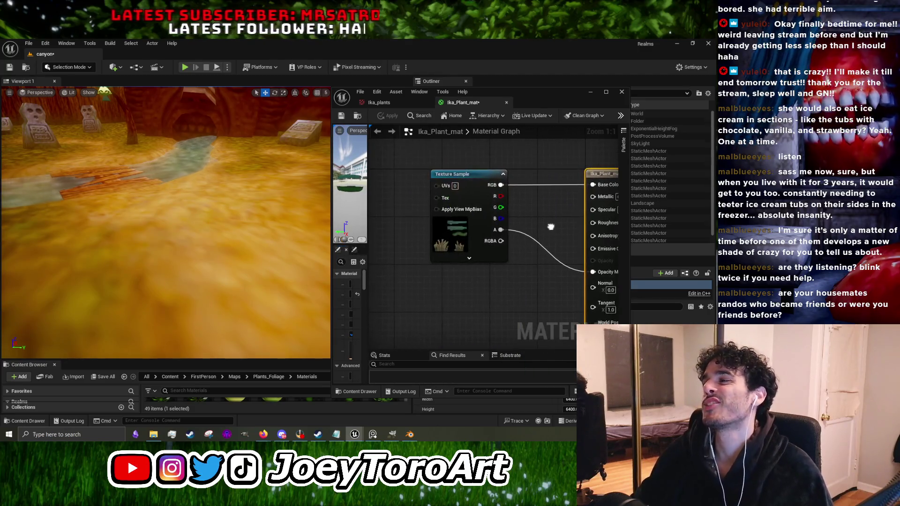
left_click_drag(521, 196, 486, 202)
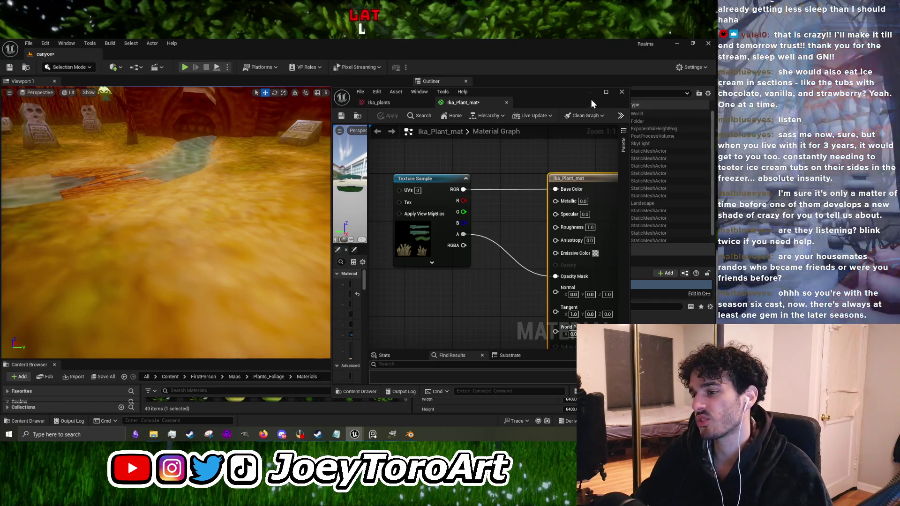
left_click(591, 96)
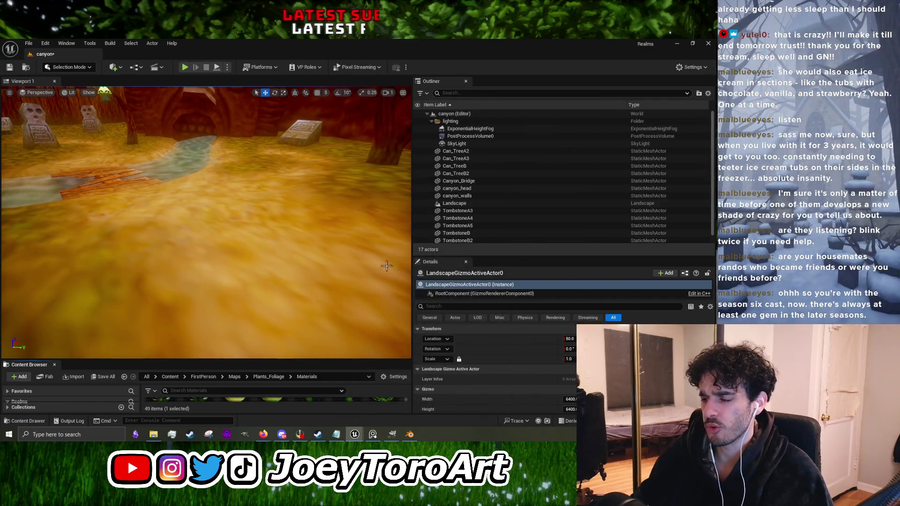
left_click_drag(411, 293, 460, 292)
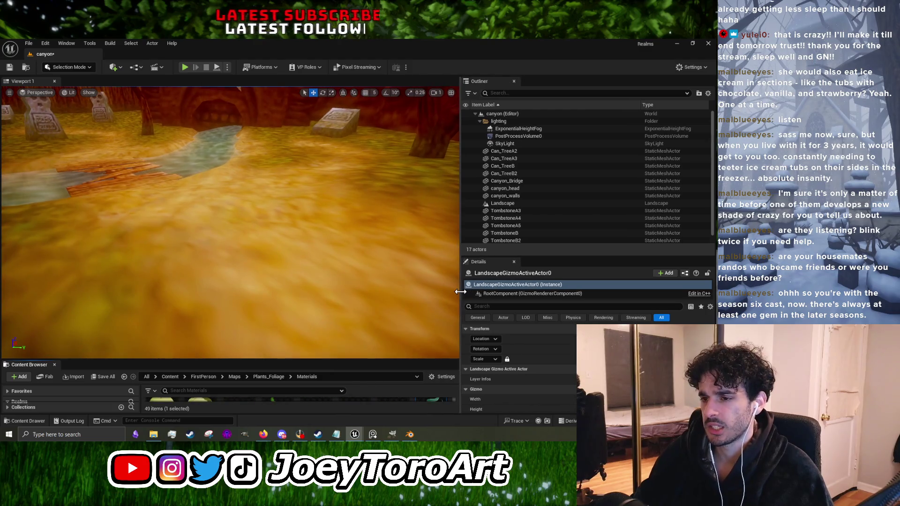
Step: Fly the camera toward the bridge and tombstones and enlarge the Content Browser
mouse_move(391, 284)
left_mouse_down()
mouse_move(386, 344)
mouse_move(341, 345)
mouse_move(409, 323)
left_mouse_up()
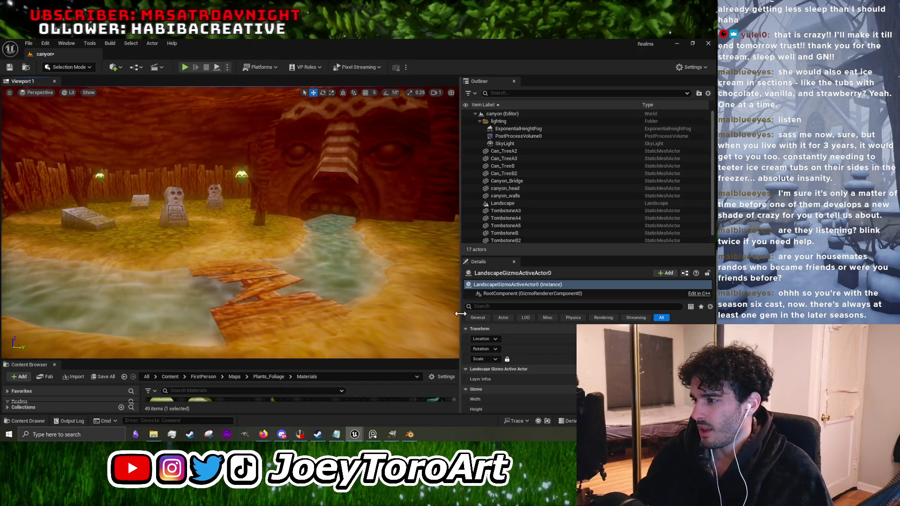
left_click_drag(274, 357, 275, 298)
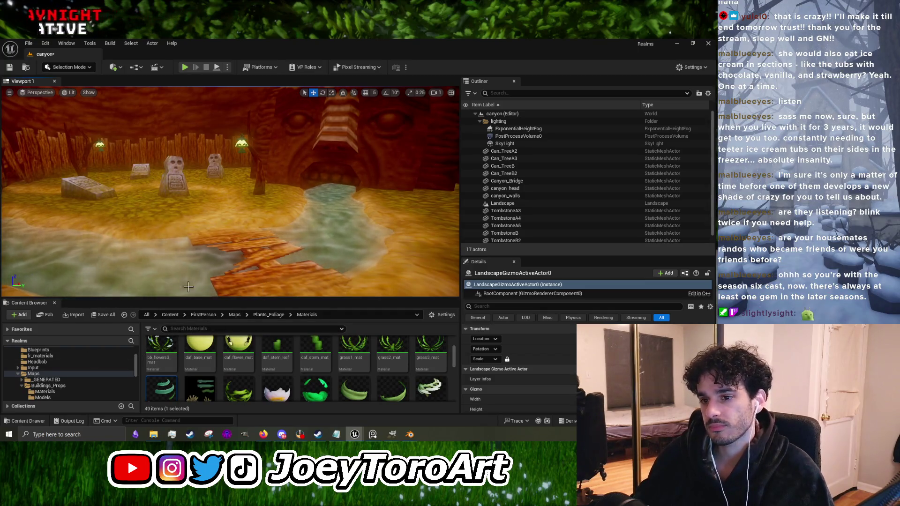
left_click_drag(242, 254, 242, 243)
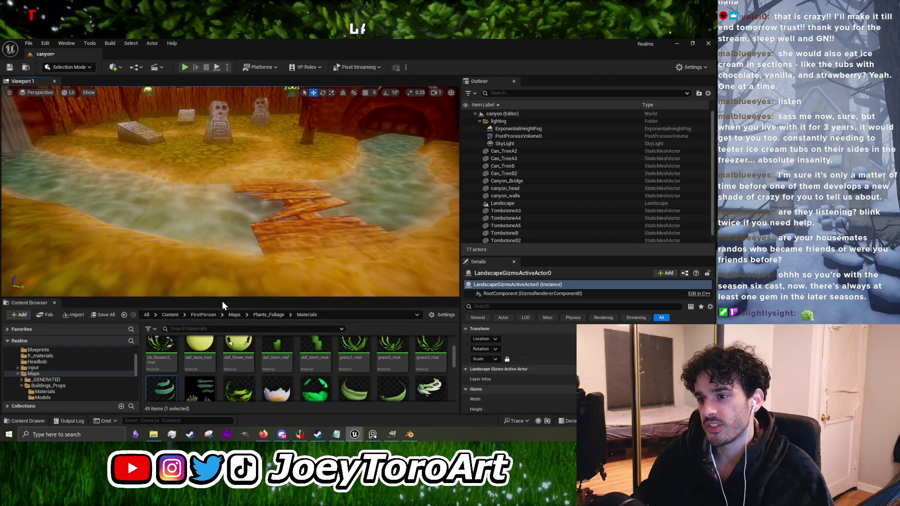
left_click_drag(220, 298, 228, 240)
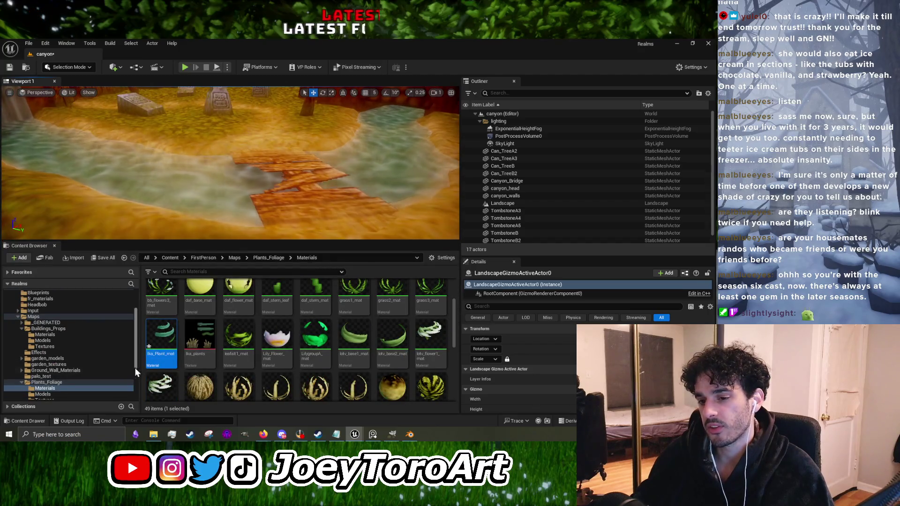
scroll(134, 367, "down", 2)
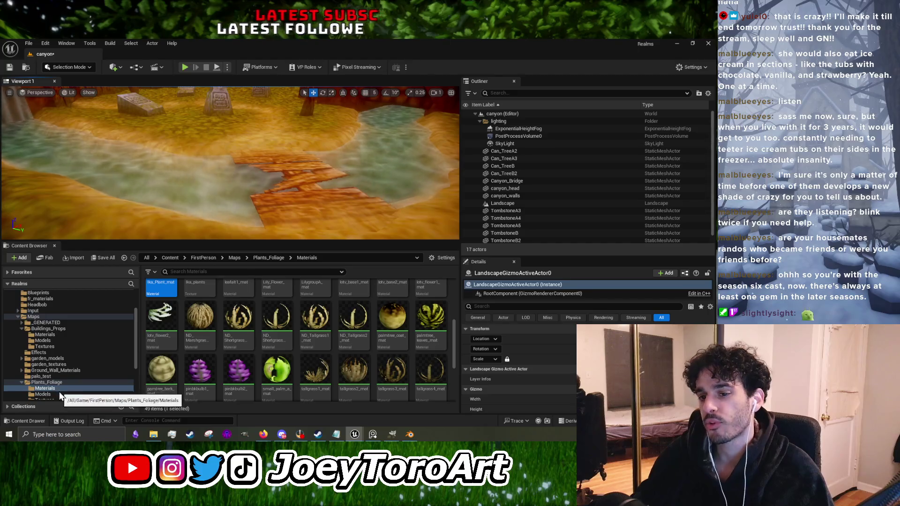
left_click(43, 394)
scroll(99, 373, "down", 3)
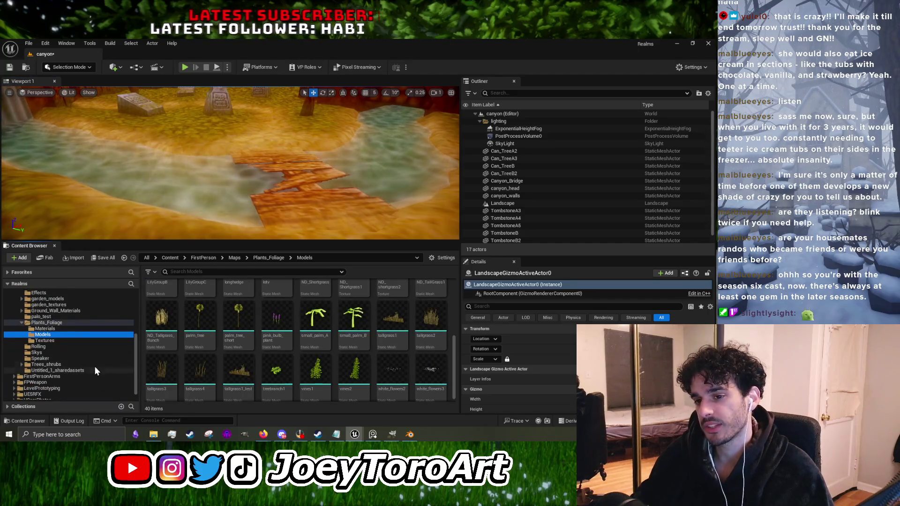
scroll(347, 359, "up", 3)
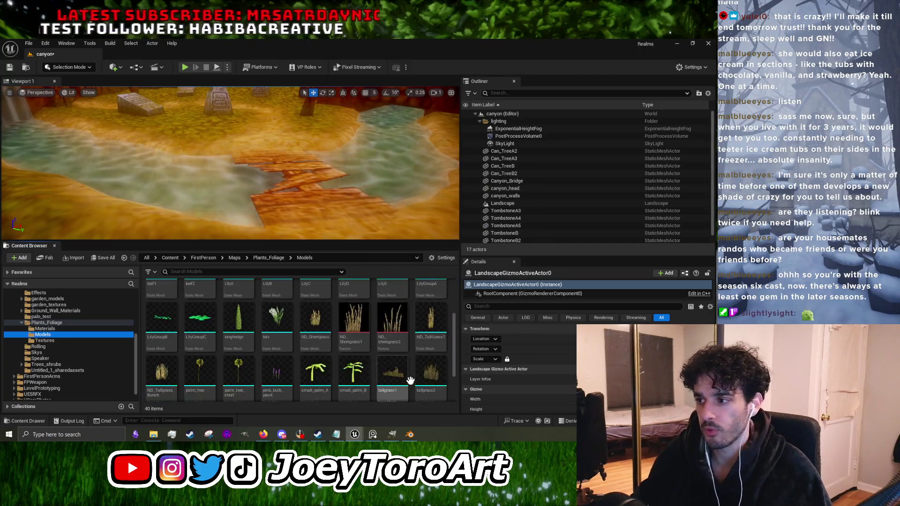
left_click(245, 305)
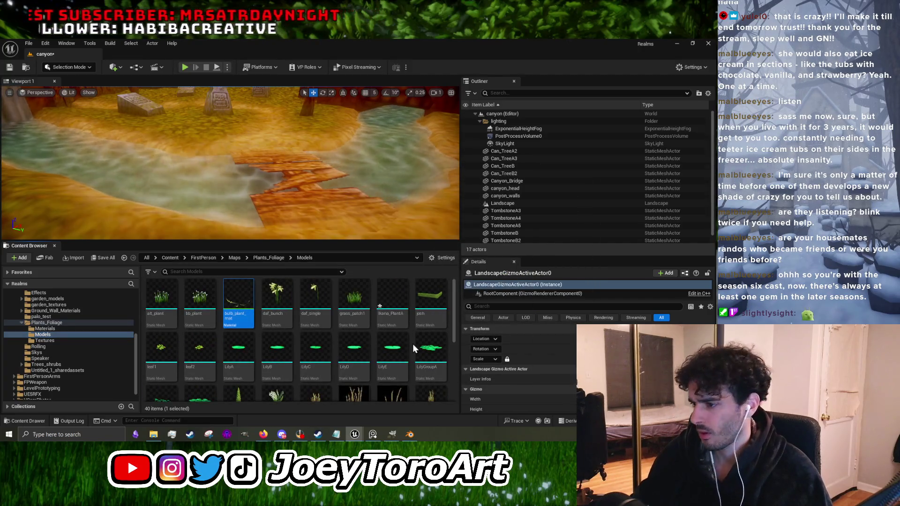
mouse_move(248, 307)
left_click_drag(248, 307, 46, 329)
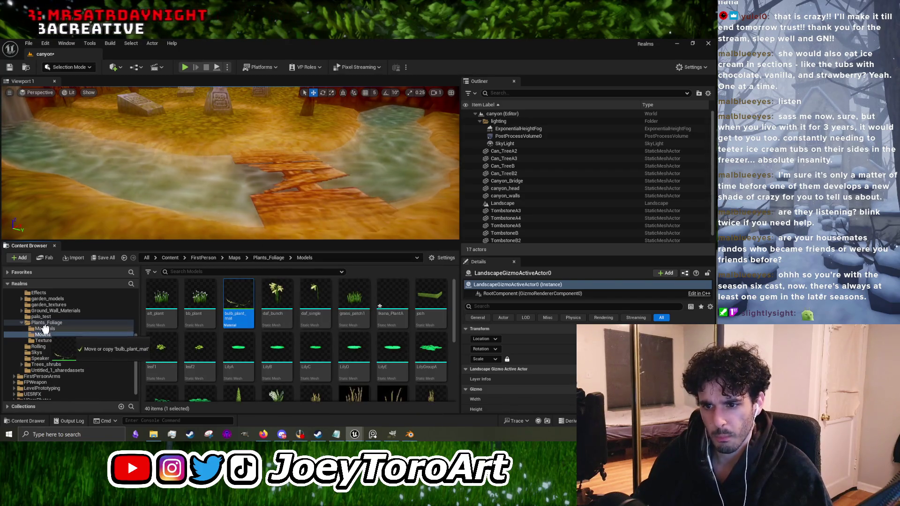
left_click(52, 346)
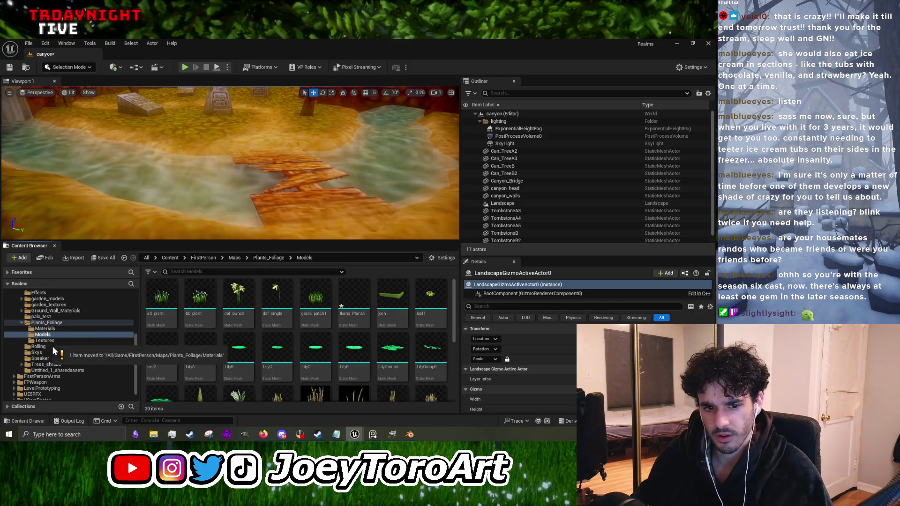
scroll(391, 330, "down", 3)
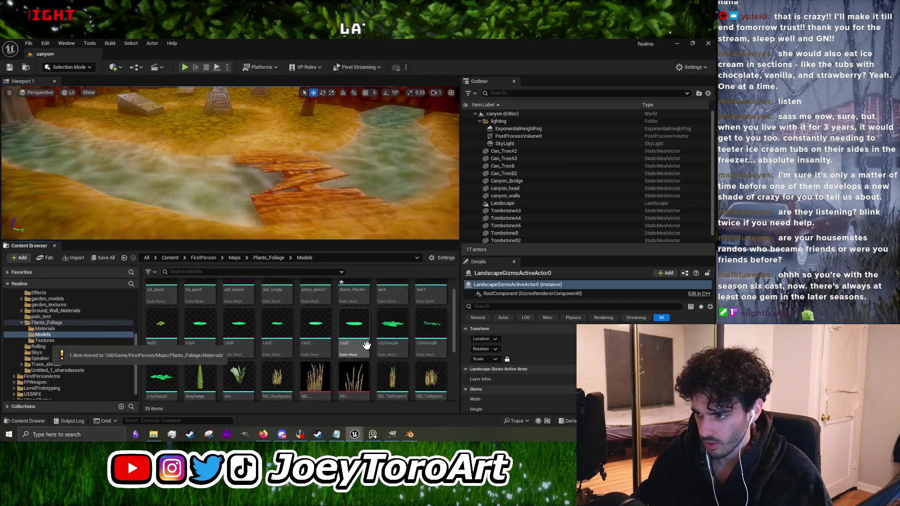
left_click(423, 379)
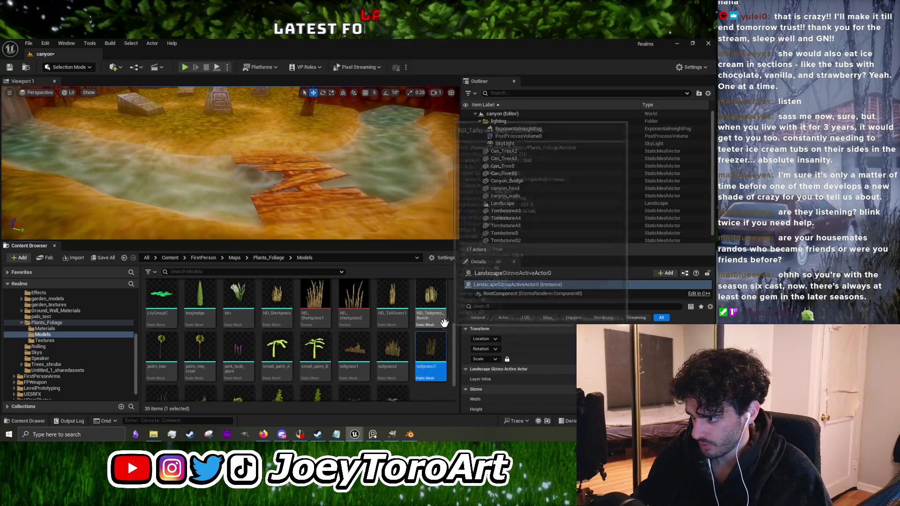
scroll(394, 344, "down", 1)
scroll(300, 352, "up", 2)
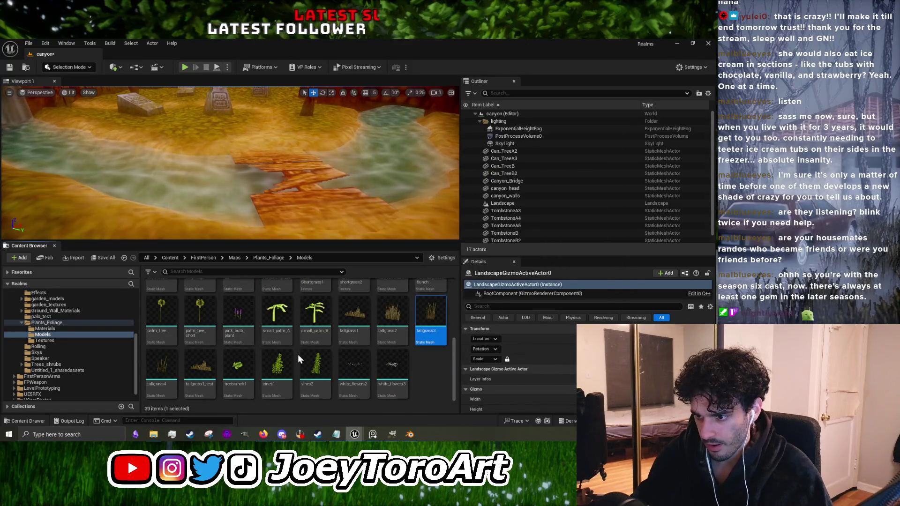
scroll(300, 352, "up", 2)
Step: Open the plant mesh, then the Ika_plants texture from Materials, and switch to Ika_Plant_mat
double_click(362, 303)
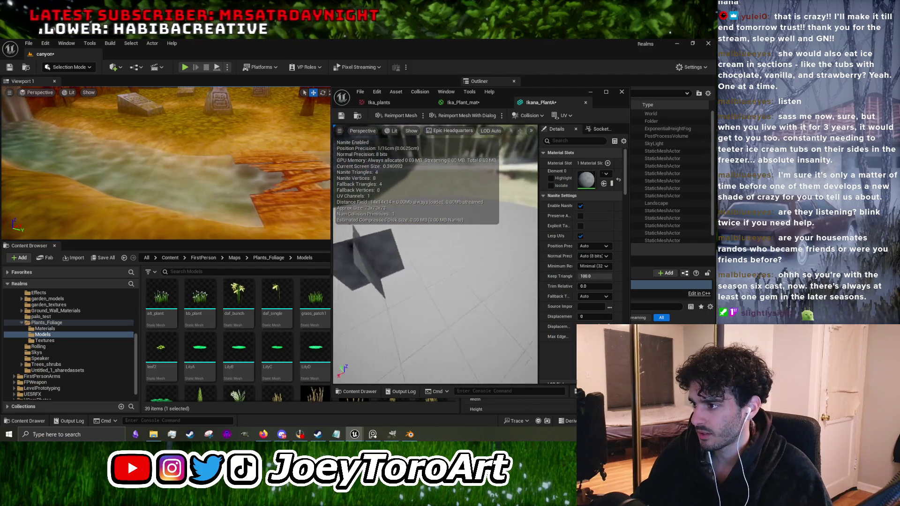
left_click(594, 97)
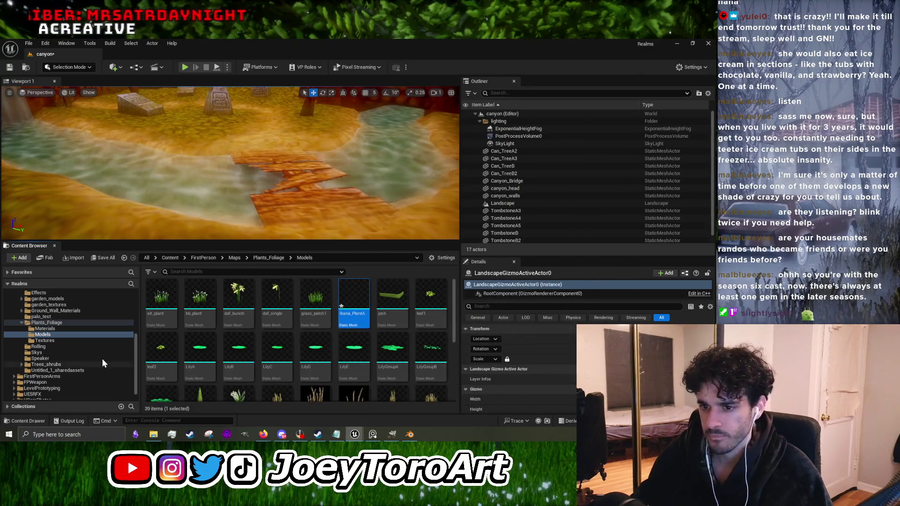
left_click(47, 328)
scroll(328, 346, "down", 2)
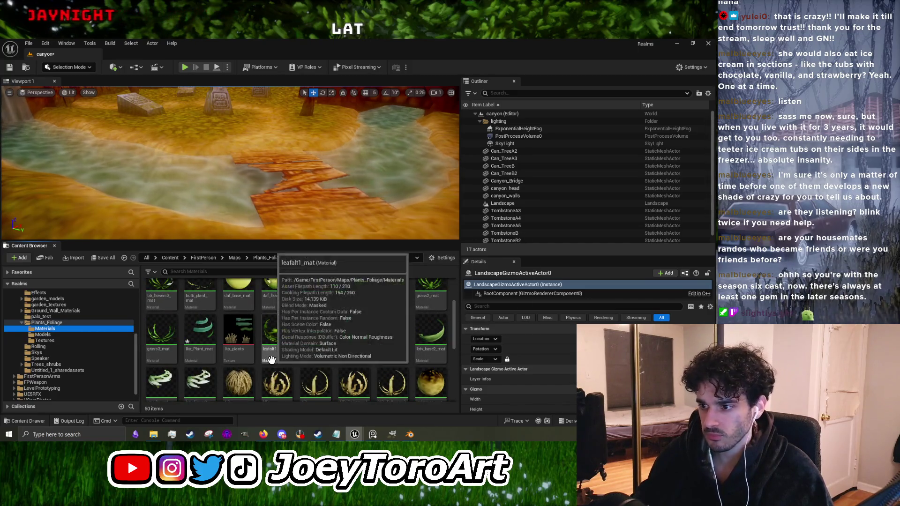
left_click(242, 331)
double_click(242, 331)
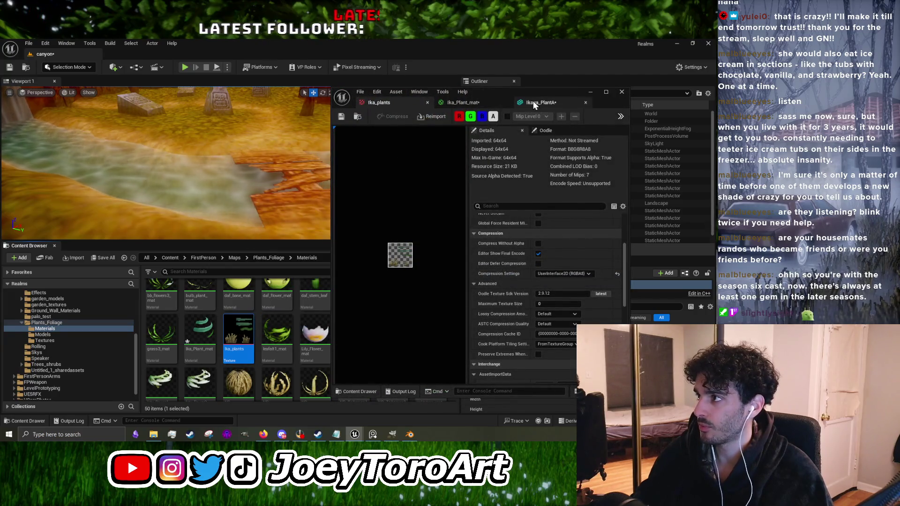
left_click(476, 104)
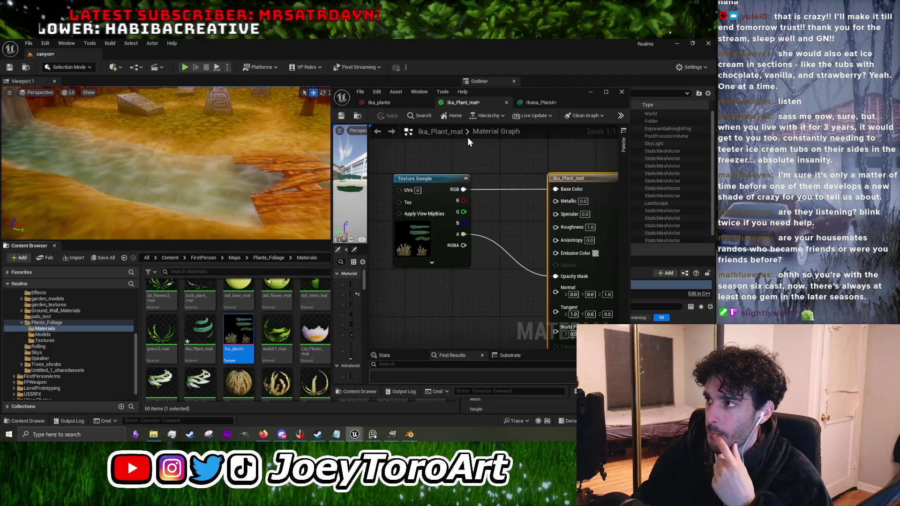
Step: Make Ika_Plant_mat two-sided and apply the change
left_click(540, 103)
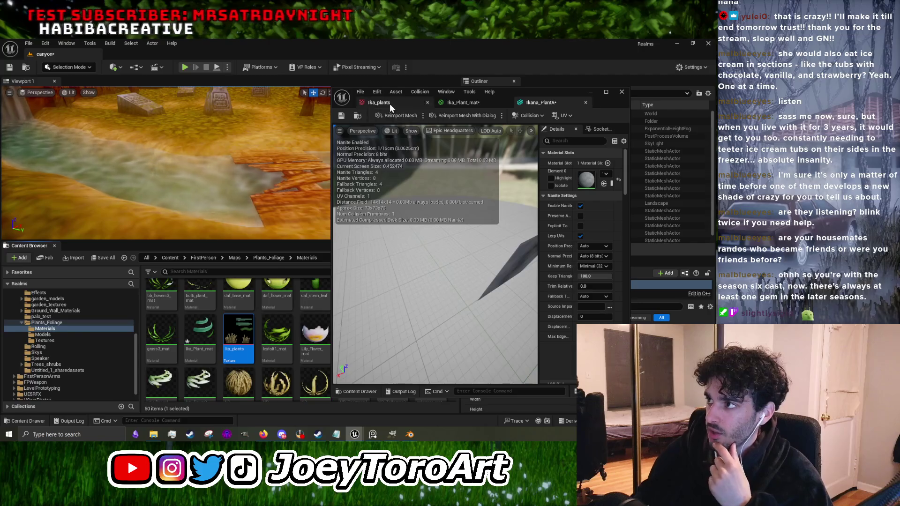
left_click(474, 104)
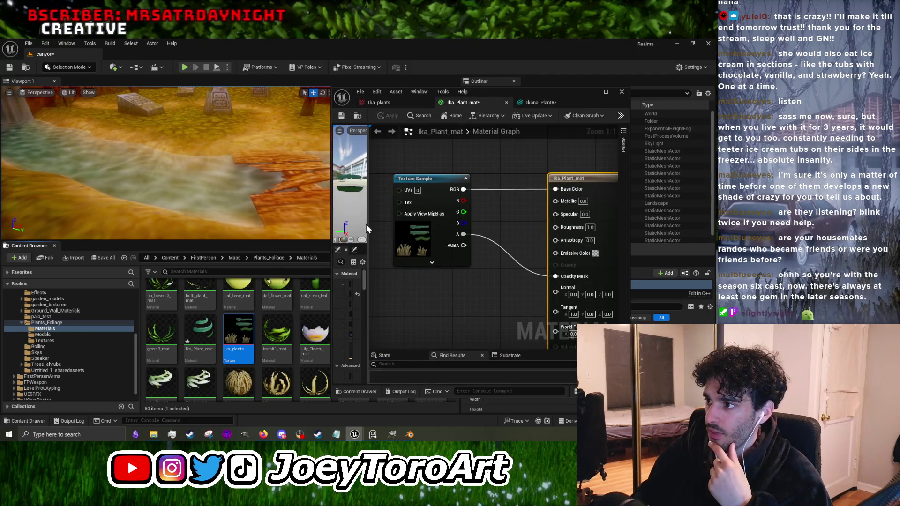
left_click(457, 210)
left_click(395, 215)
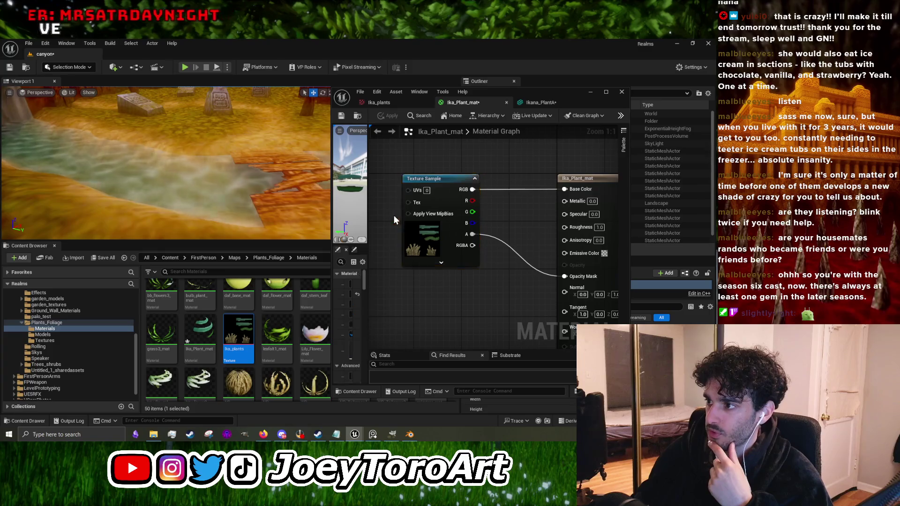
left_click_drag(368, 218, 431, 217)
left_click(379, 314)
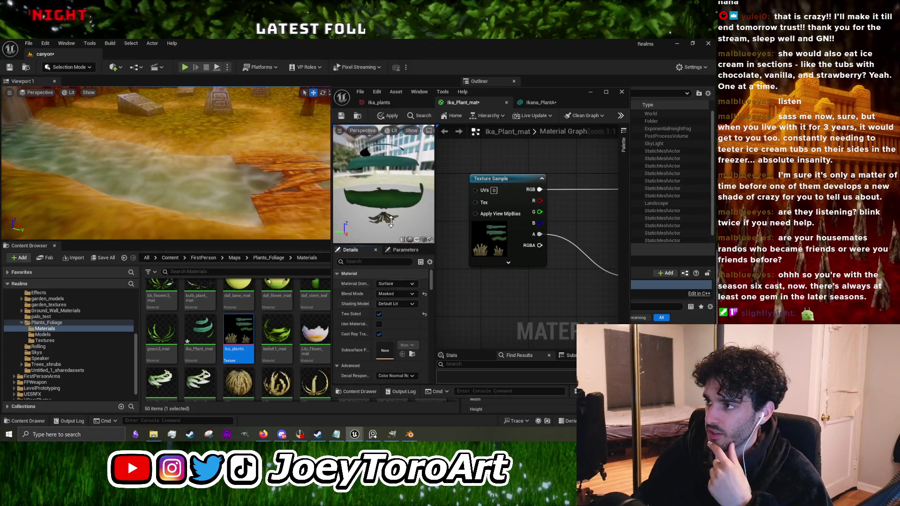
left_click(388, 118)
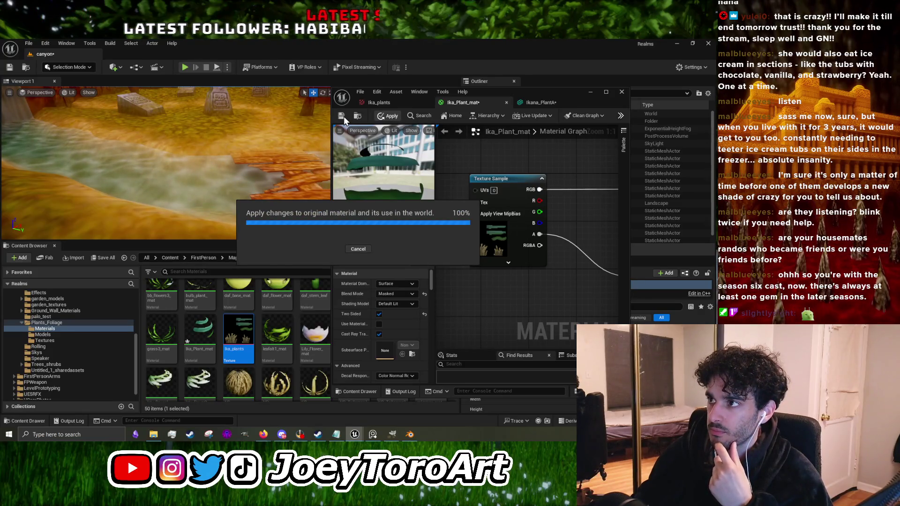
left_click_drag(552, 97, 499, 94)
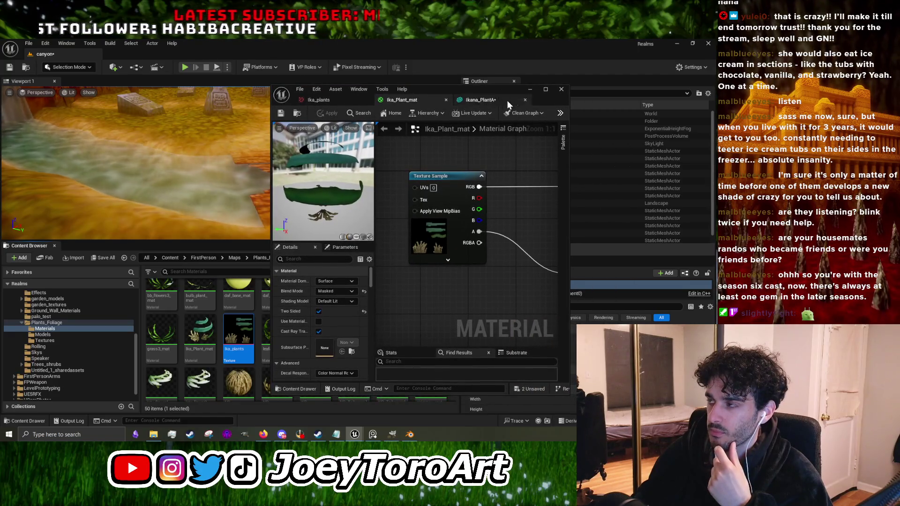
left_click(530, 90)
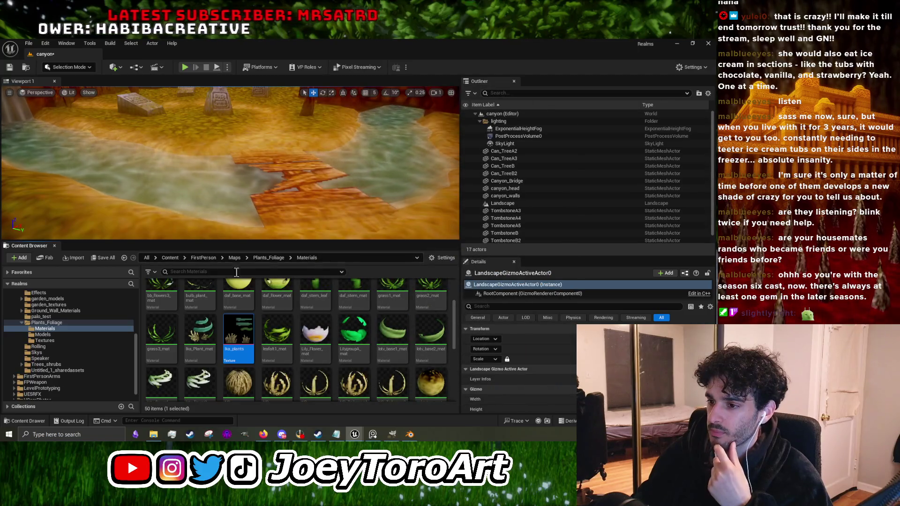
Step: Move the Ika_plants texture into the Textures folder and open Ikana_PlantA from Models
left_click_drag(304, 352, 61, 342)
left_click(92, 357)
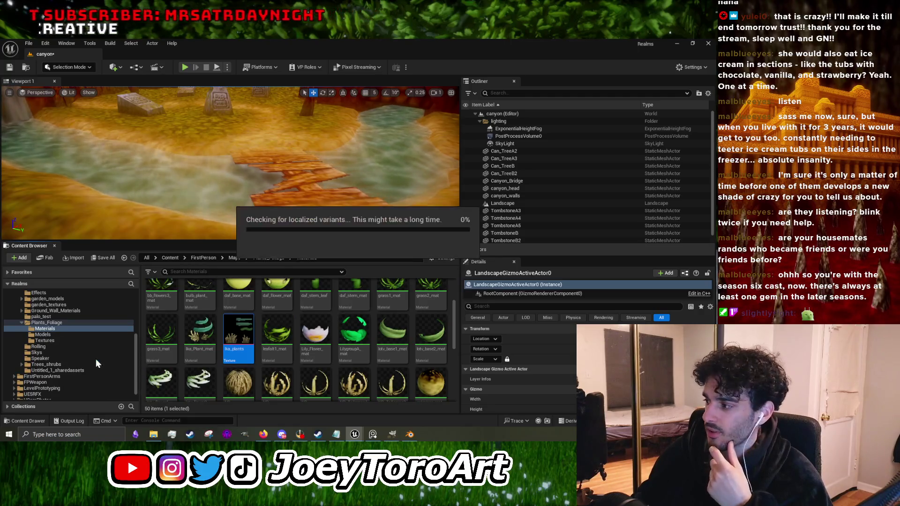
left_click(43, 335)
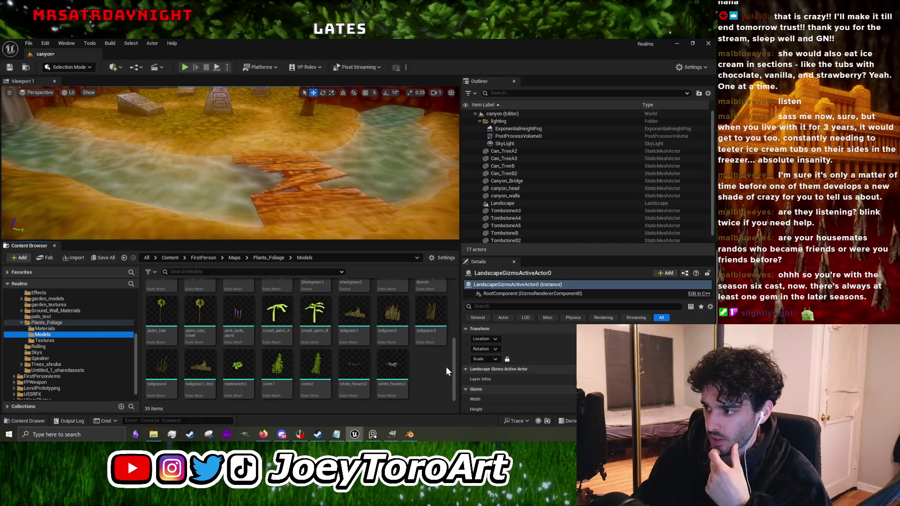
scroll(408, 352, "up", 5)
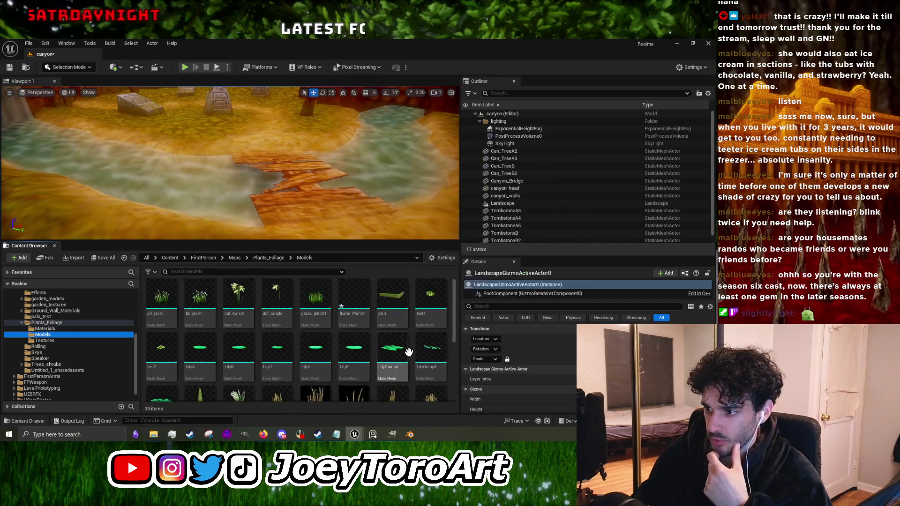
double_click(356, 303)
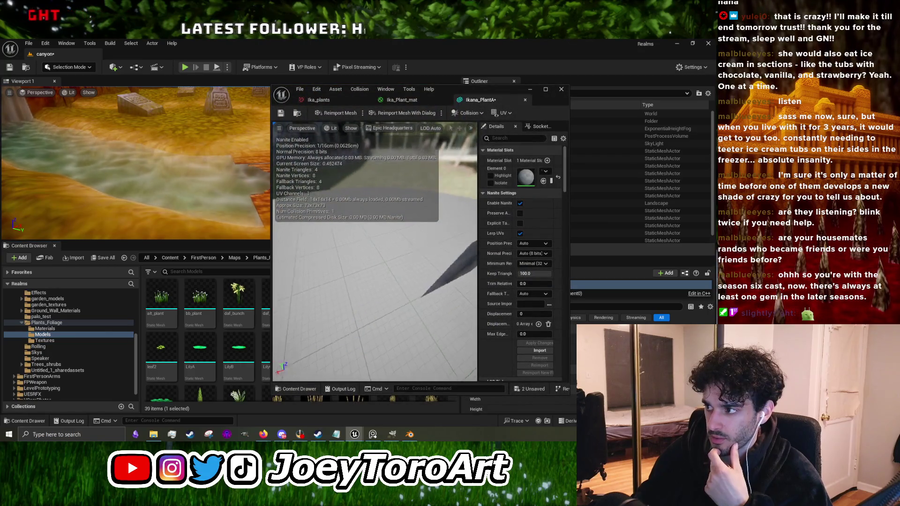
Step: Assign Ika_Plant_mat to Ikana_PlantA's material slot
left_click(545, 172)
type("ika")
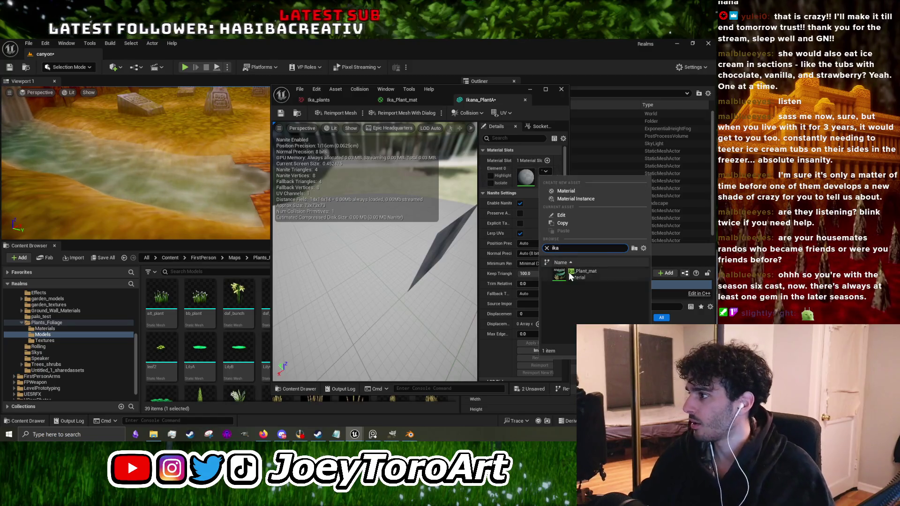
left_click(568, 271)
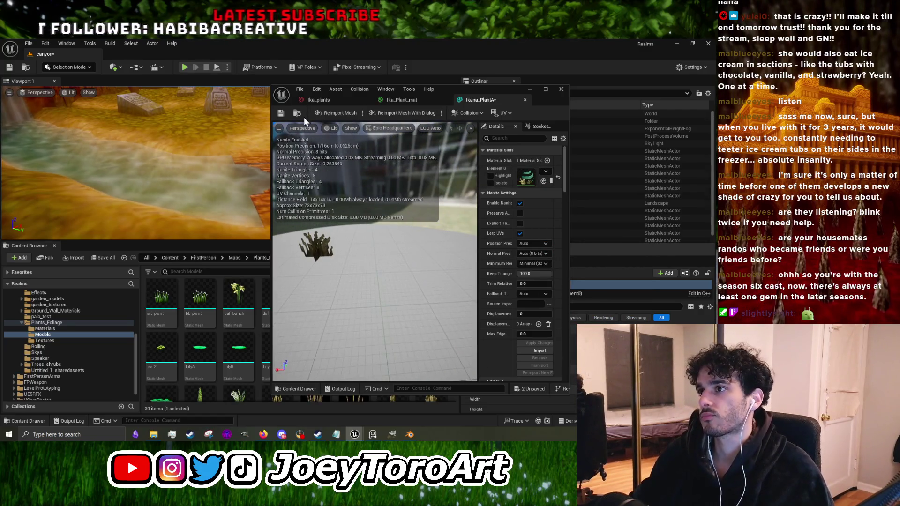
Step: Place Ikana_PlantA in the level beside the wooden bridge and focus on it
left_click(529, 89)
left_click_drag(353, 300, 321, 211)
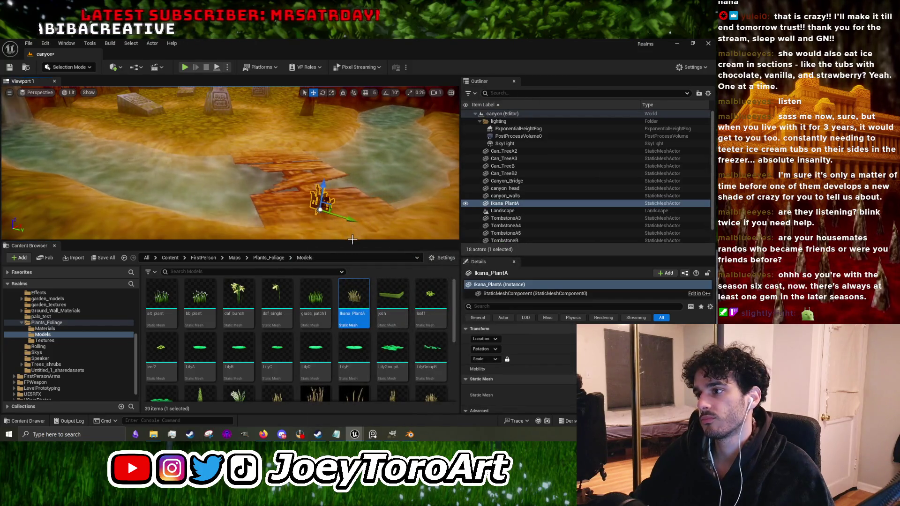
left_click_drag(351, 237, 352, 365)
left_click(224, 328)
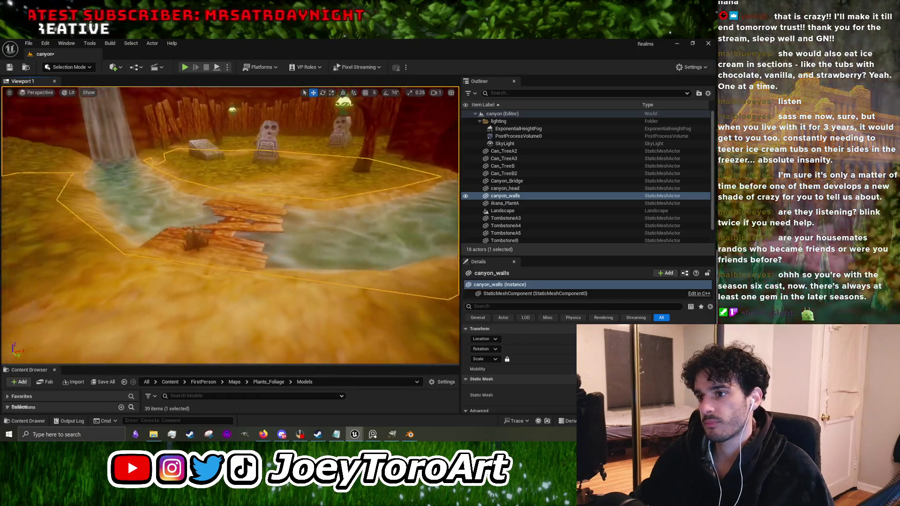
left_click(308, 326)
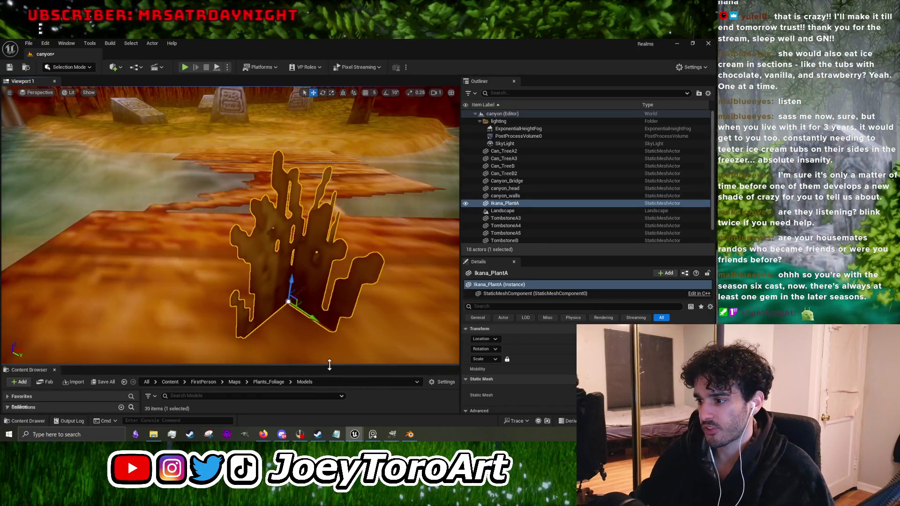
left_click_drag(327, 366, 328, 196)
double_click(357, 243)
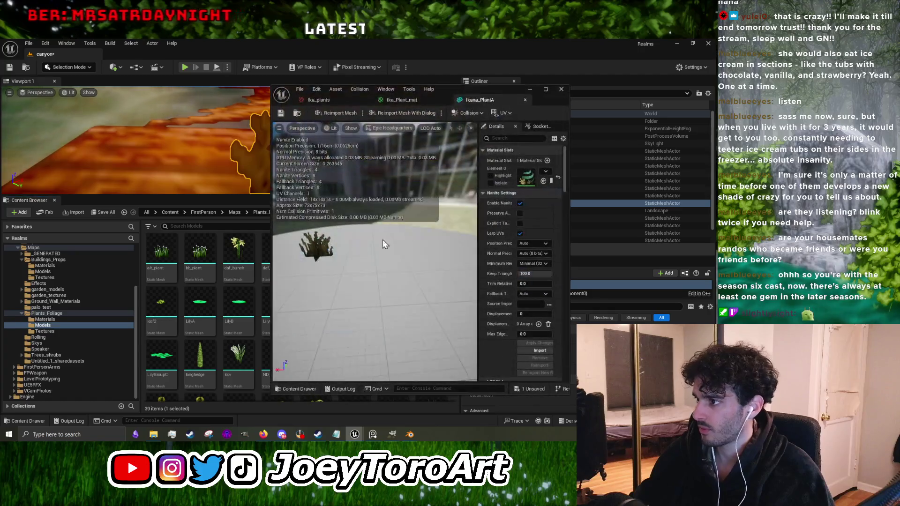
Step: Untick Support Ray Tracing and Enable Nanite on the Ikana_PlantA mesh, then apply the changes
left_click(505, 138)
type("ray")
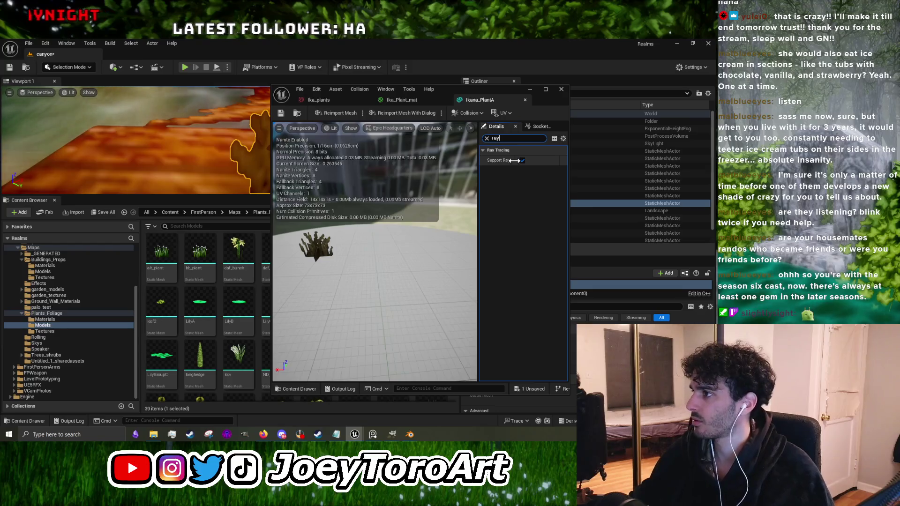
left_click(521, 160)
left_click(485, 138)
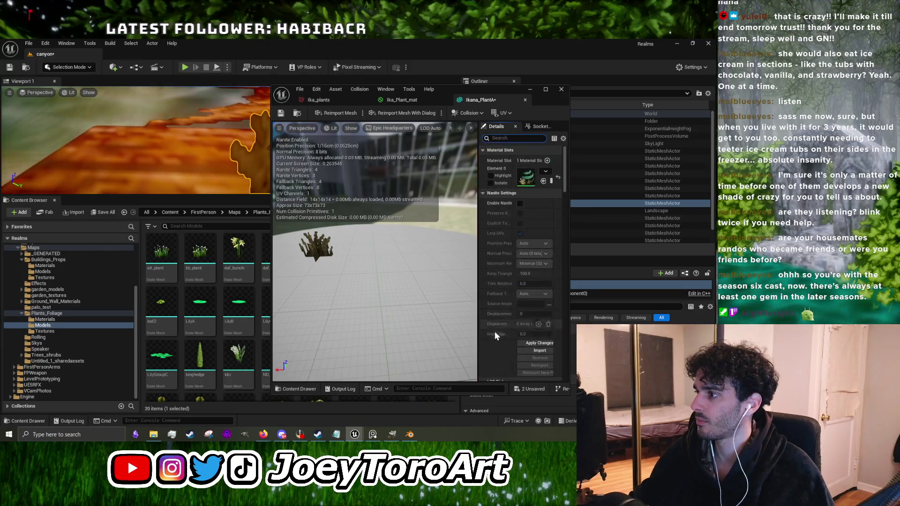
left_click(519, 342)
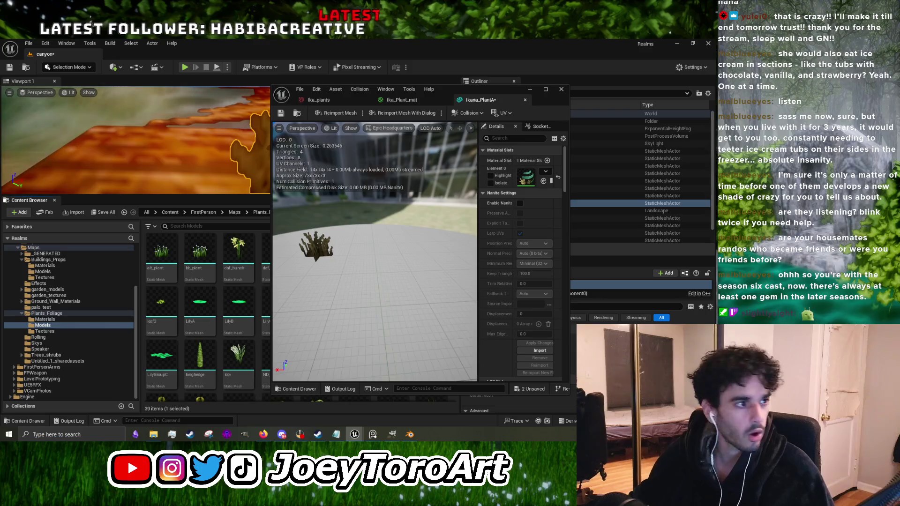